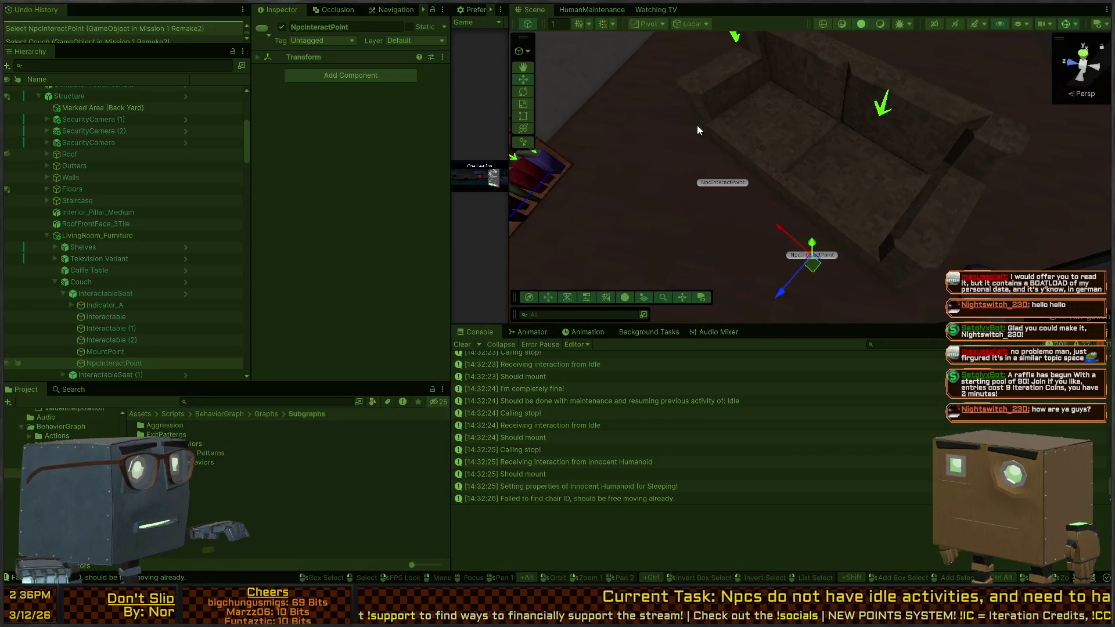
- Survey the house in the Scene view and check the InteractAction call in the code editor
left_click(668, 146)
mouse_move(661, 142)
left_mouse_down()
mouse_move(772, 94)
mouse_move(704, 99)
mouse_move(725, 73)
mouse_move(716, 92)
left_mouse_up()
scroll(776, 99, "down", 8)
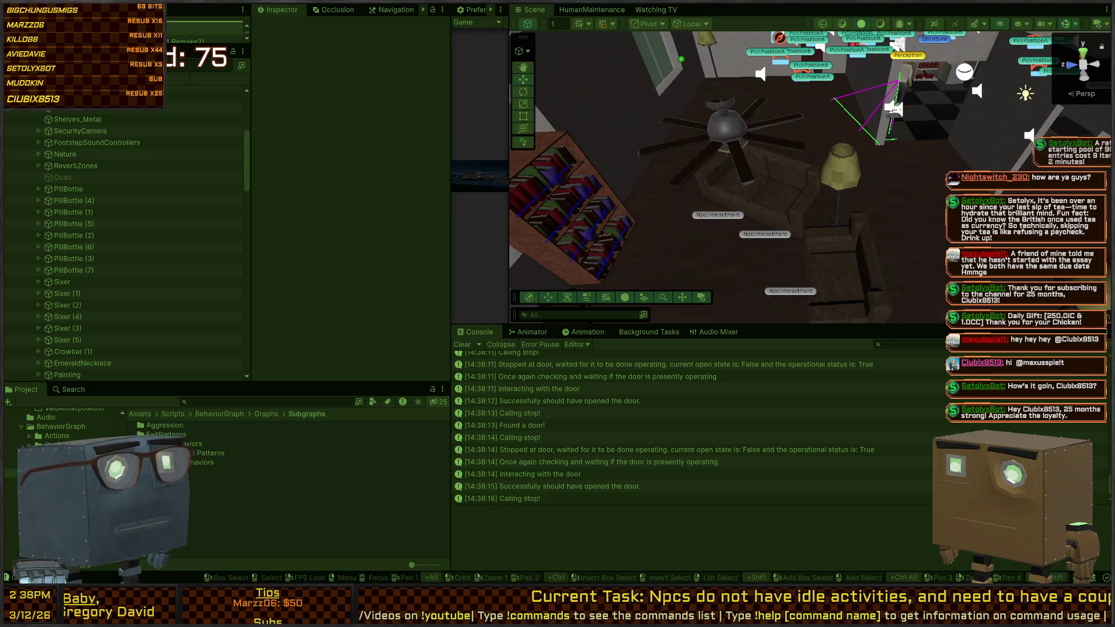
mouse_move(866, 151)
left_mouse_down()
mouse_move(905, 131)
mouse_move(883, 161)
left_mouse_up()
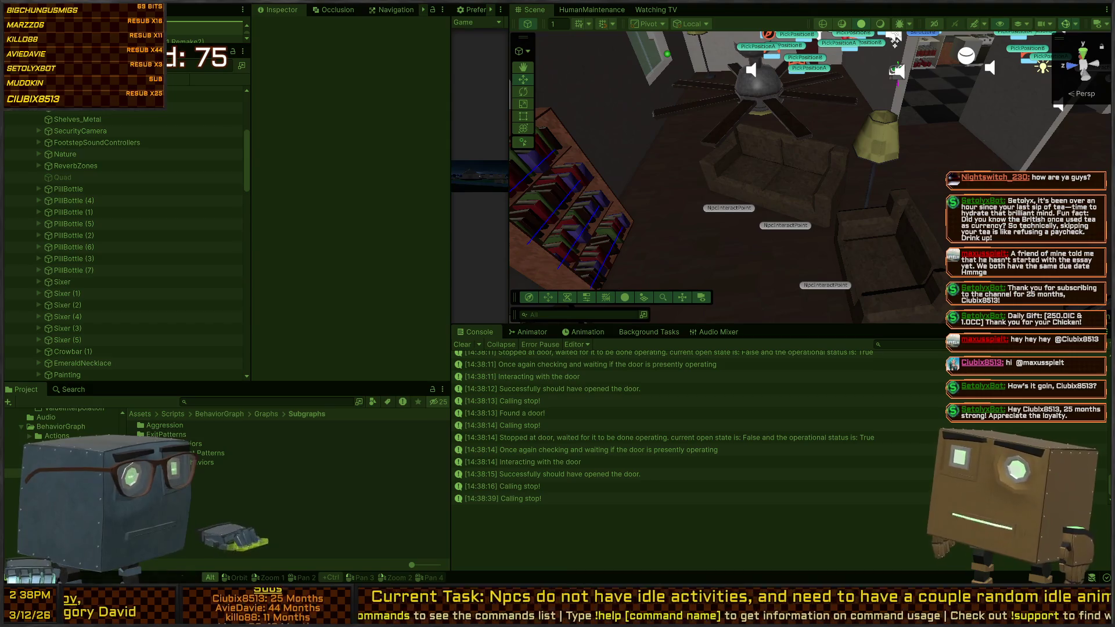
key("alt+Tab")
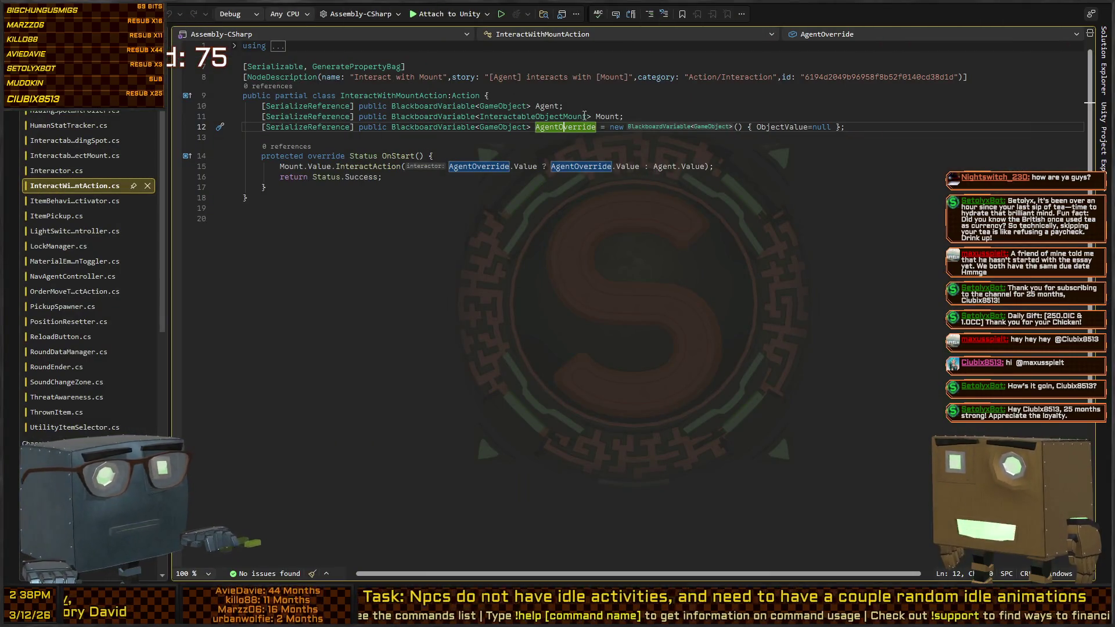
left_click(351, 167)
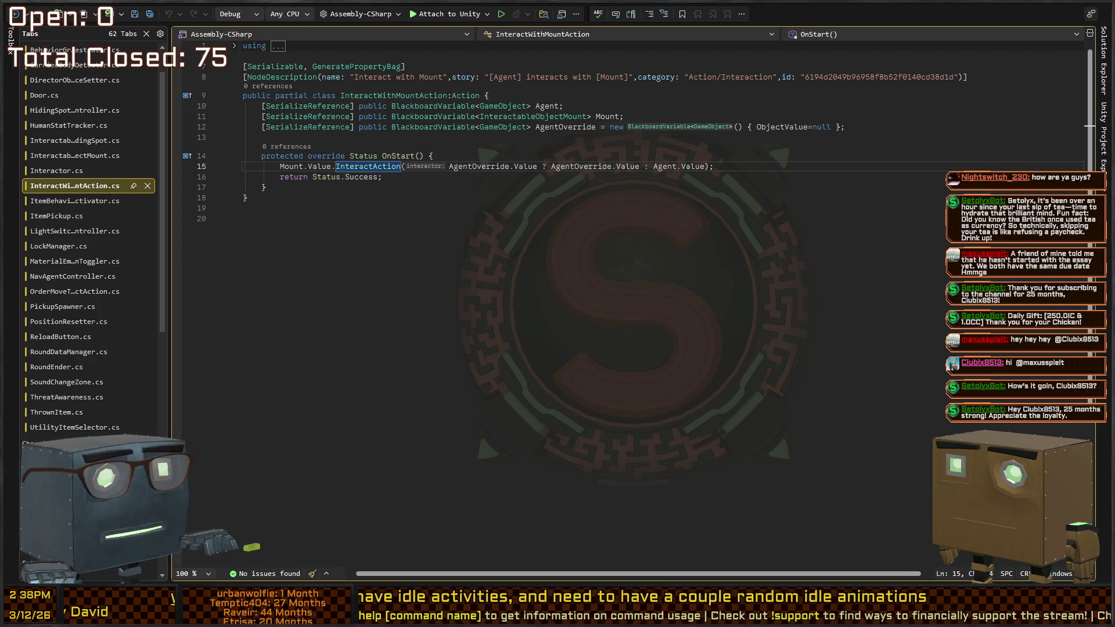
key("alt+Tab")
mouse_move(819, 155)
left_mouse_down()
mouse_move(835, 155)
mouse_move(664, 166)
mouse_move(670, 134)
mouse_move(695, 172)
left_mouse_up()
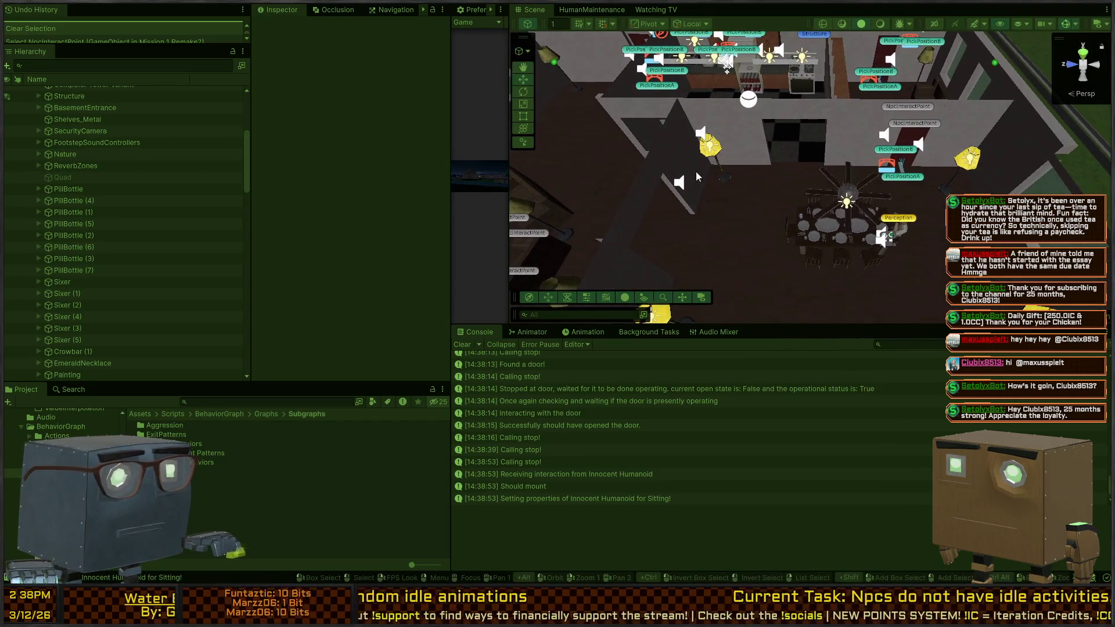
- Select the Innocent Humanoid under SitRoot and raise its Human Stat Tracker need values
left_click(893, 239)
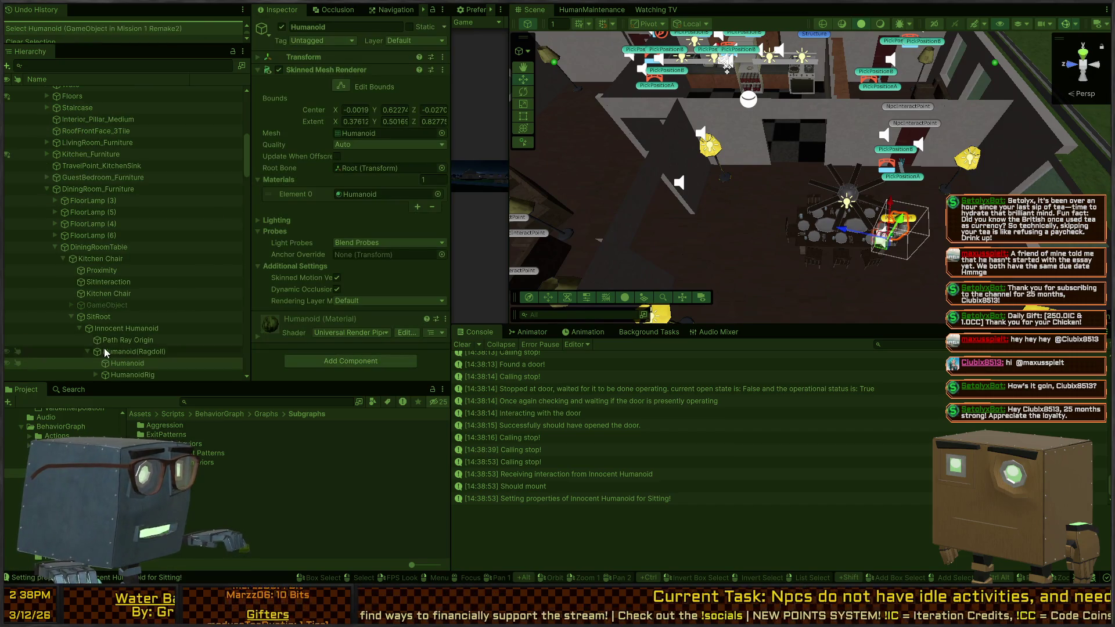
left_click(99, 317)
left_click(126, 328)
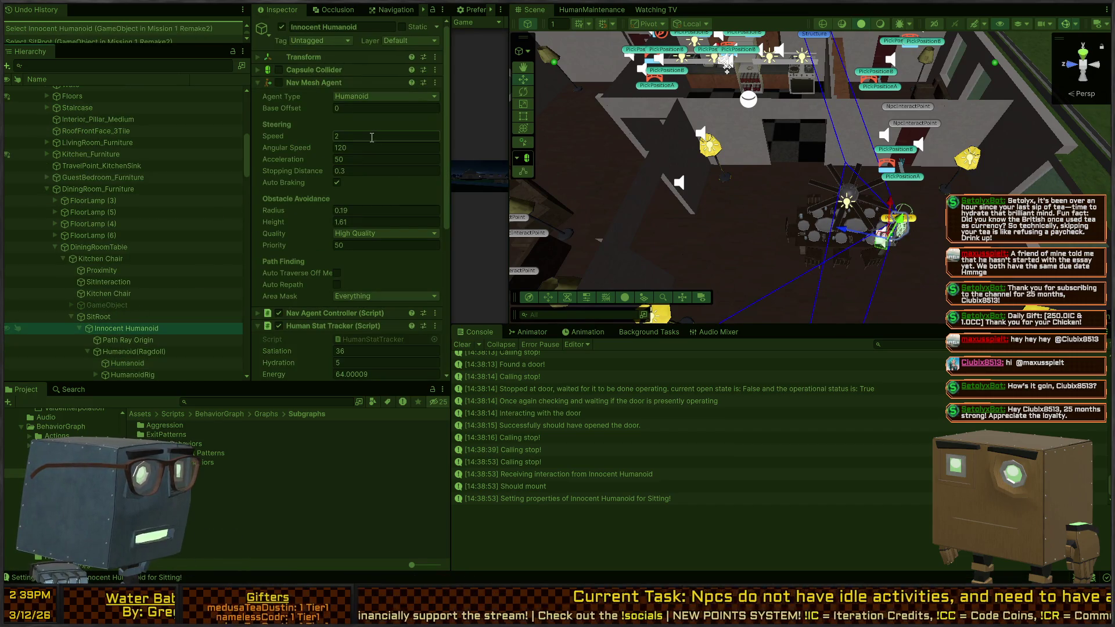
scroll(306, 202, "down", 5)
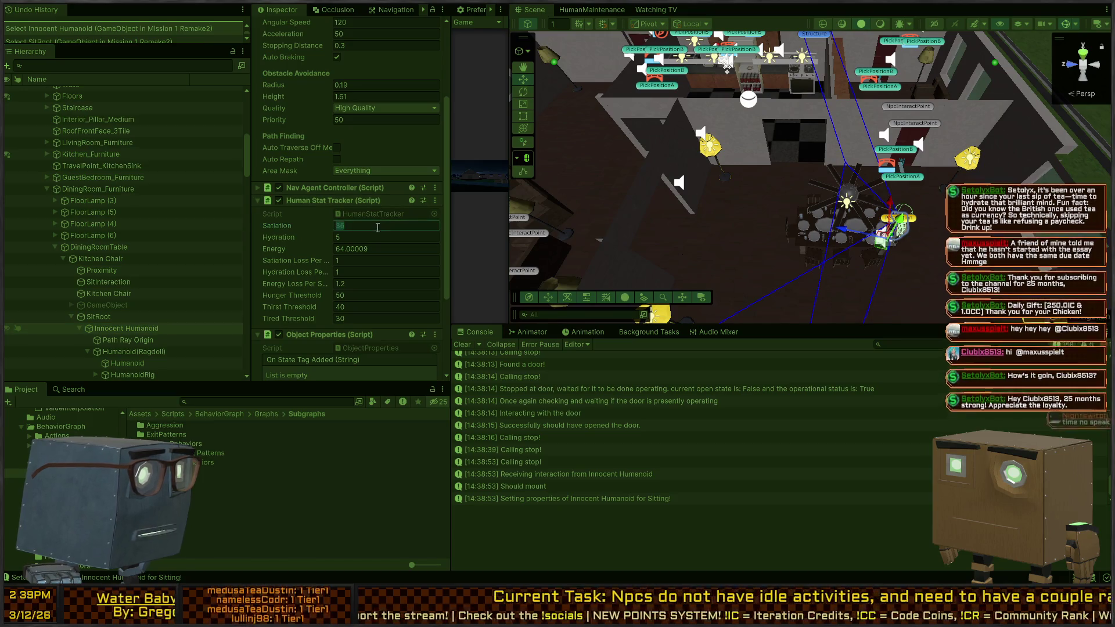
type("1000")
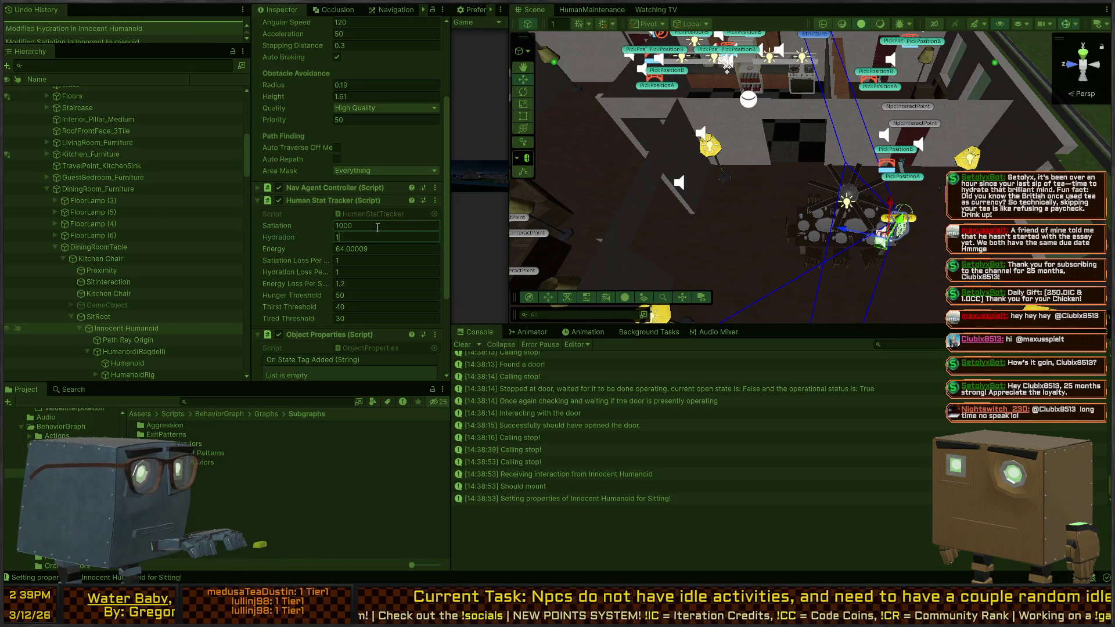
mouse_move(662, 182)
left_mouse_down()
mouse_move(761, 222)
mouse_move(842, 207)
mouse_move(912, 212)
mouse_move(851, 213)
mouse_move(928, 154)
left_mouse_up()
mouse_move(755, 193)
left_mouse_down()
mouse_move(617, 182)
mouse_move(902, 161)
mouse_move(854, 191)
left_mouse_up()
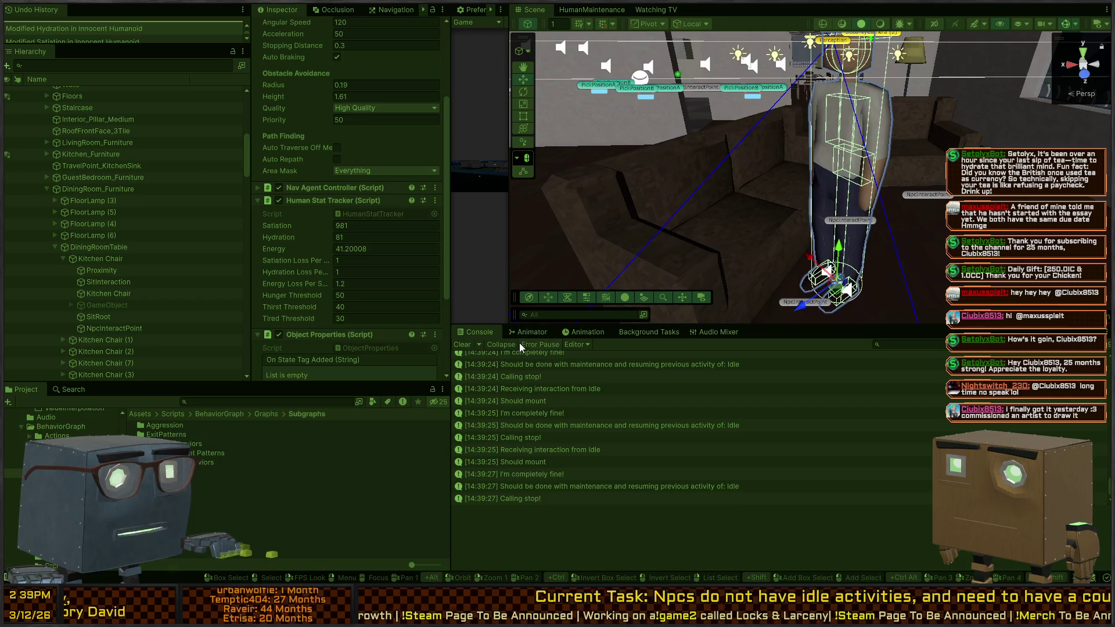
- Collapse the Console and open the InteractWithMountAction.cs line from the UnityException stack trace
scroll(793, 401, "up", 3)
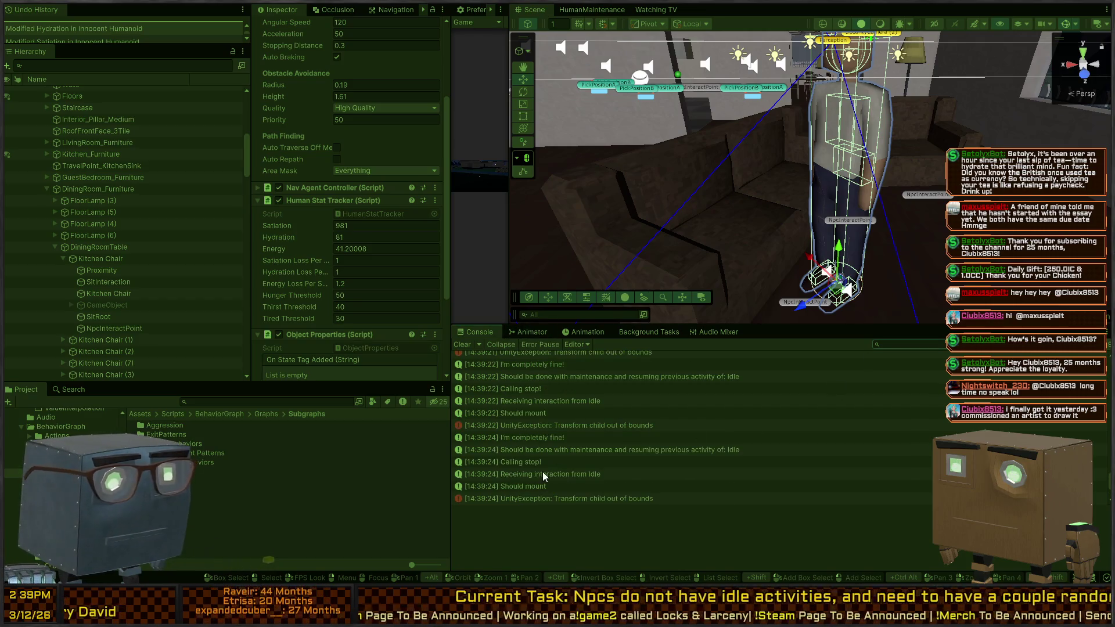
left_click(502, 343)
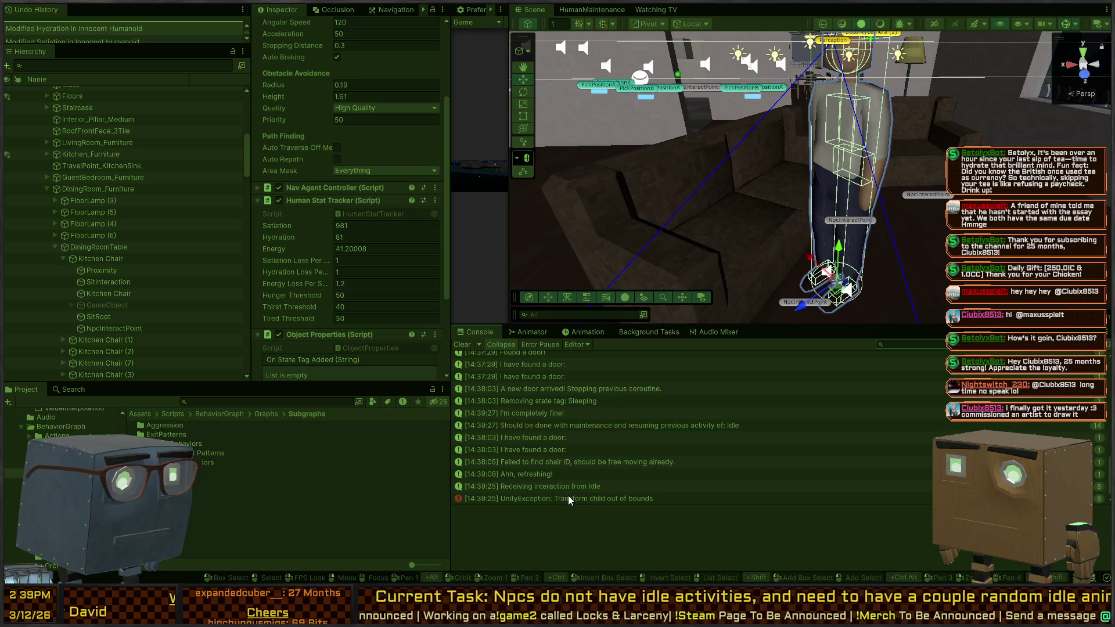
left_click(568, 498)
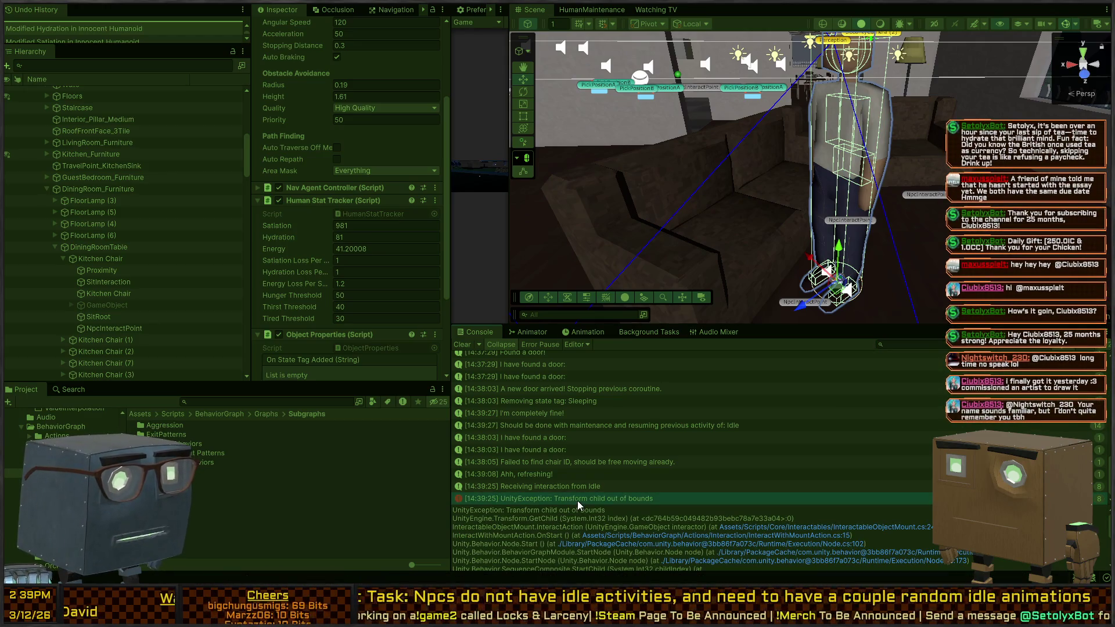
left_click(697, 536)
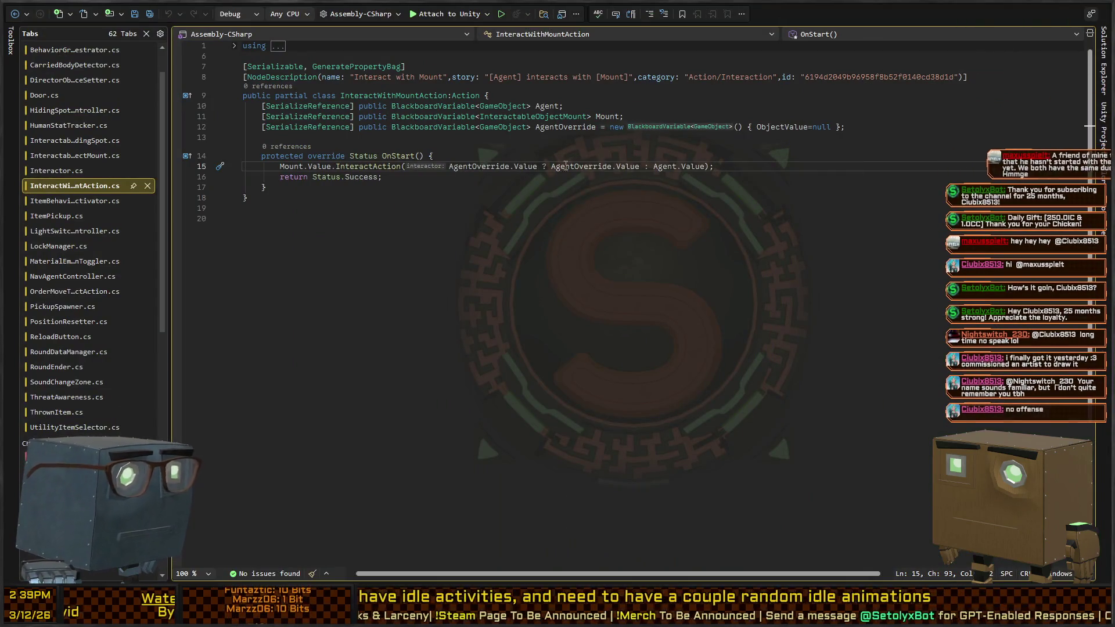
- Select the InteractAction method name, then open InteractableObjectMount.cs from the stack trace
left_click(370, 167)
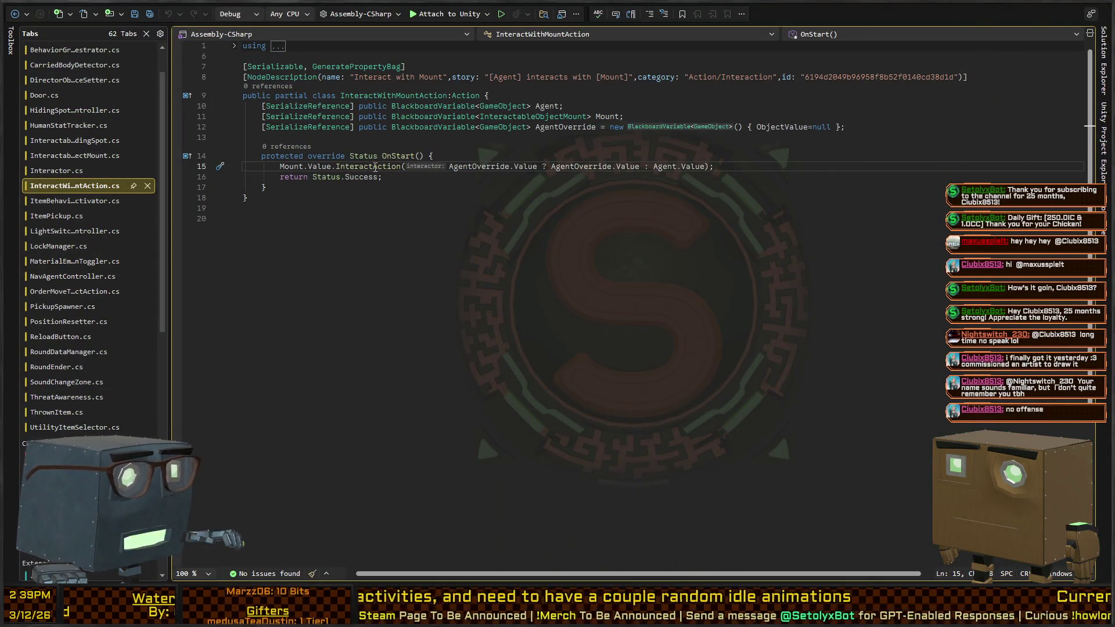
double_click(370, 166)
key("alt+Tab")
left_click(763, 527)
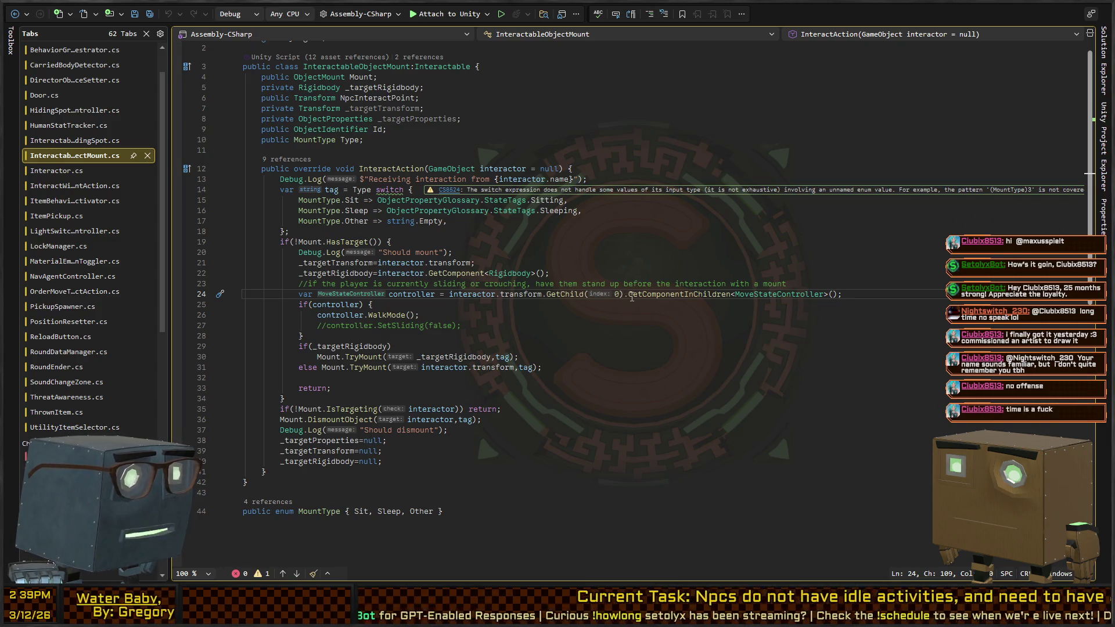
- Select the controller lookup block, try wrapping it in try/catch, then undo that
left_click(735, 295)
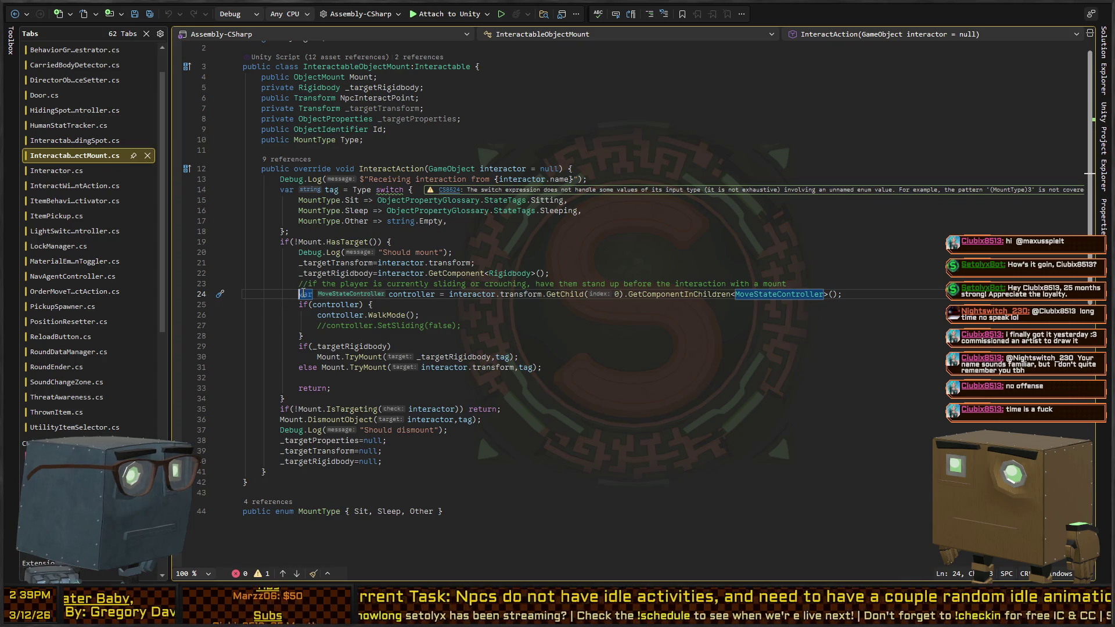
key("Home")
key("shift+Down")
key("shift+Down")
key("shift+Down")
key("shift+End")
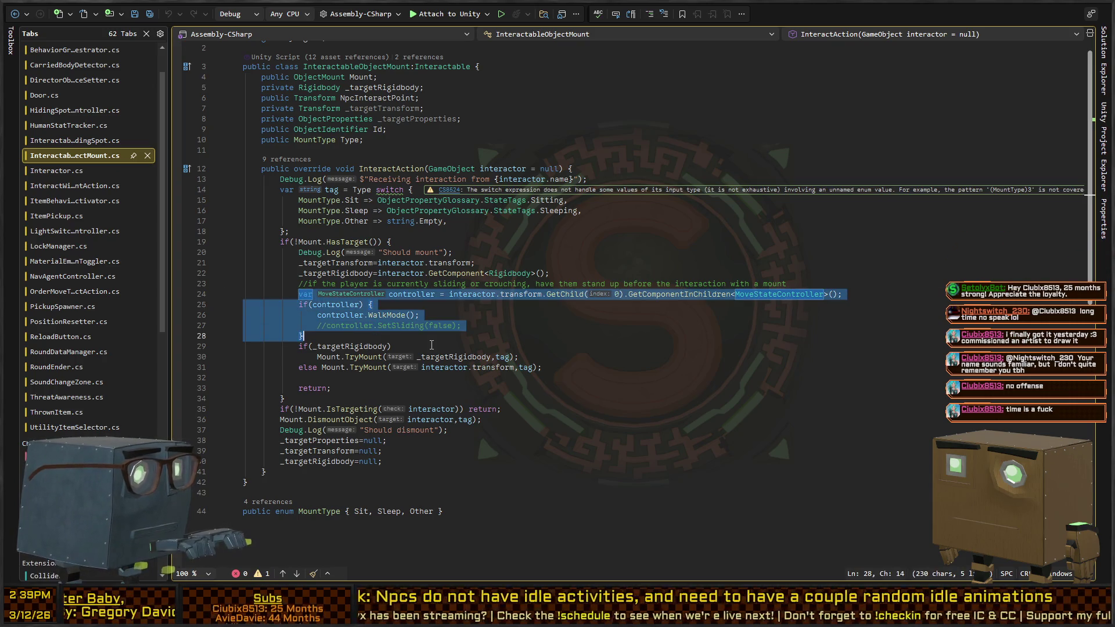
key("alt+Tab")
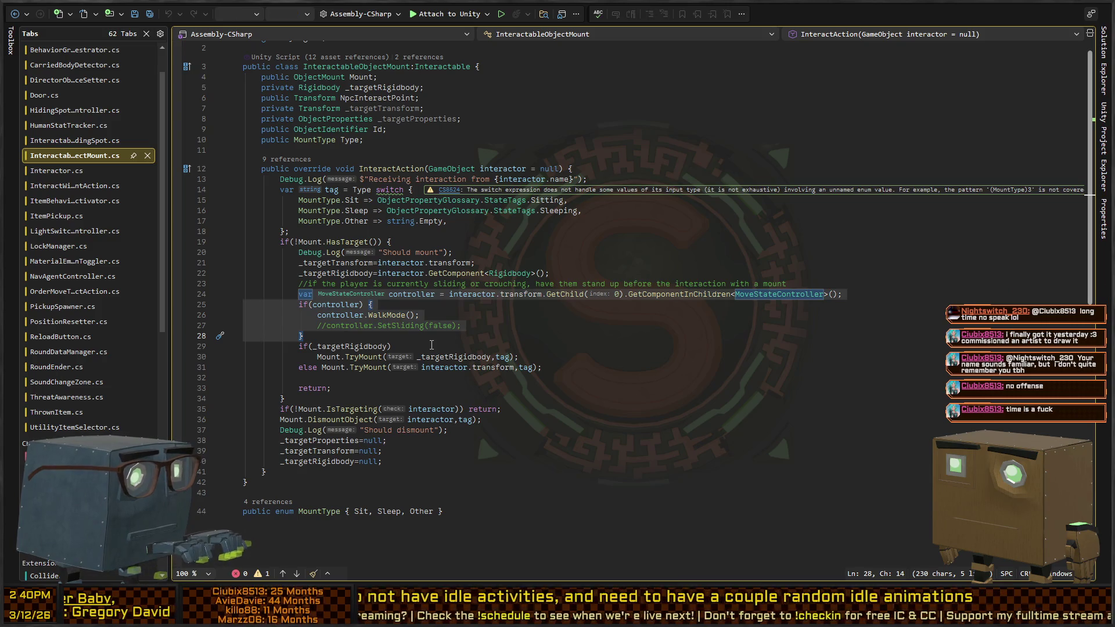
key("Return")
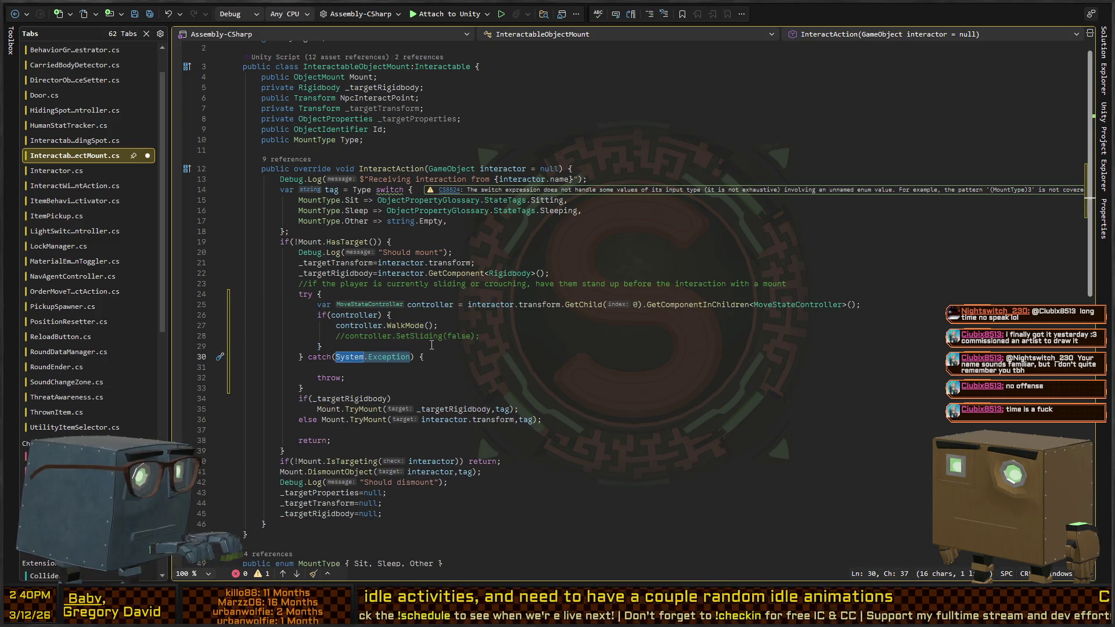
key("ctrl+z")
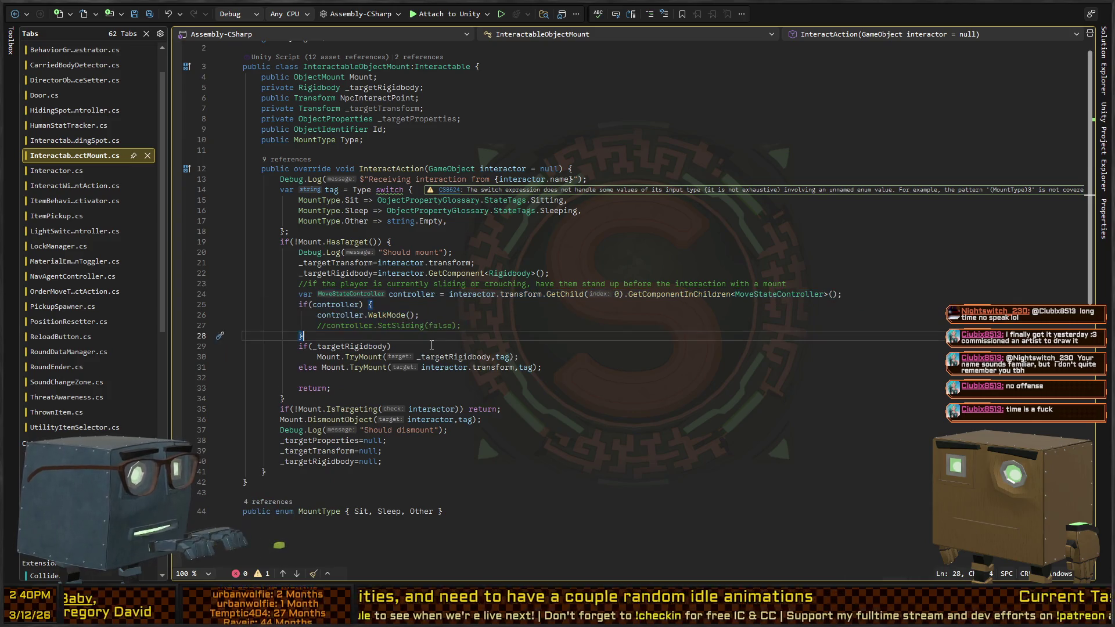
- Wrap the controller lookup in if(interactor.CompareTag(StaticLookups.Tags.Player)) { … } and return to Unity
key("ctrl+Return")
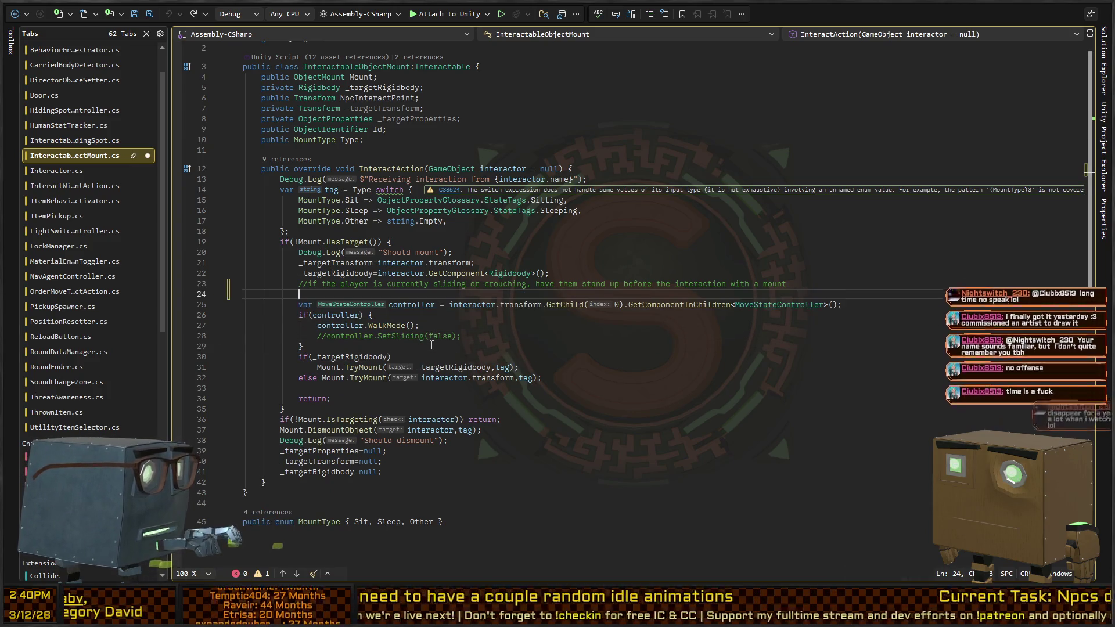
type("if(interactor.")
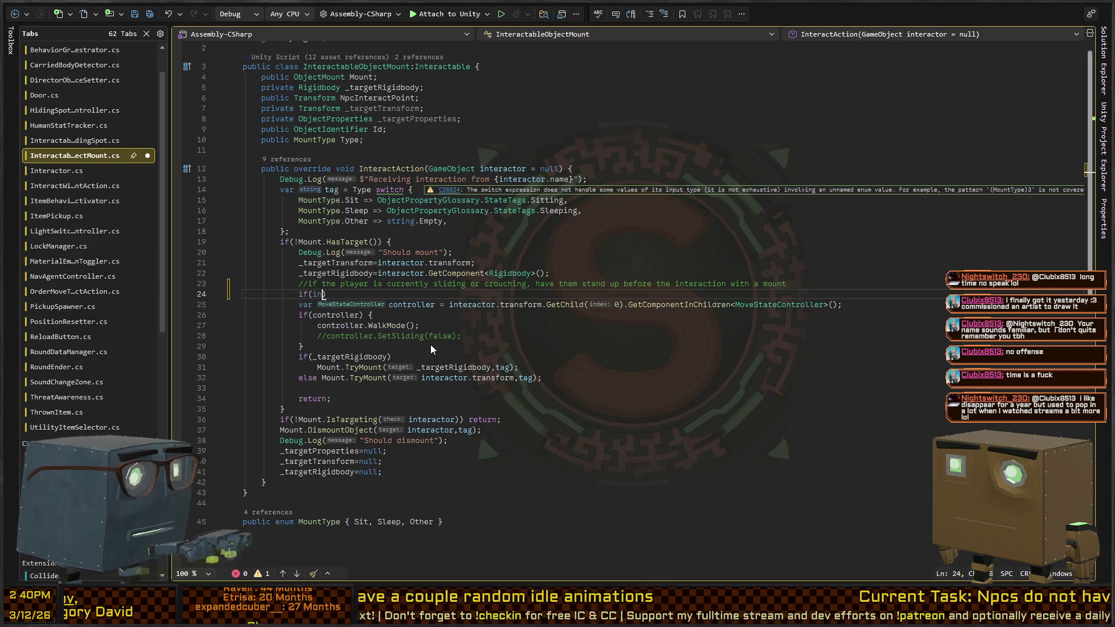
type("CompareTag(\"")
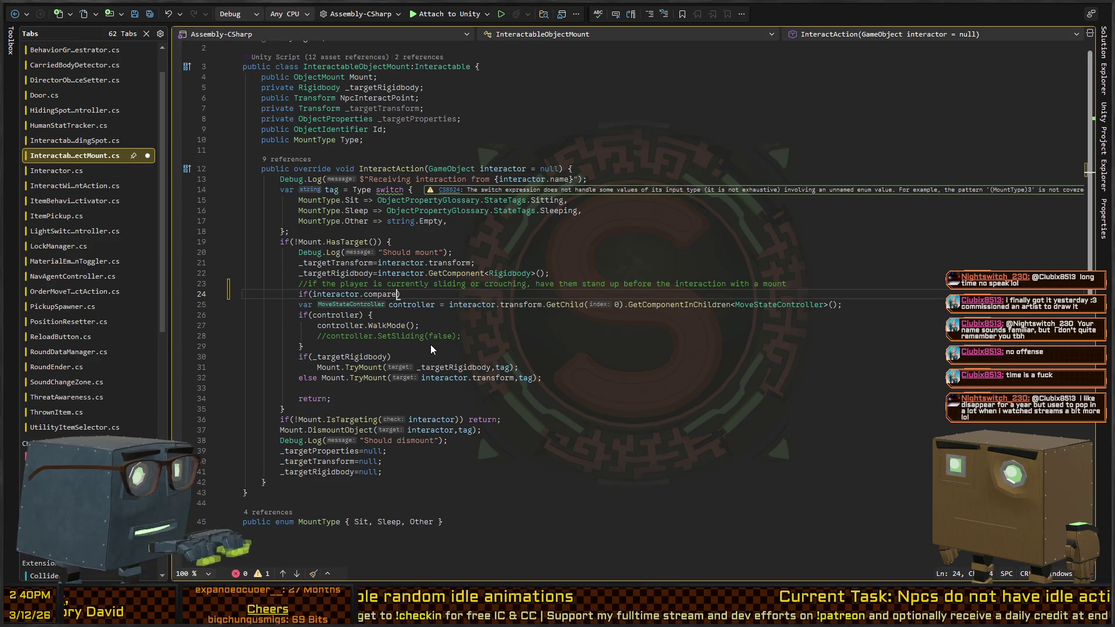
type("taticLookups.Tags.Player")
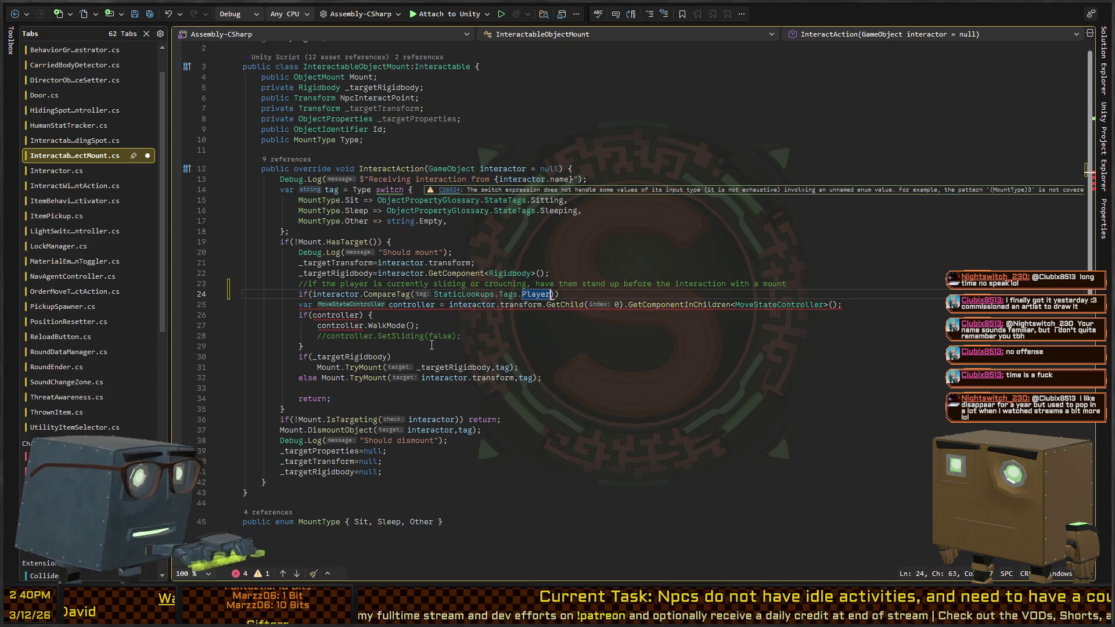
type(")")
key("shift+Down")
key("shift+Down")
key("shift+Down")
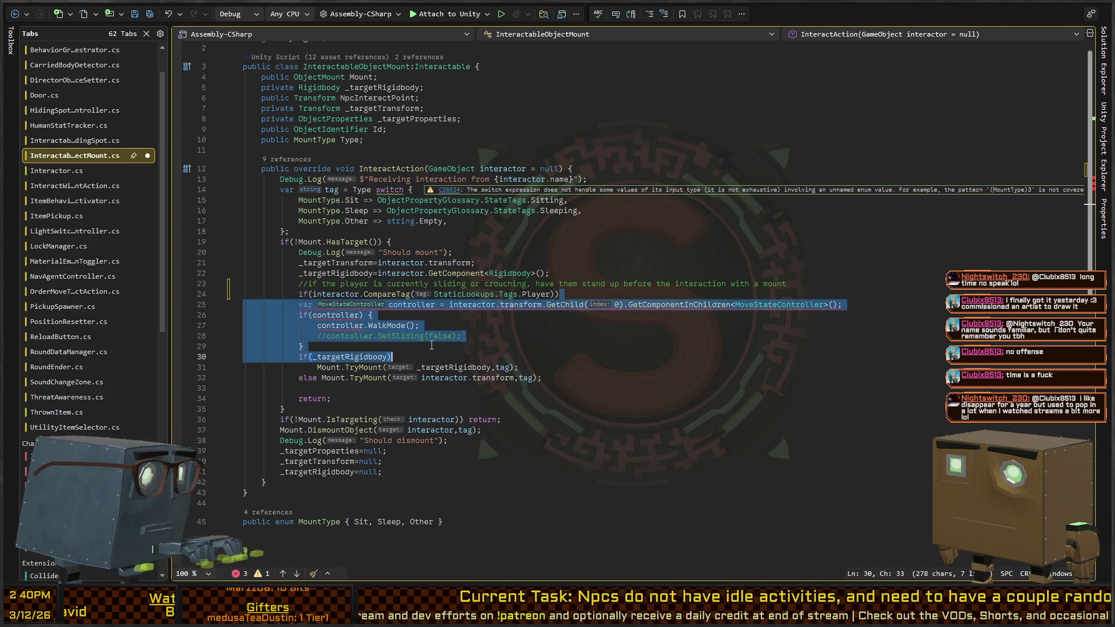
type("{")
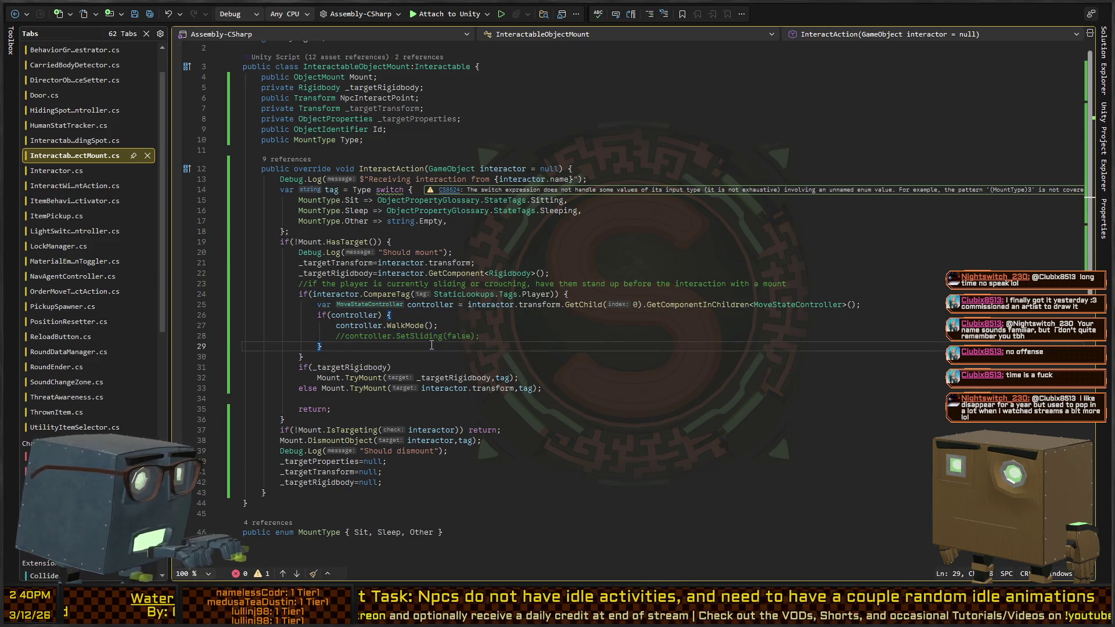
key("alt+Tab")
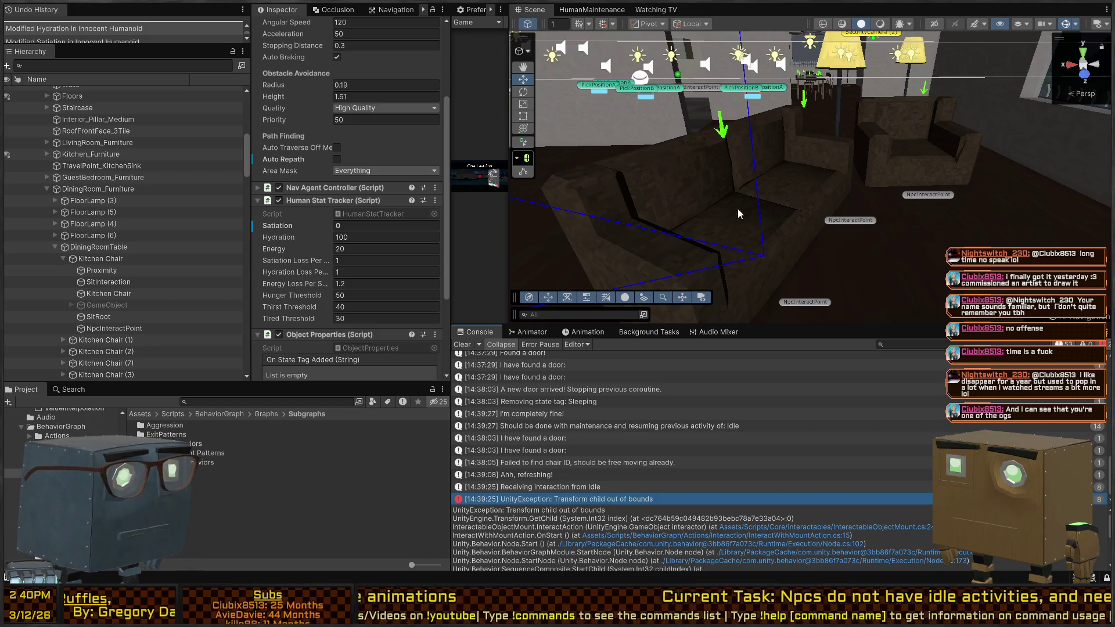
- Clear the selection, enter play mode, and orbit out to a wide overview of the house
left_click(741, 162)
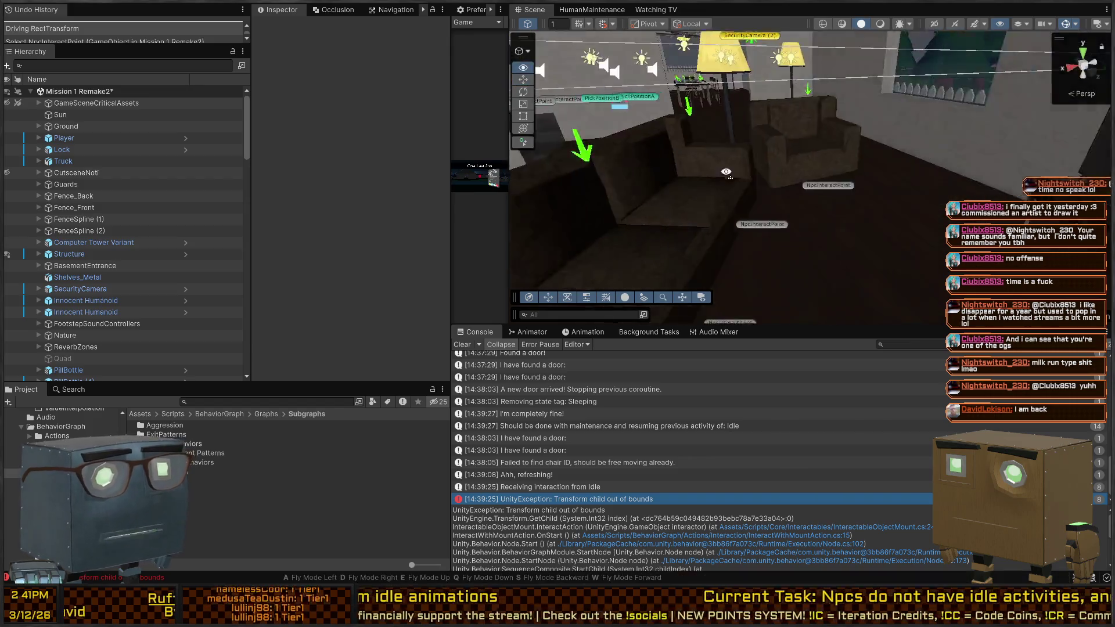
key("ctrl+p")
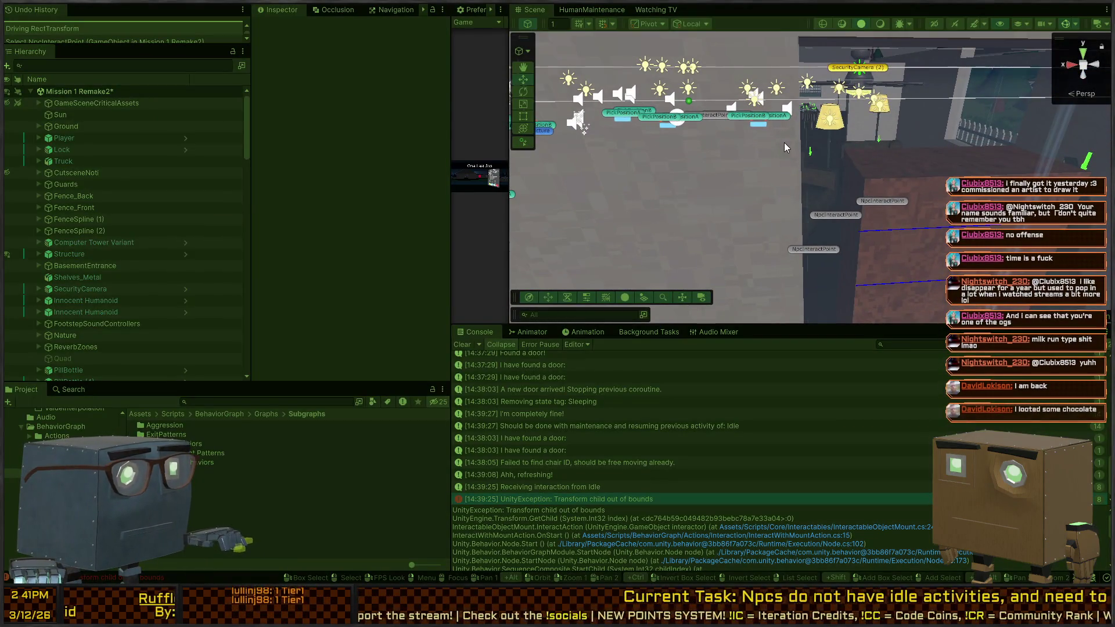
mouse_move(764, 145)
left_mouse_down()
mouse_move(785, 142)
mouse_move(559, 229)
left_mouse_up()
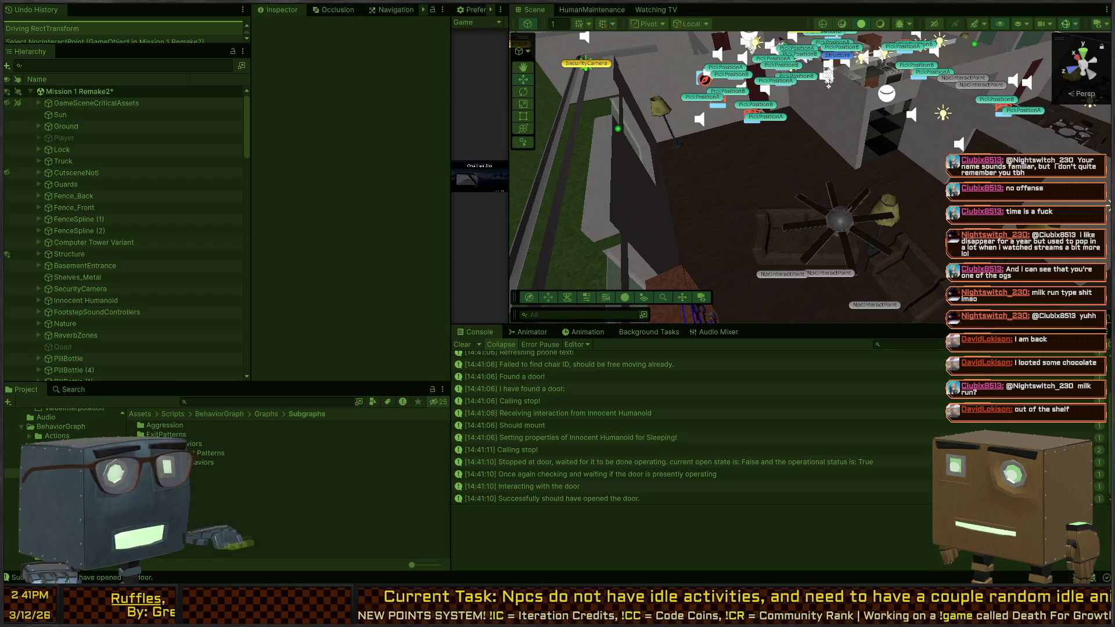
mouse_move(735, 167)
left_mouse_down()
mouse_move(717, 146)
mouse_move(662, 147)
mouse_move(635, 218)
mouse_move(667, 230)
mouse_move(710, 177)
left_mouse_up()
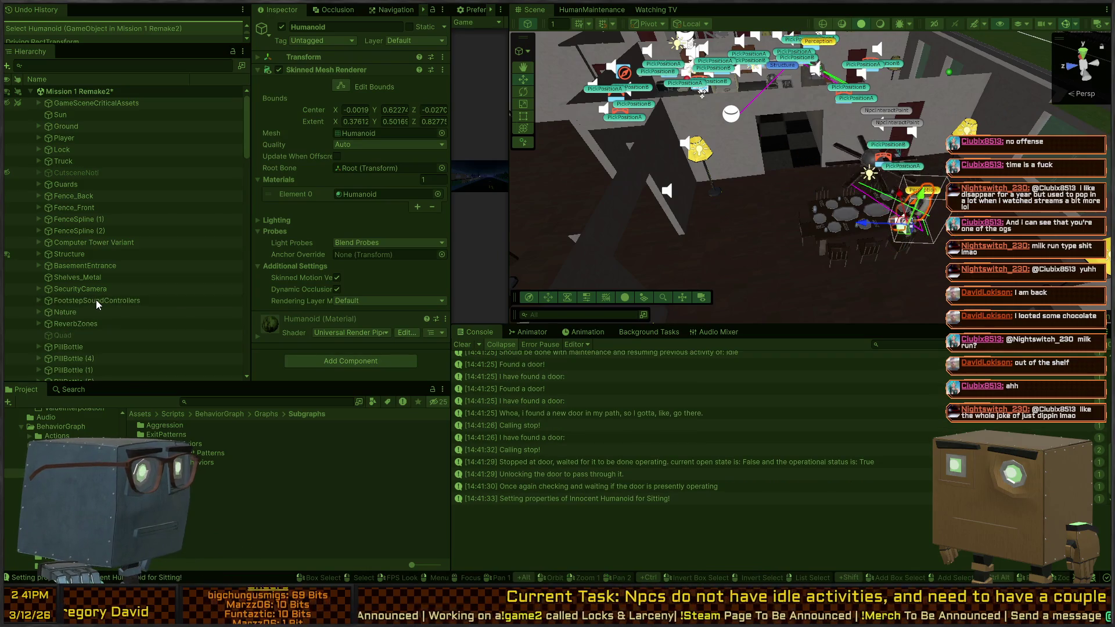
- Select the Innocent Humanoid at the dining tables to show its Human Stat Tracker
left_click(96, 300)
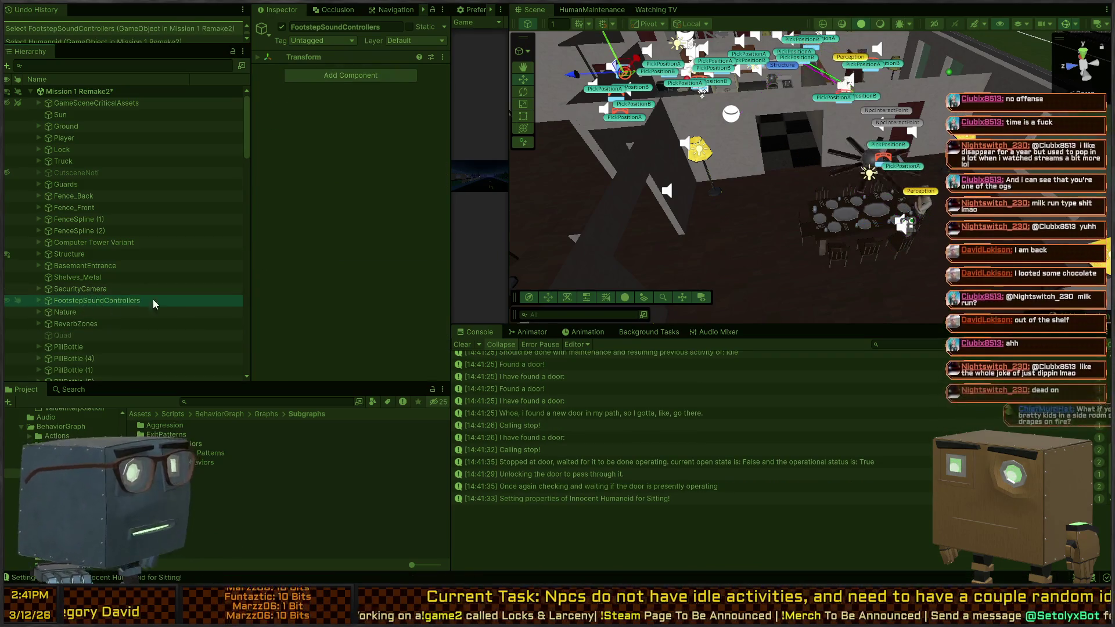
left_click(921, 210)
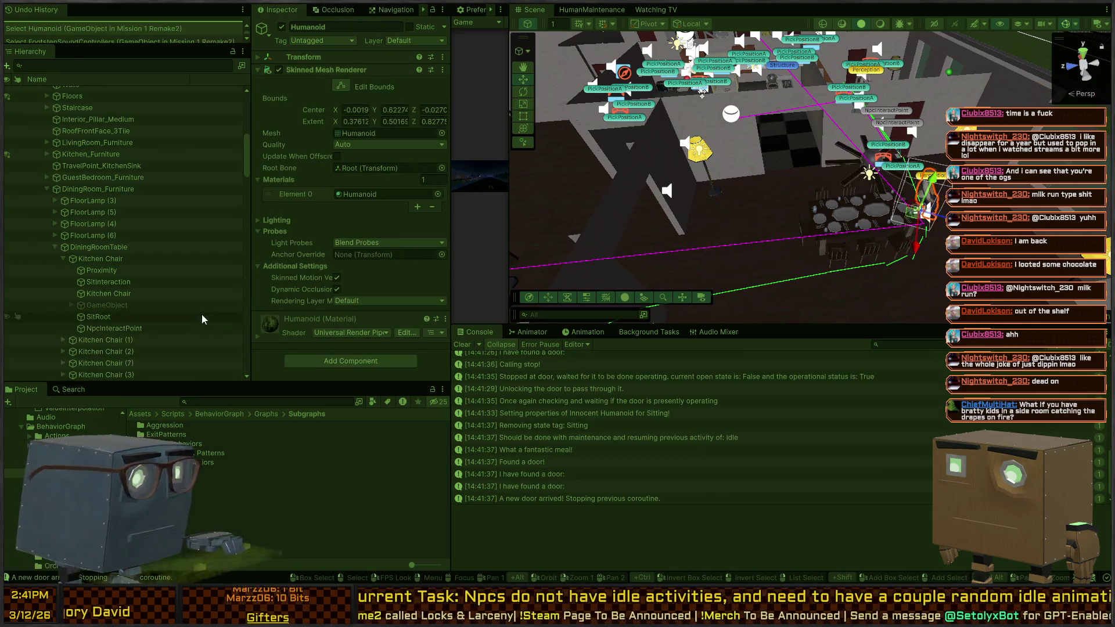
scroll(123, 223, "down", 5)
scroll(109, 212, "down", 5)
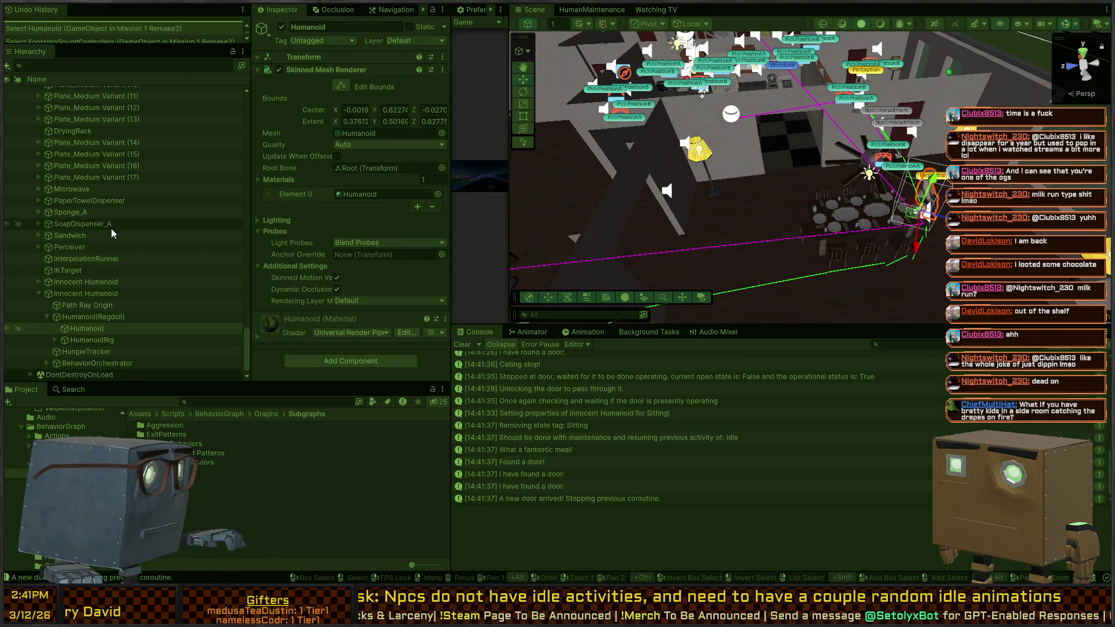
left_click(85, 295)
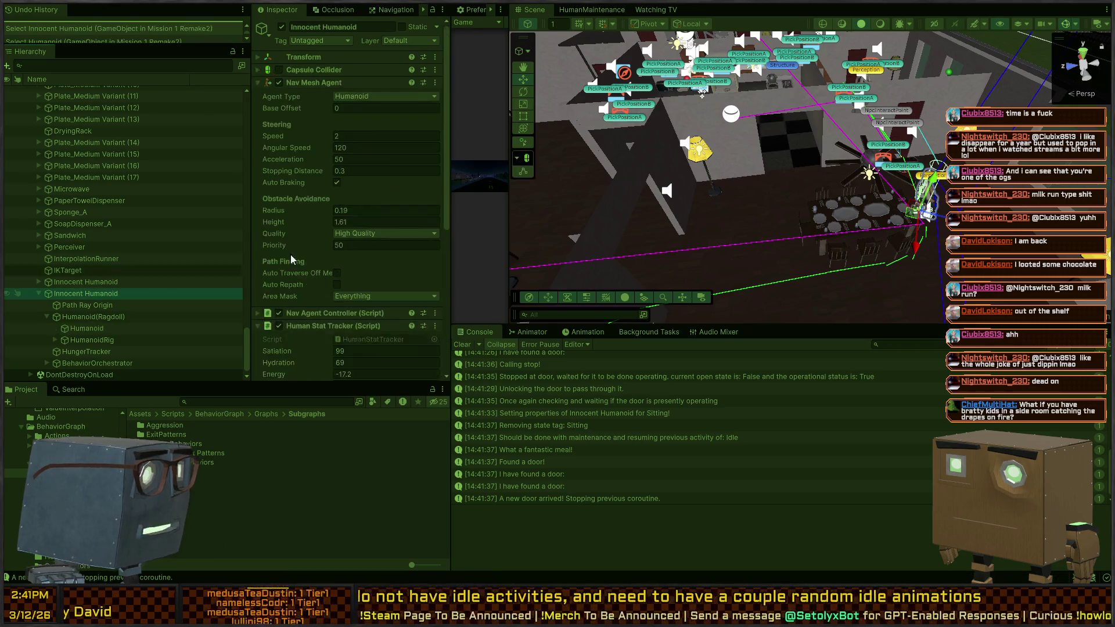
scroll(296, 243, "down", 10)
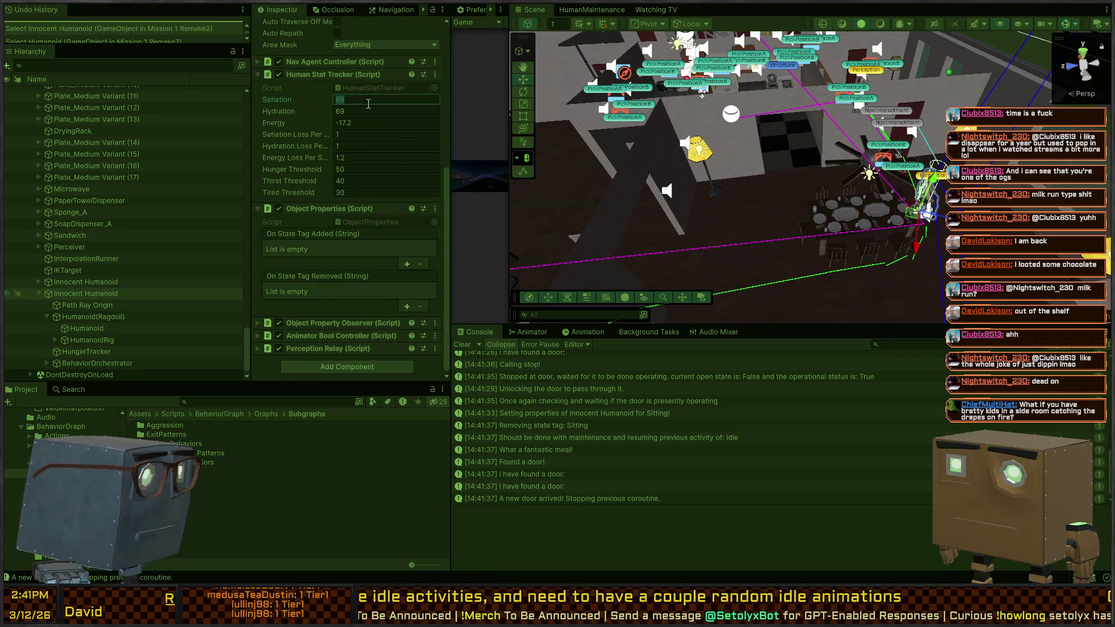
- Set Satiation, Hydration and Energy each to 1000
type("1000")
key("Tab")
type("1000")
key("Tab")
type("100")
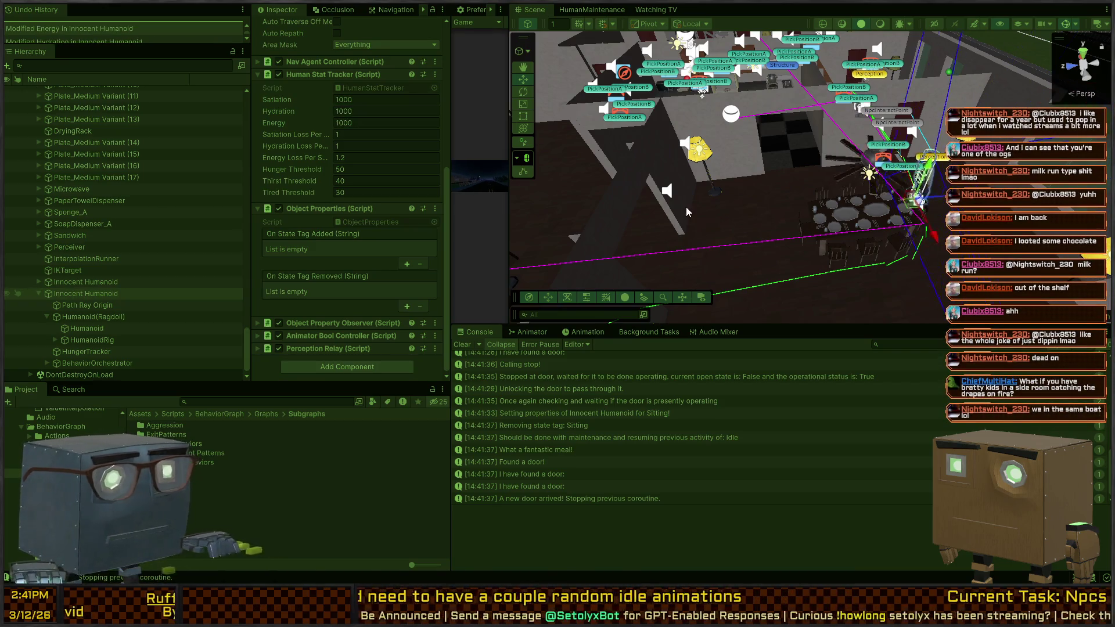
mouse_move(824, 166)
left_mouse_down()
mouse_move(752, 129)
mouse_move(642, 140)
left_mouse_up()
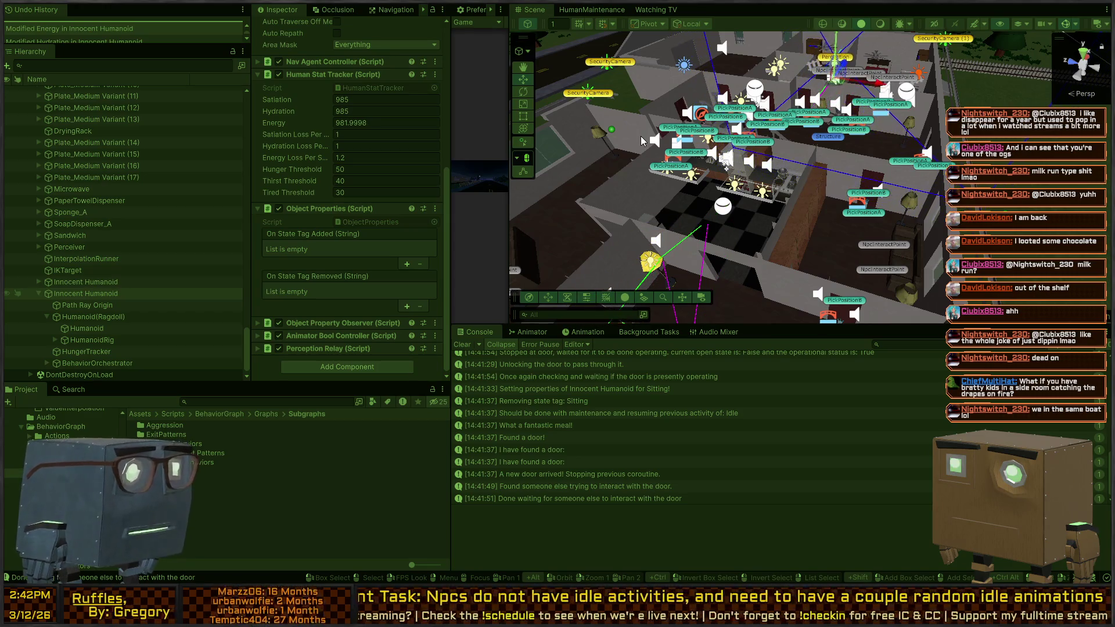
- Fly the Scene camera after the humanoid to the living-room couch and circle around it
mouse_move(828, 126)
left_mouse_down()
mouse_move(895, 114)
mouse_move(942, 132)
mouse_move(891, 133)
mouse_move(888, 145)
mouse_move(800, 175)
mouse_move(716, 149)
mouse_move(765, 147)
mouse_move(529, 158)
mouse_move(674, 156)
mouse_move(395, 141)
mouse_move(694, 149)
mouse_move(744, 137)
mouse_move(633, 81)
left_mouse_up()
key("w")
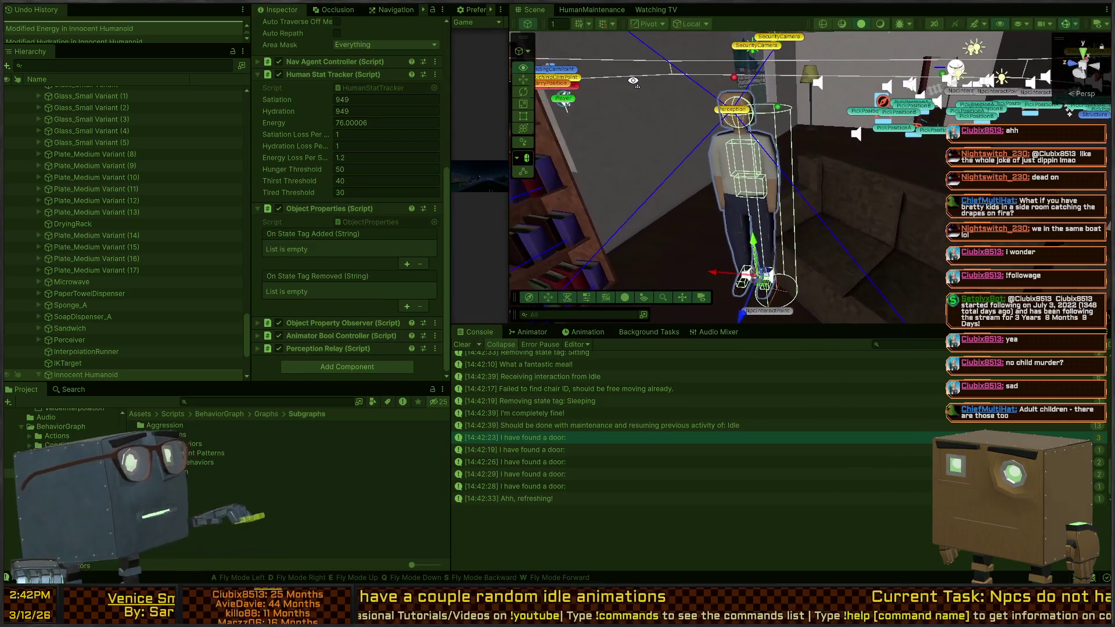
key("w")
mouse_move(830, 105)
left_mouse_down()
mouse_move(857, 141)
mouse_move(791, 151)
left_mouse_up()
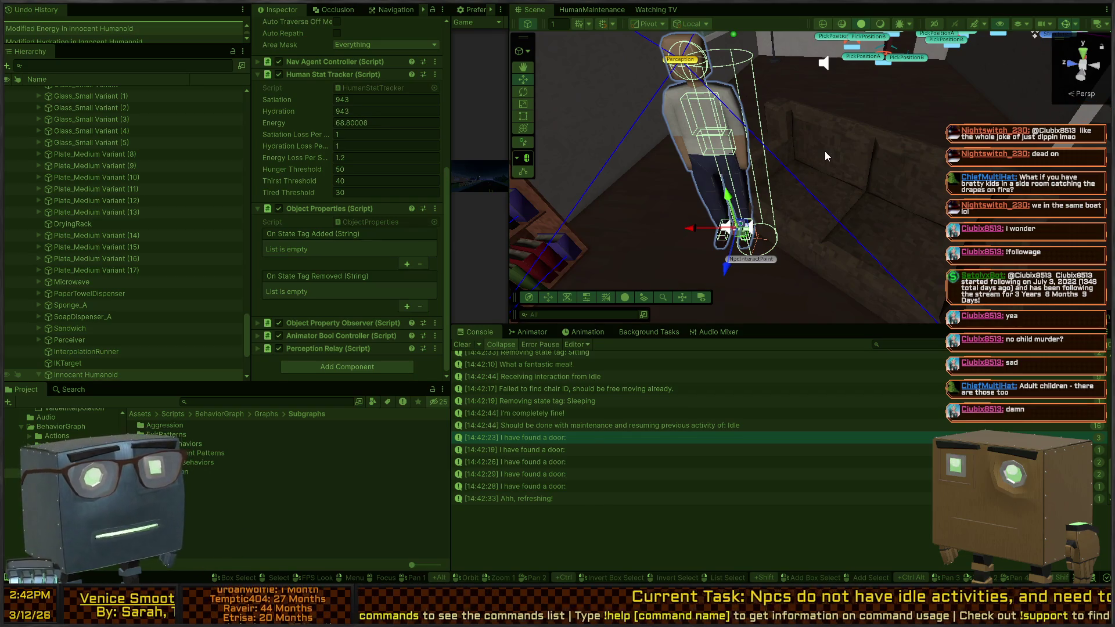
mouse_move(848, 177)
left_mouse_down()
mouse_move(932, 195)
mouse_move(841, 193)
left_mouse_up()
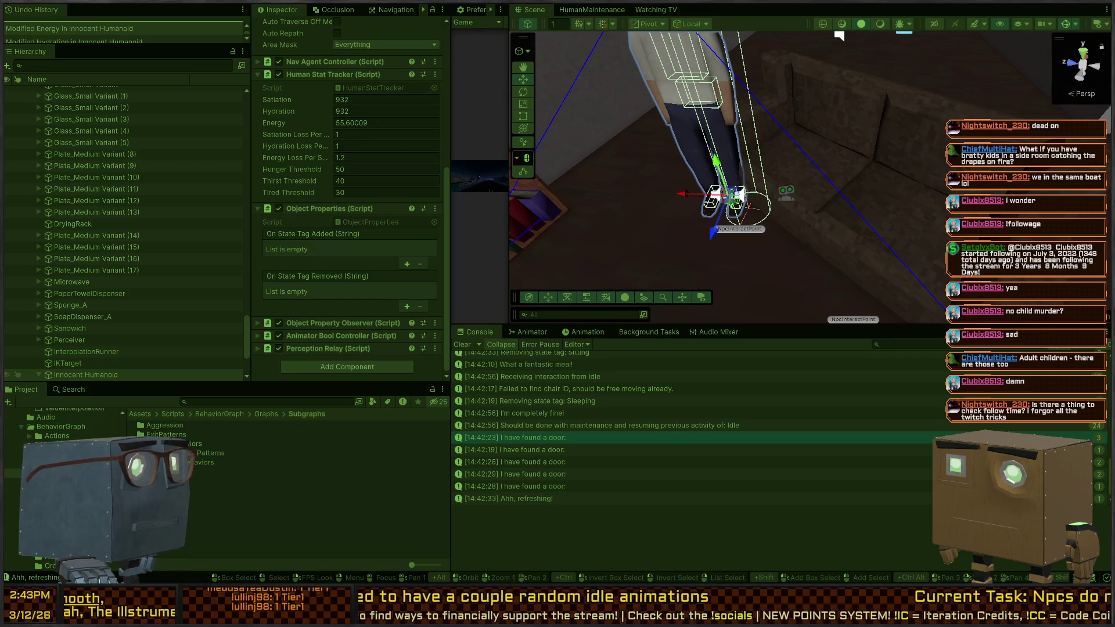
mouse_move(838, 35)
left_mouse_down()
mouse_move(910, 92)
mouse_move(899, 104)
left_mouse_up()
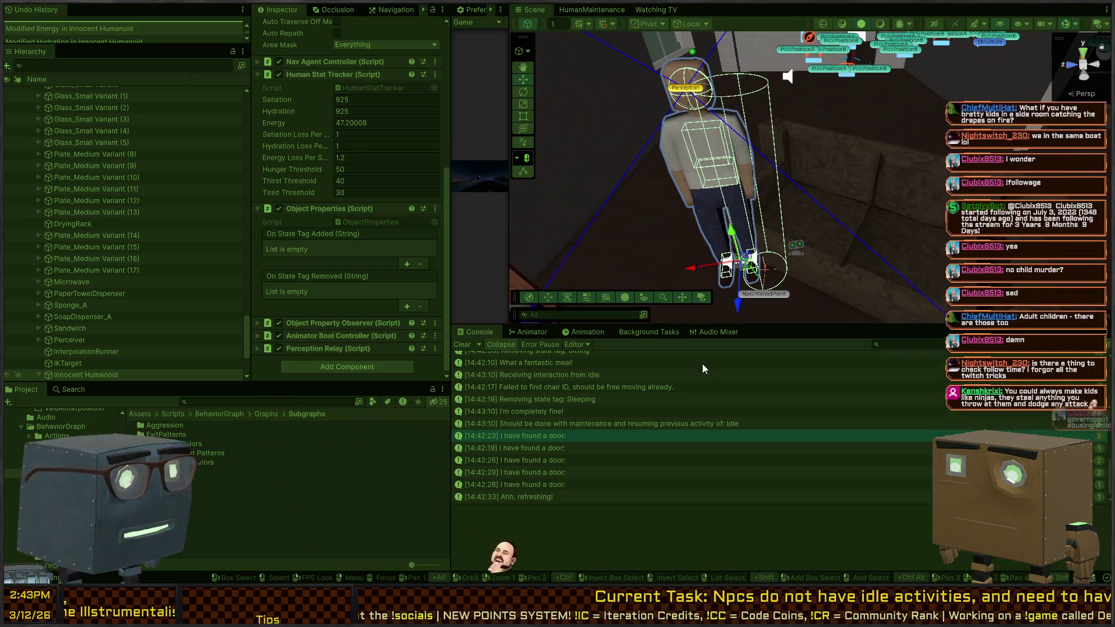
mouse_move(832, 154)
left_mouse_down()
mouse_move(777, 121)
mouse_move(895, 133)
left_mouse_up()
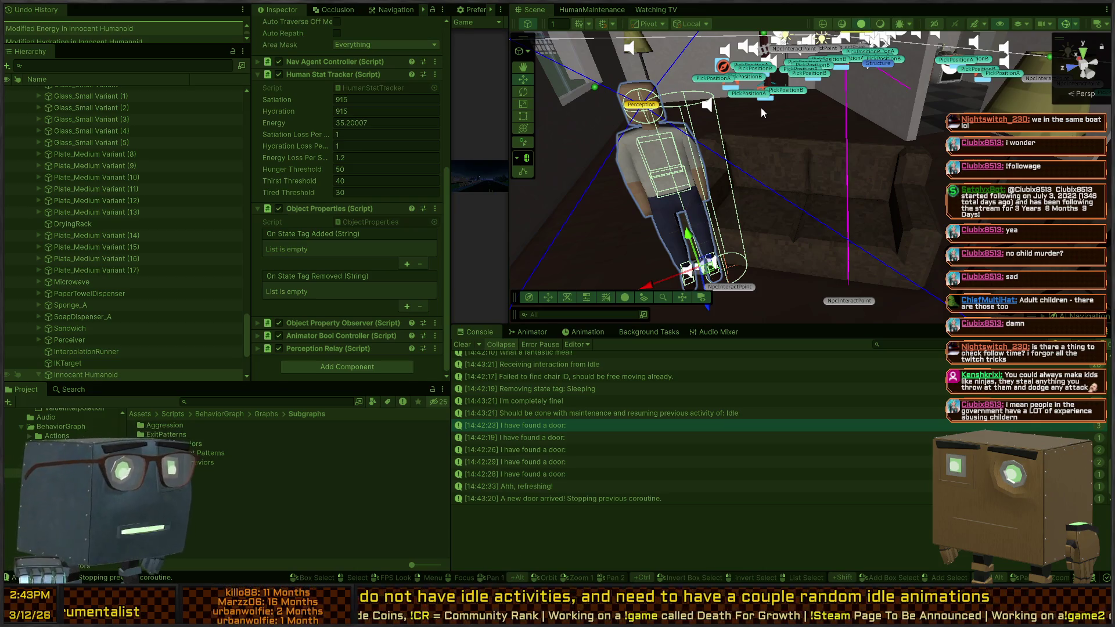
mouse_move(726, 100)
left_mouse_down()
mouse_move(818, 174)
mouse_move(853, 173)
mouse_move(521, 142)
left_mouse_up()
left_click_drag(859, 201, 849, 194)
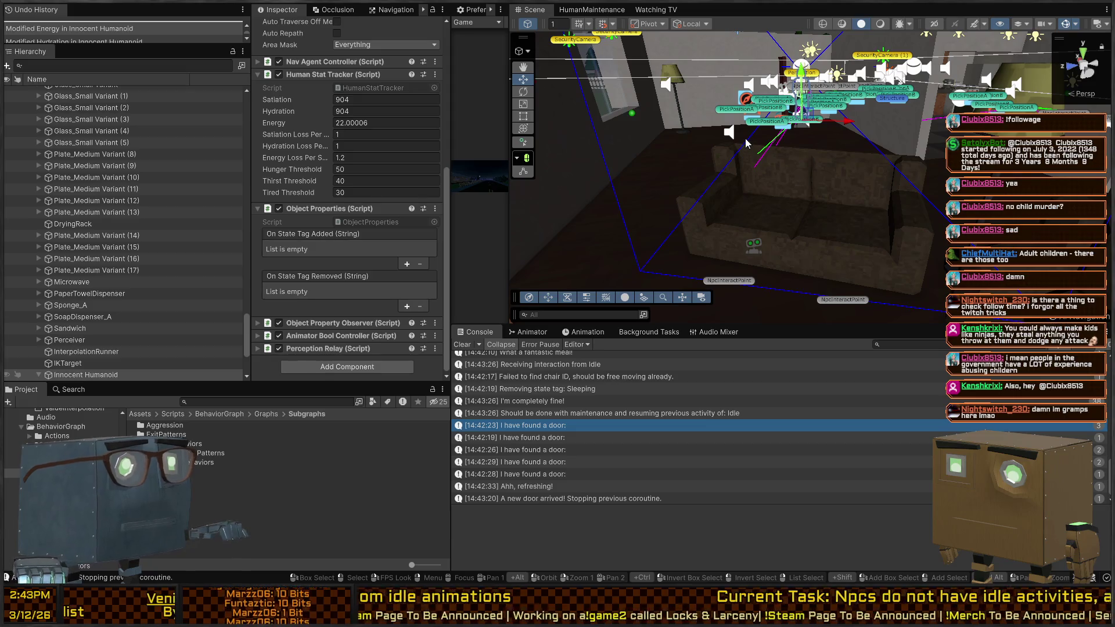
- Clear the selection, move closer to the couch, and switch to the InteractableObjectMount script
left_click(801, 103)
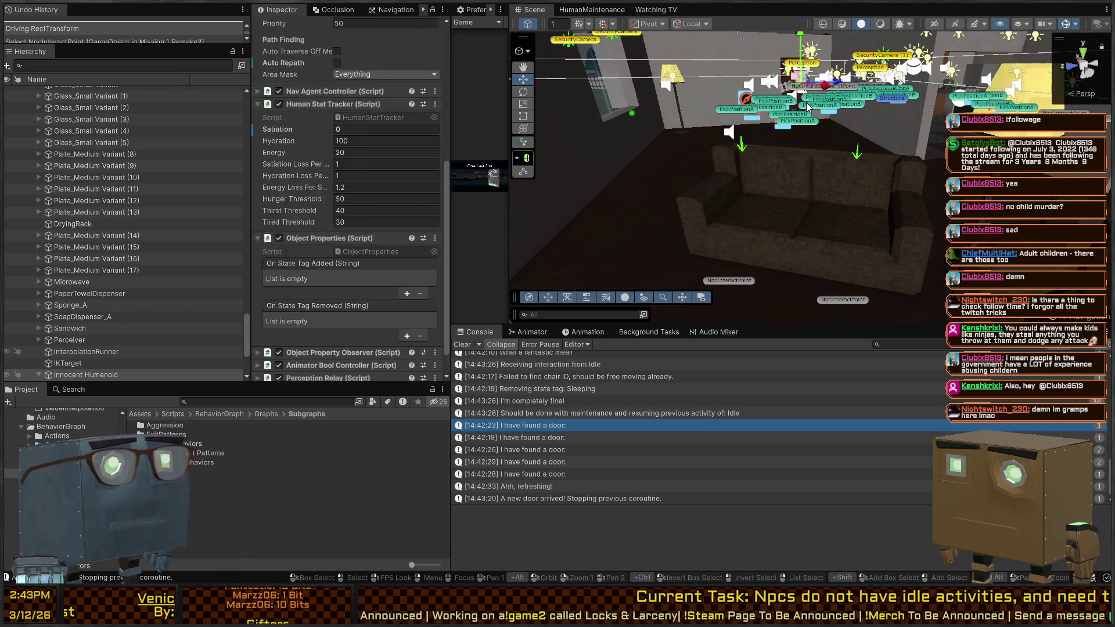
left_click_drag(796, 133, 847, 175)
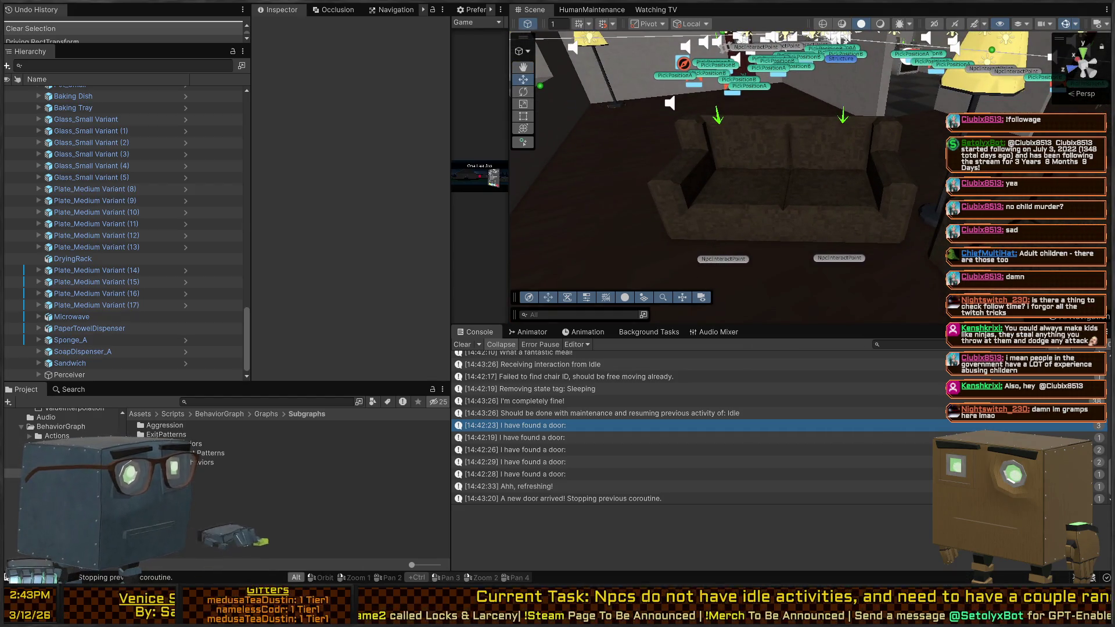
key("alt+Tab")
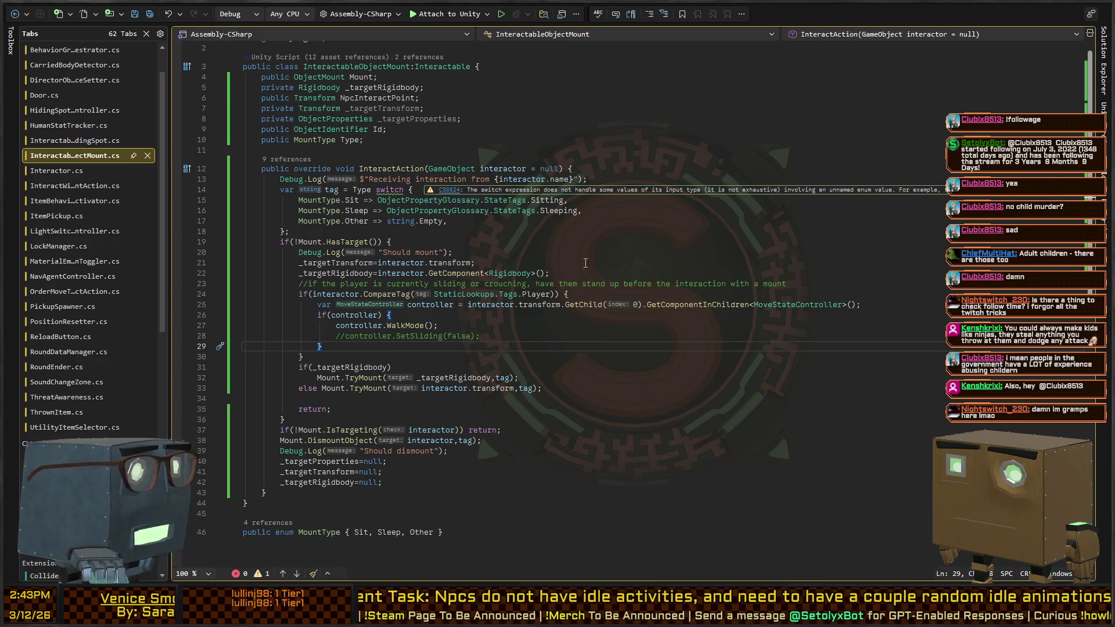
- Check the 'Should mount' debug log on line 20, then frame the couch back in Unity
left_click(631, 252)
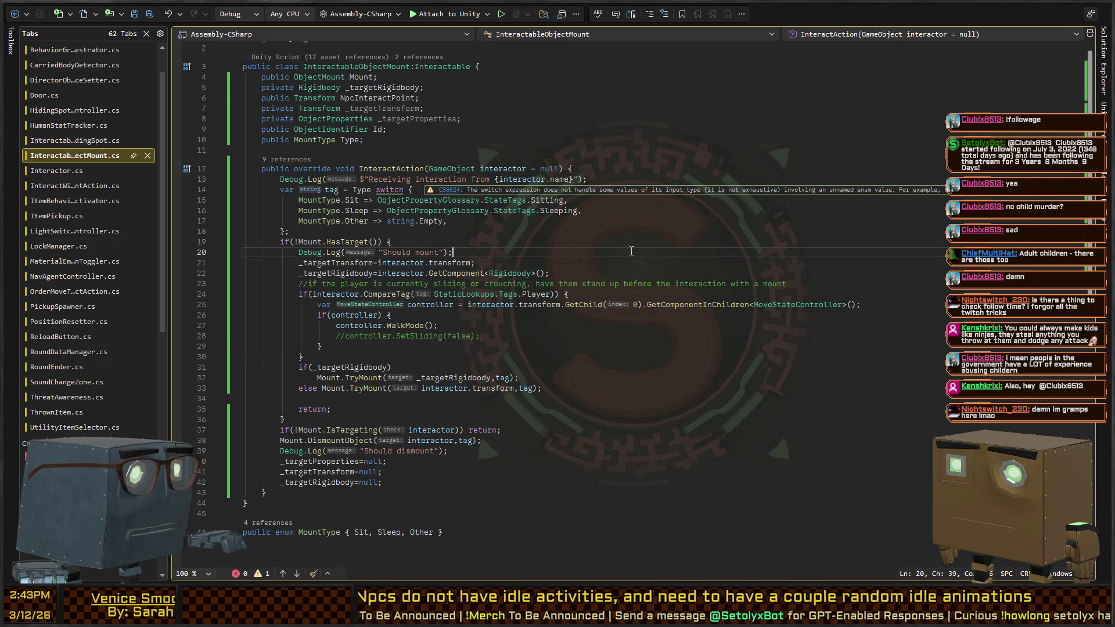
key("alt+Tab")
mouse_move(706, 191)
left_mouse_down()
mouse_move(741, 161)
mouse_move(574, 203)
mouse_move(256, 169)
mouse_move(298, 201)
mouse_move(446, 224)
mouse_move(739, 188)
left_mouse_up()
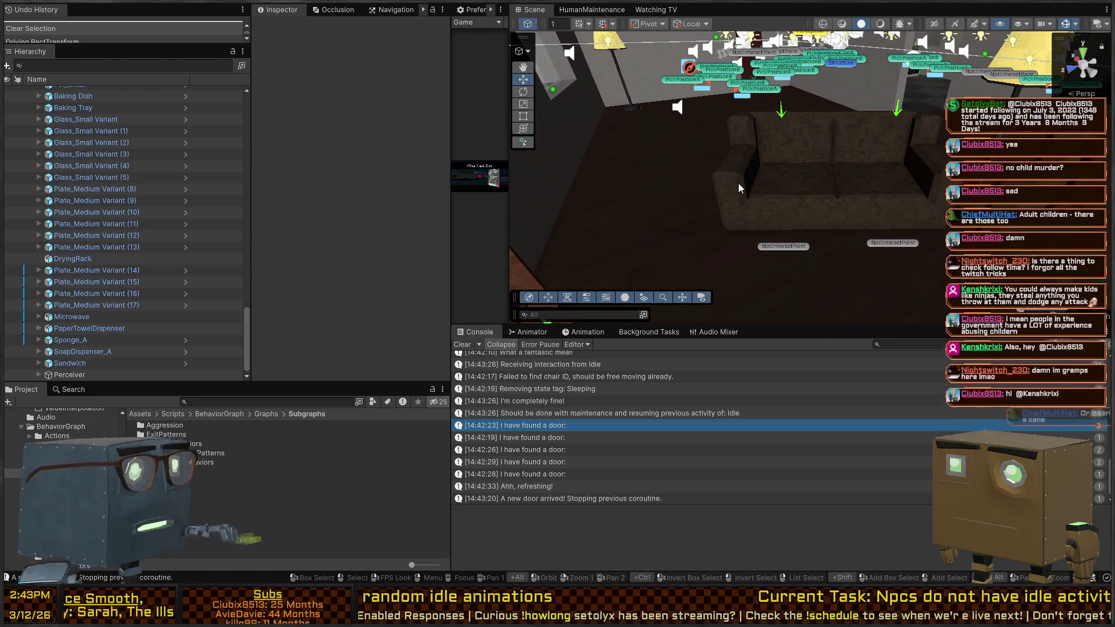
- Orbit across the living room and close in around the couch, then switch to the code editor
mouse_move(684, 143)
left_mouse_down()
mouse_move(766, 136)
mouse_move(705, 127)
left_mouse_up()
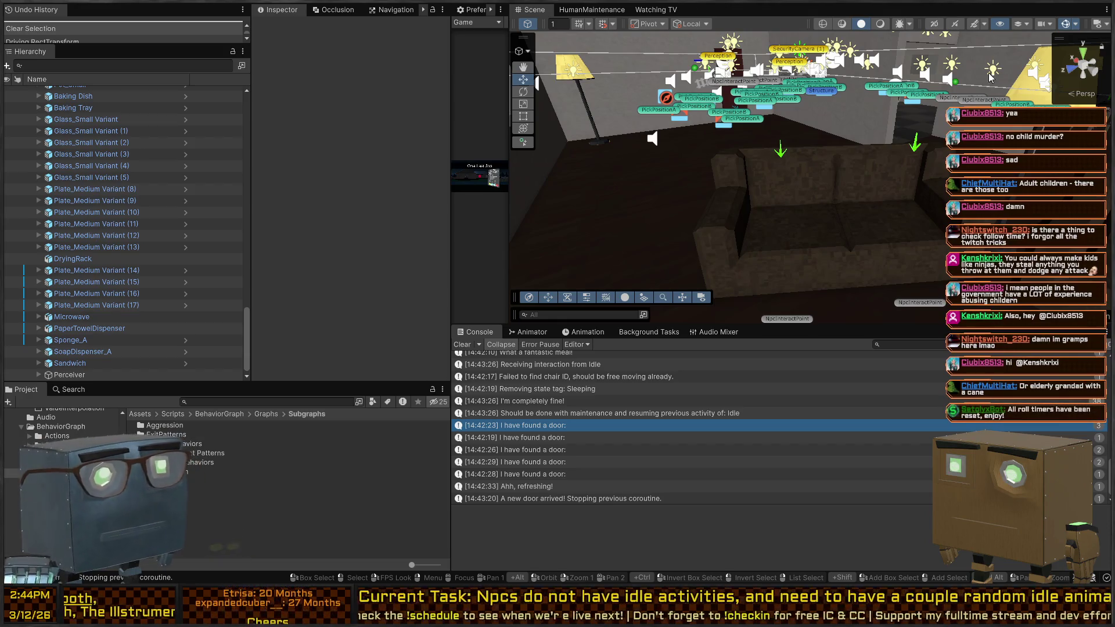
left_click_drag(767, 126, 797, 139)
left_click_drag(714, 139, 848, 185)
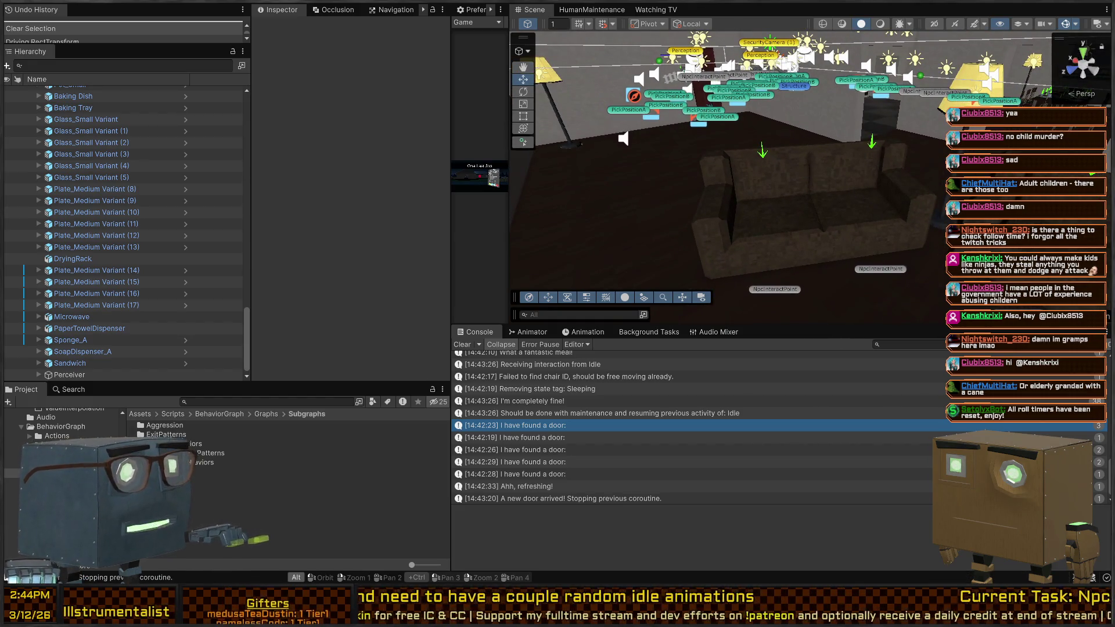
key("alt+Tab")
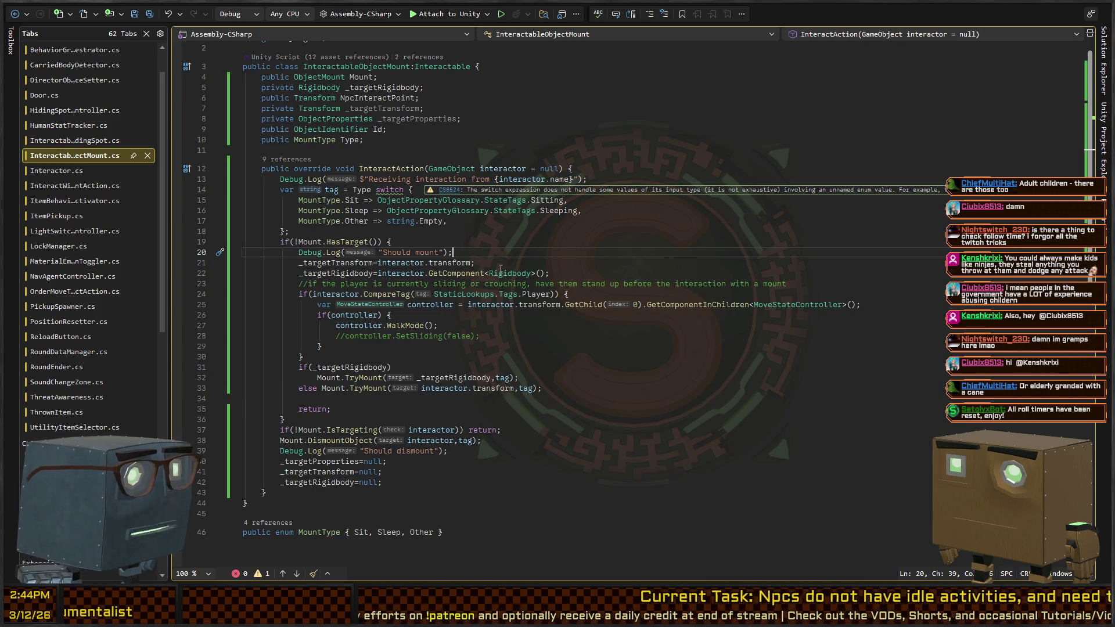
- Inspect the Rigidbody GetComponent, interactor and _targetTransform references on lines 21–22, then return to Unity
left_click(458, 274)
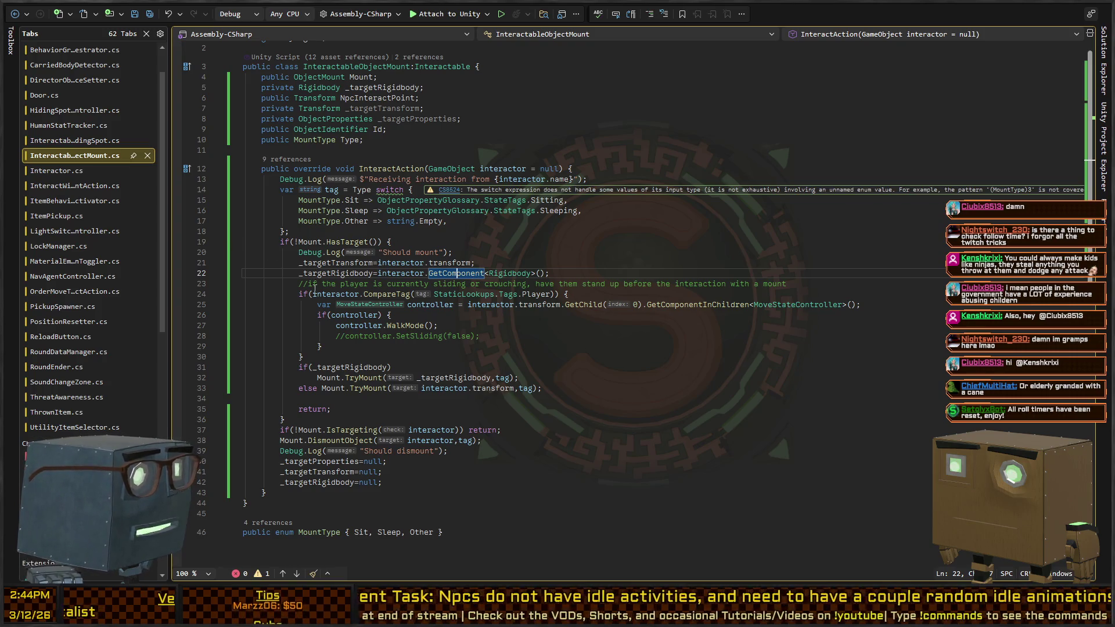
left_click(393, 274)
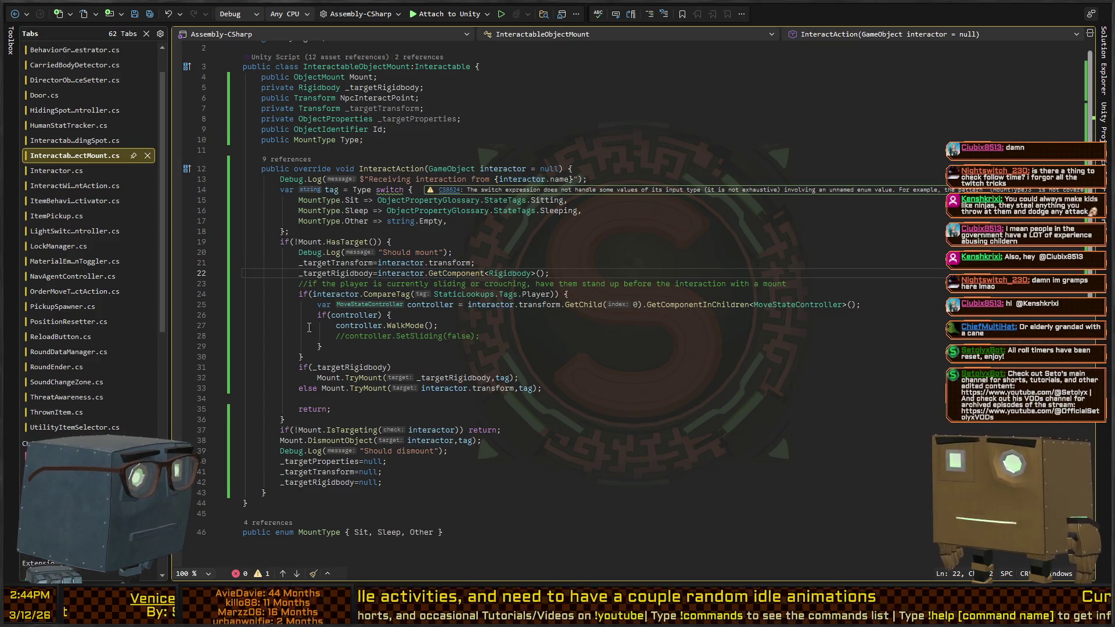
left_click(342, 274)
key("Up")
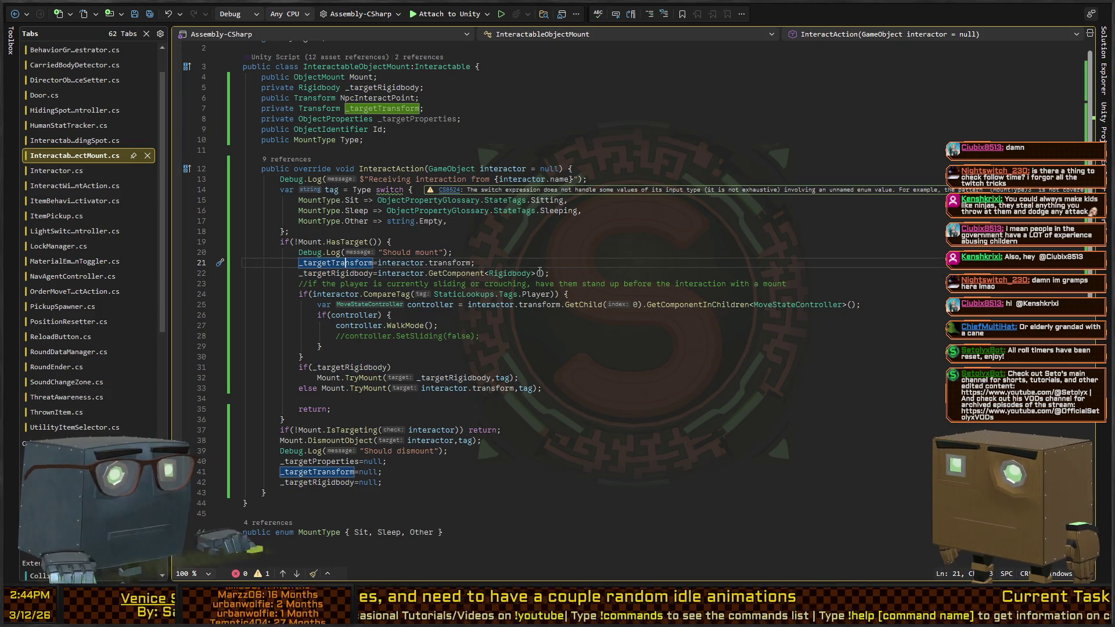
key("alt+Tab")
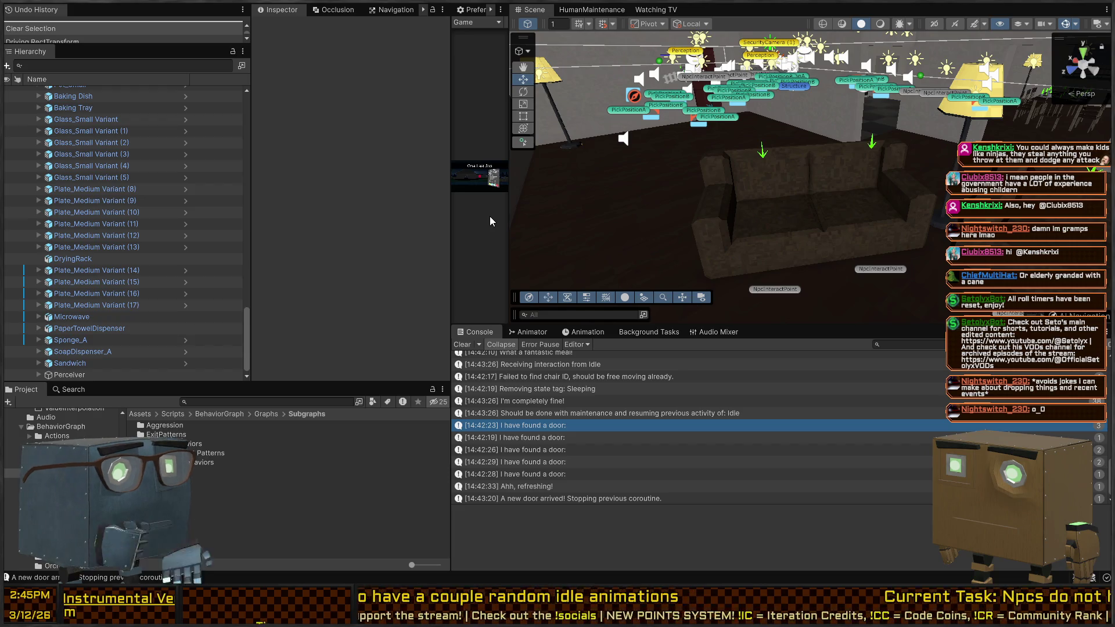
- Look around the living-room sofas, glance at the mount script twice, and focus the Console search field
left_click_drag(682, 155, 719, 190)
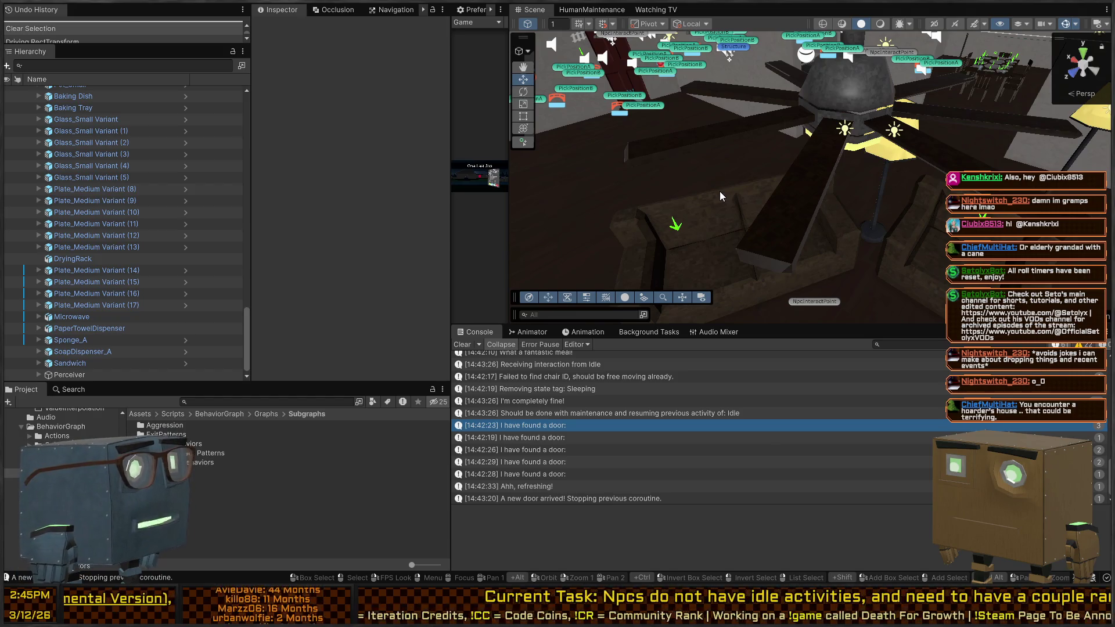
mouse_move(835, 223)
left_mouse_down()
mouse_move(859, 218)
mouse_move(835, 218)
left_mouse_up()
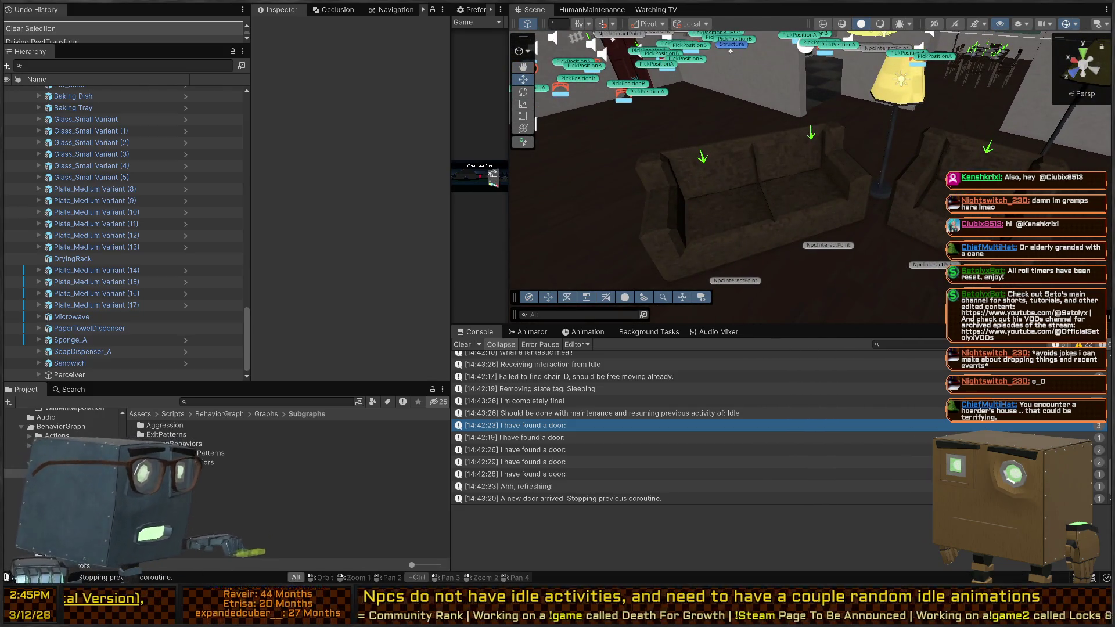
key("alt+Tab")
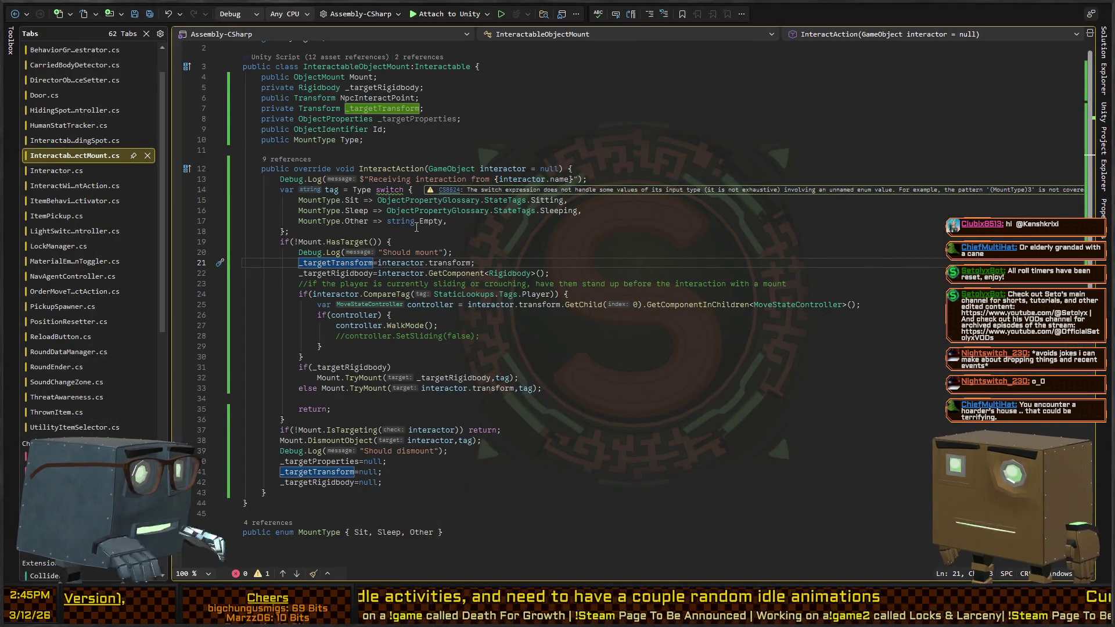
key("alt+Tab")
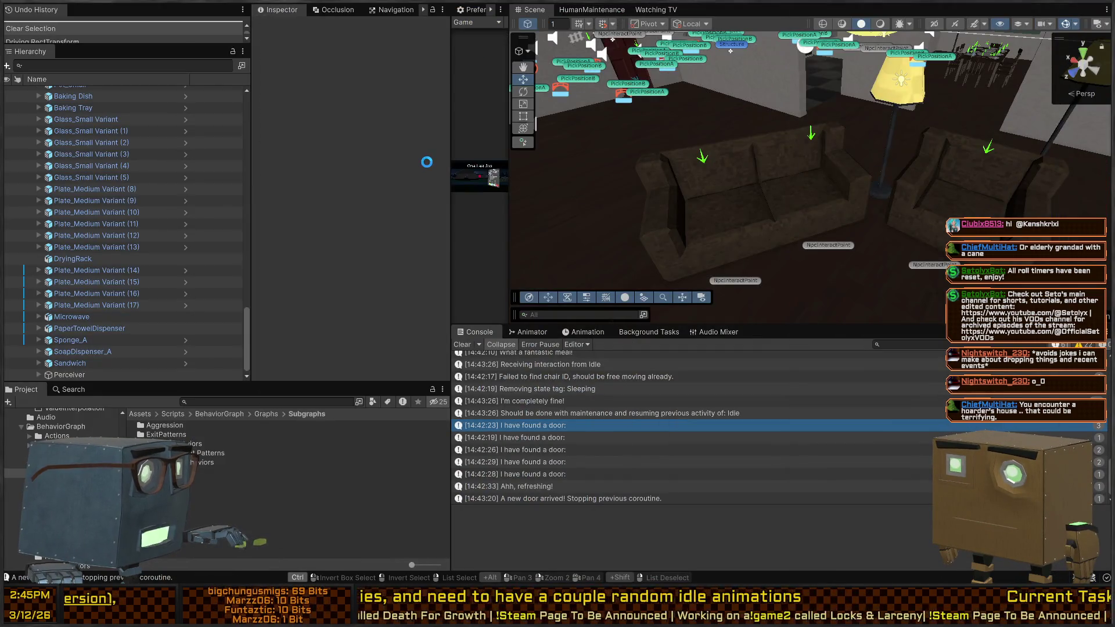
mouse_move(737, 179)
left_mouse_down()
mouse_move(794, 170)
mouse_move(796, 198)
left_mouse_up()
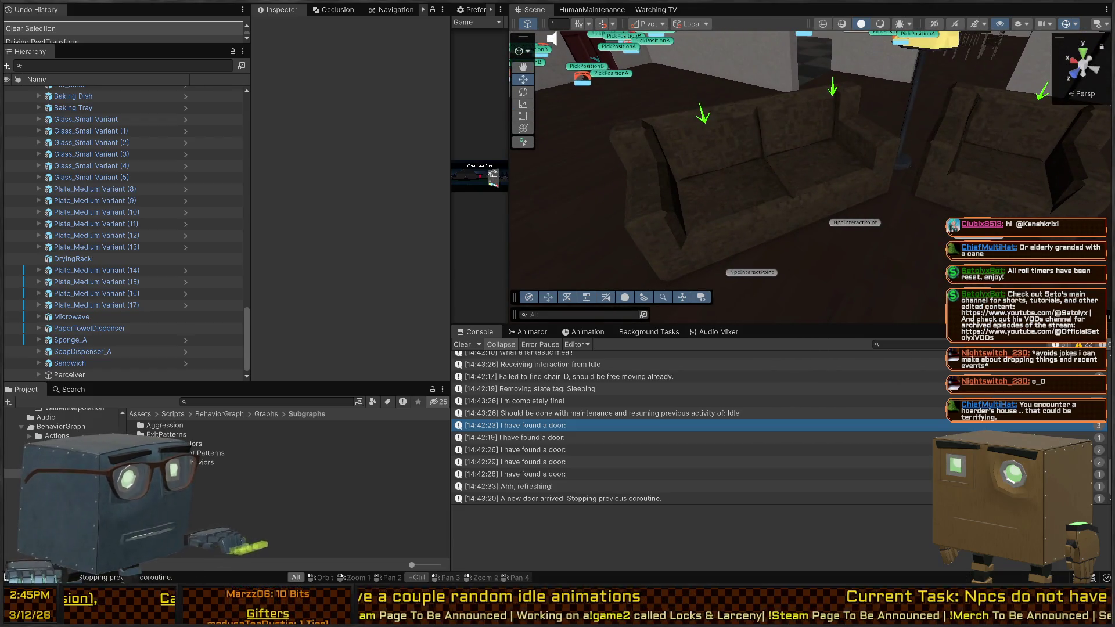
key("alt+Tab")
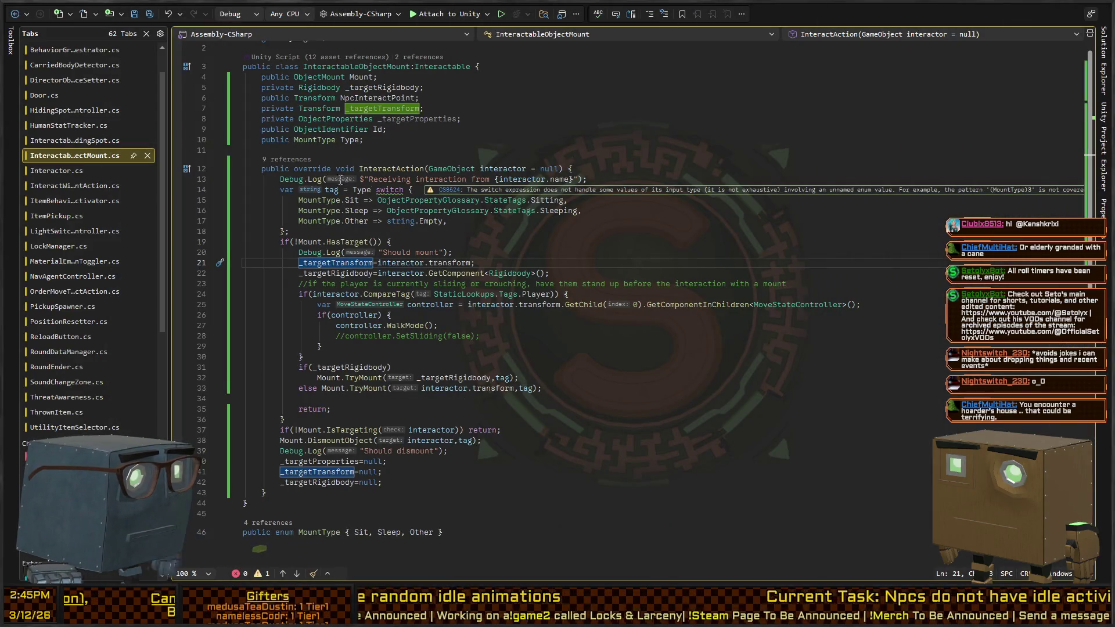
key("alt+Tab")
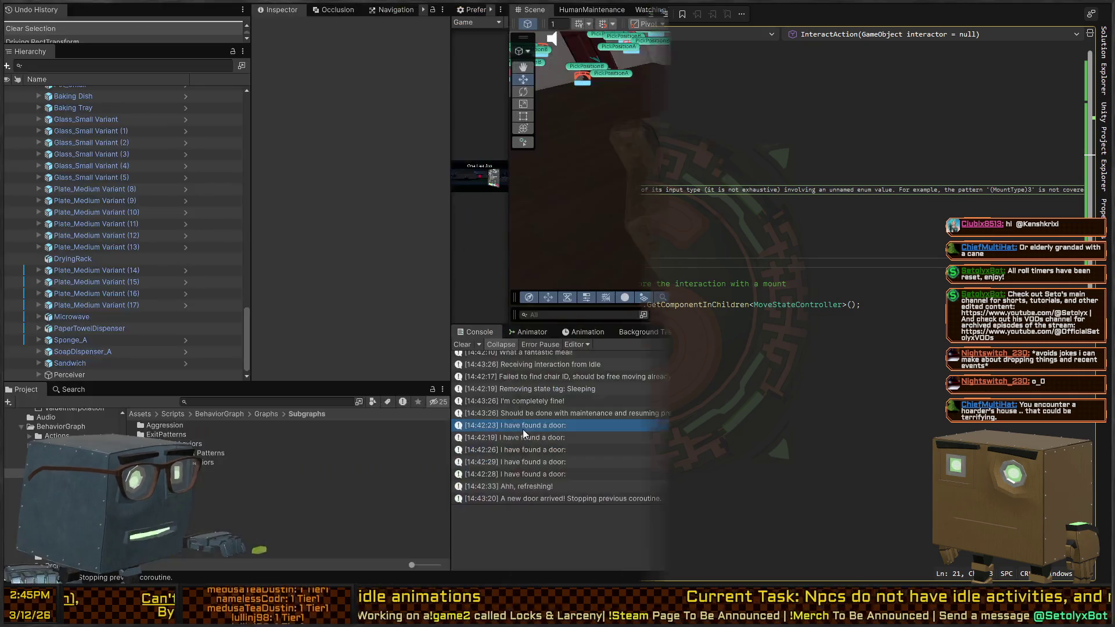
left_click(944, 342)
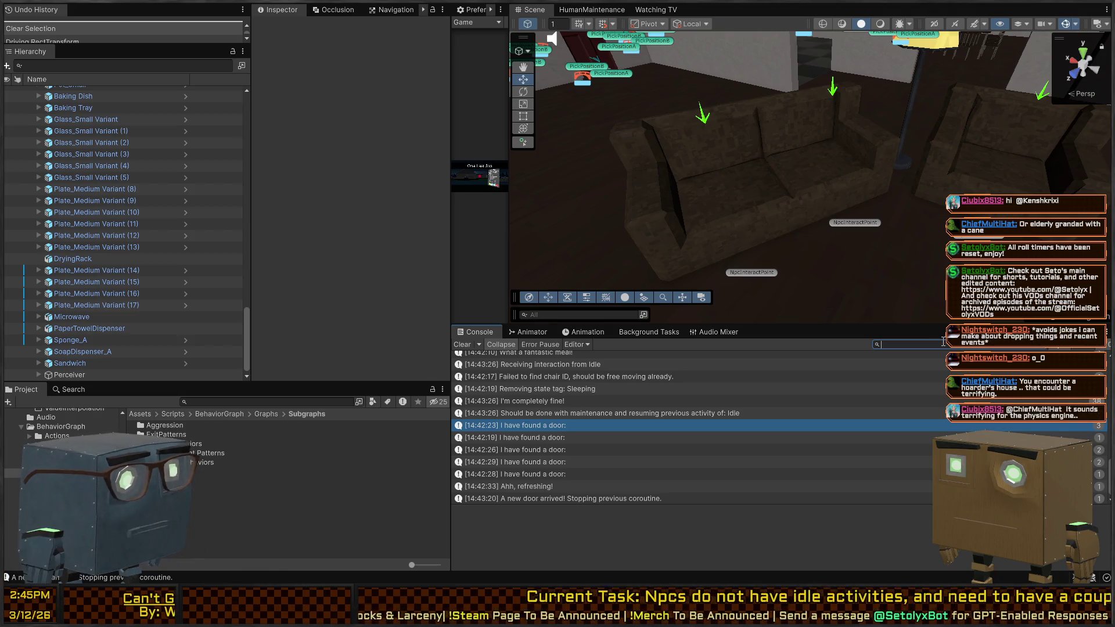
- Filter the Console to 'interaction' and inspect both Receiving interaction messages' stack traces
type("interaction")
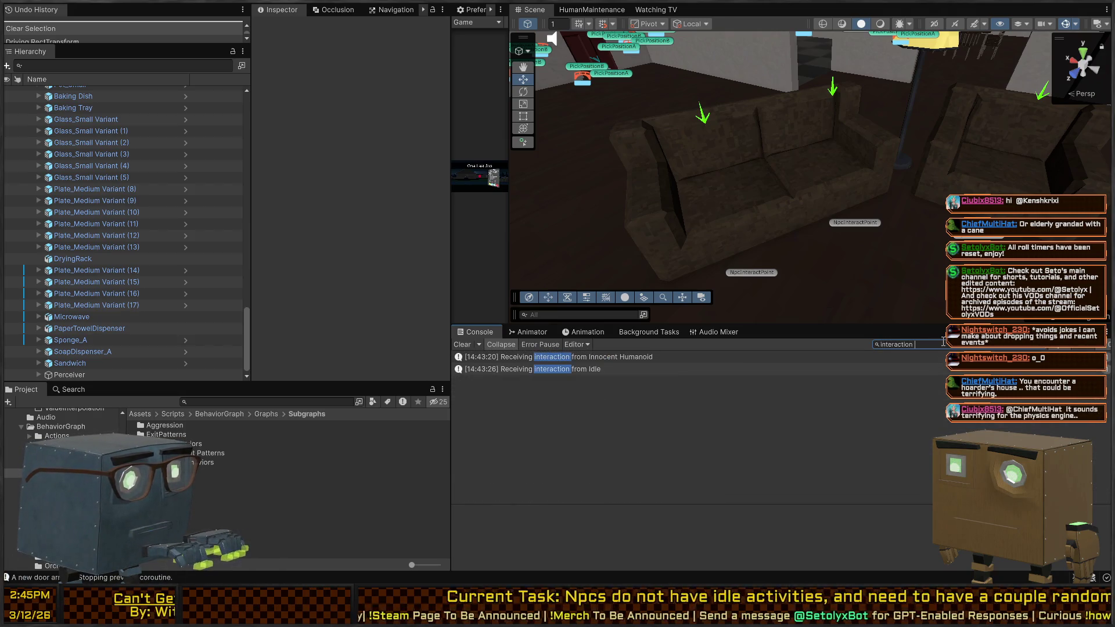
left_click(600, 357)
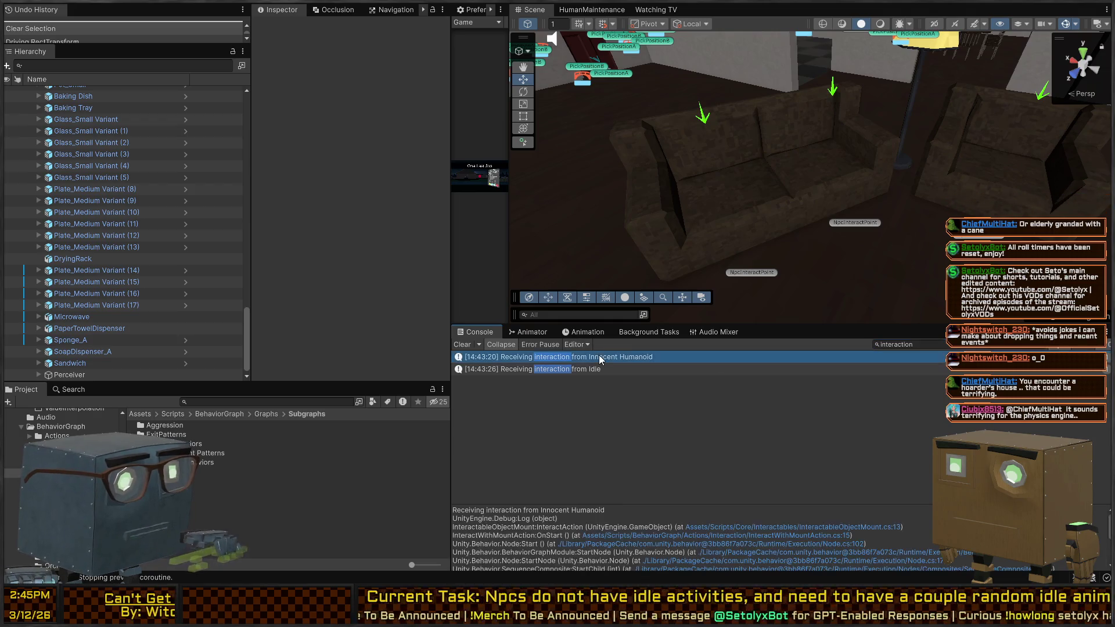
left_click(594, 370)
left_click(605, 357)
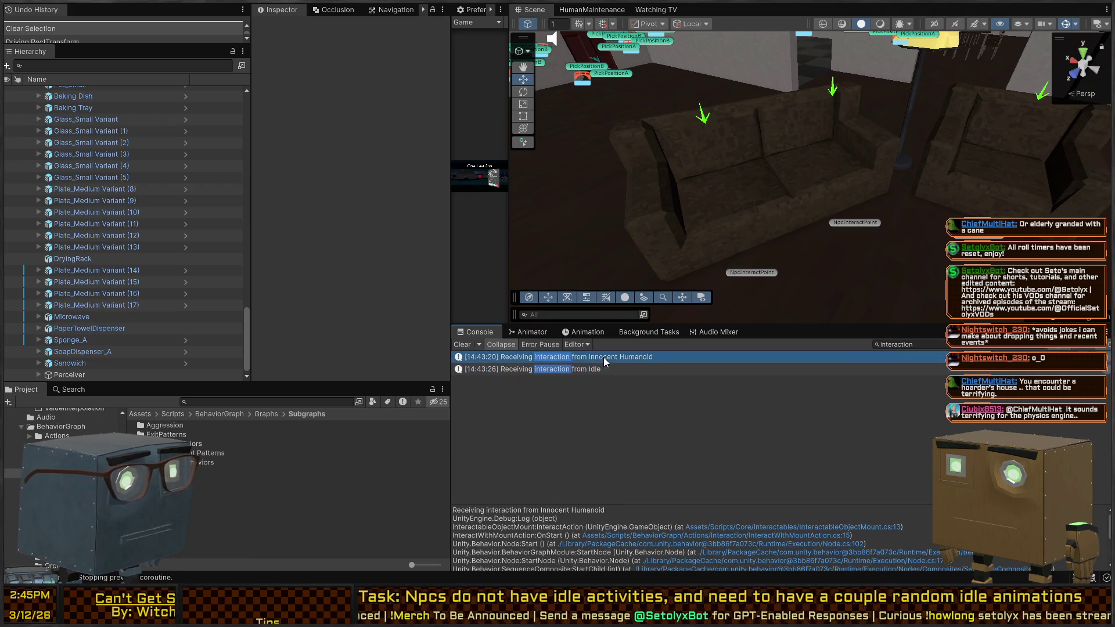
- Recheck the mount interaction code, then bring up the Watching TV behavior graph
key("alt+Tab")
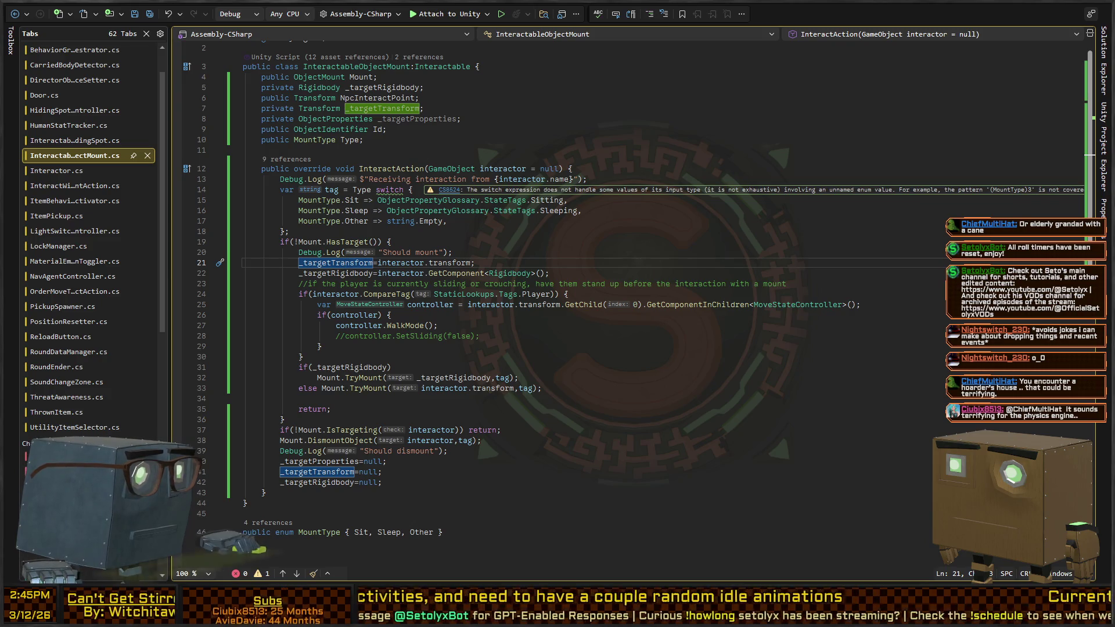
key("alt+Tab")
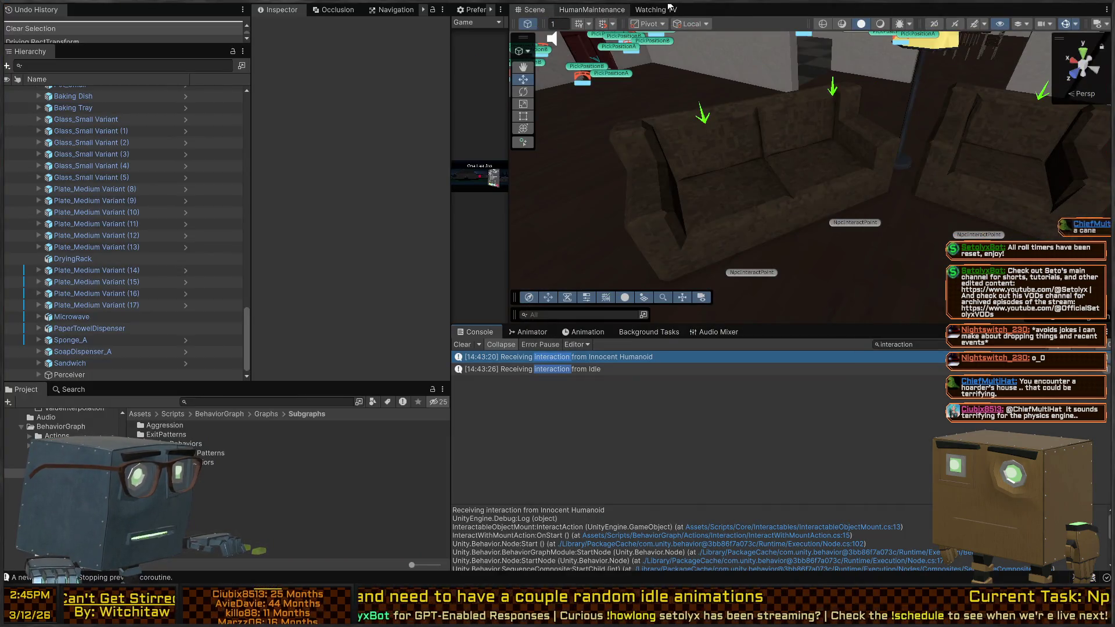
left_click(595, 11)
left_click(657, 11)
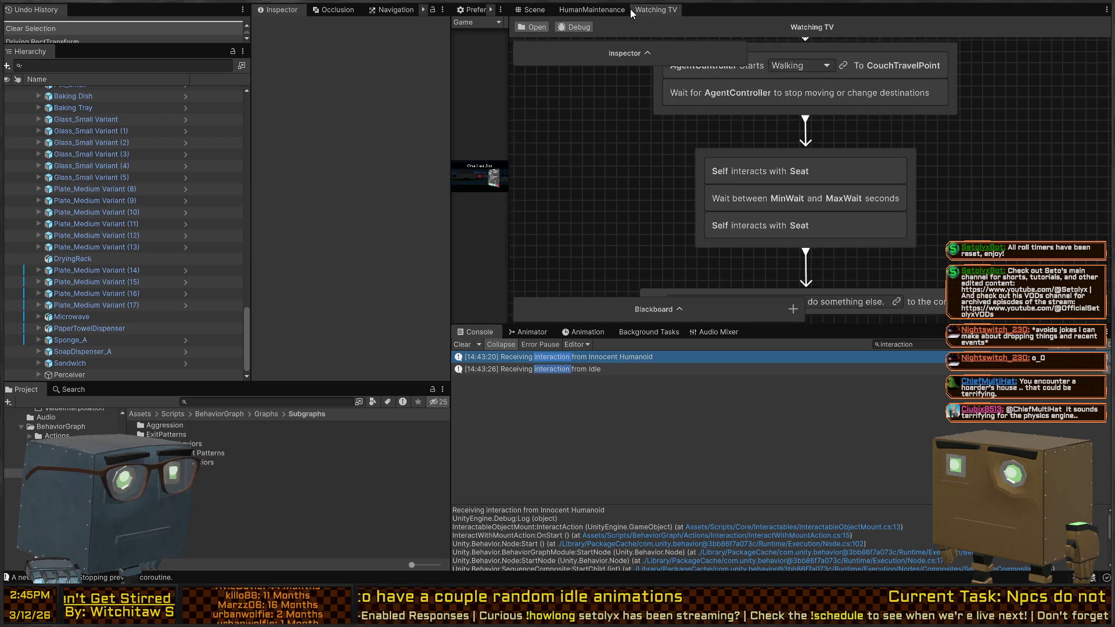
- Inspect the last 'Self interacts with Seat' node's details in the graph
left_click(718, 228)
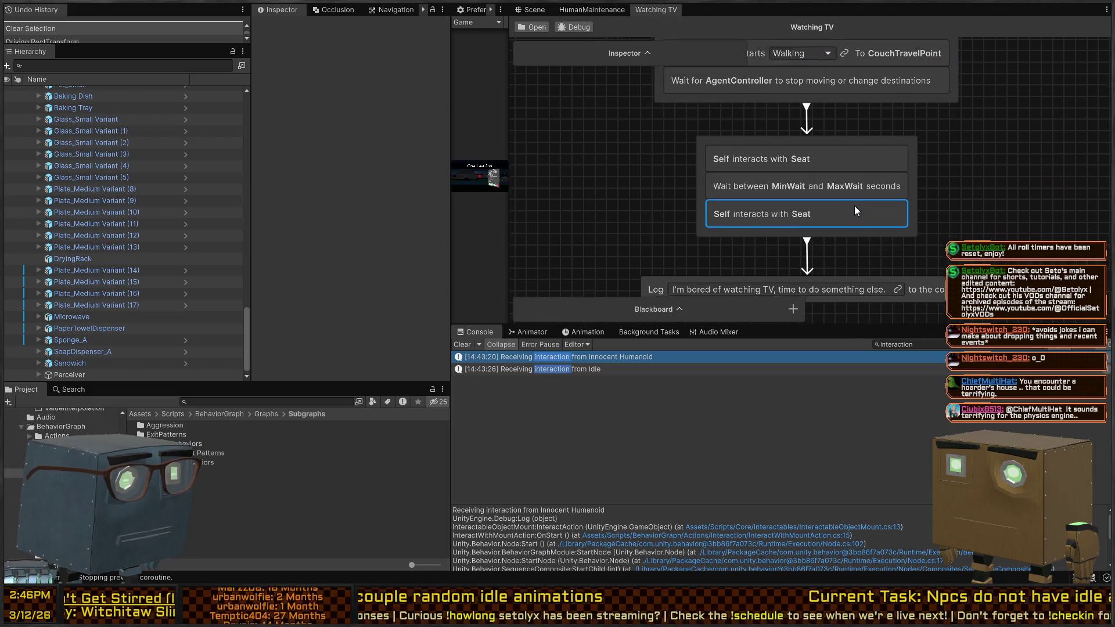
scroll(718, 228, "down", 3)
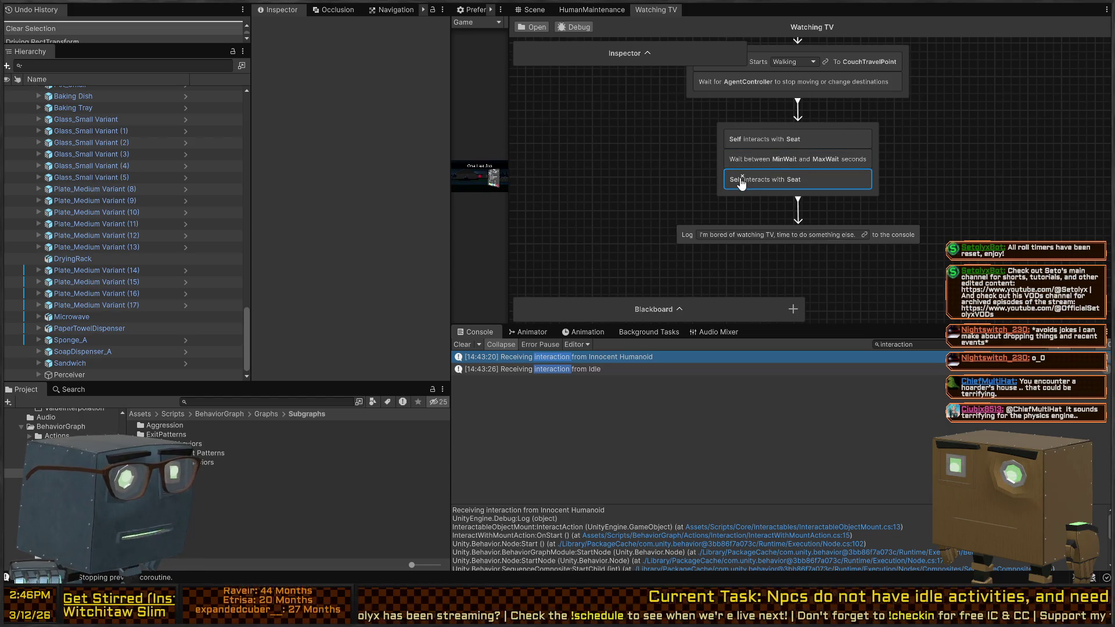
left_click(645, 52)
left_click_drag(572, 181, 571, 253)
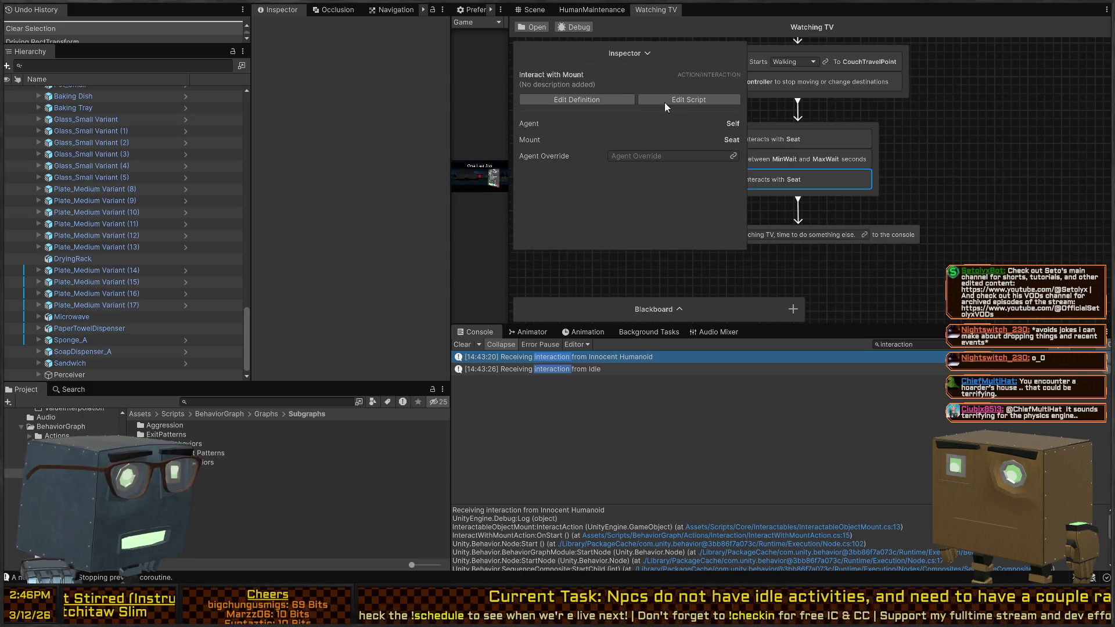
left_click(646, 53)
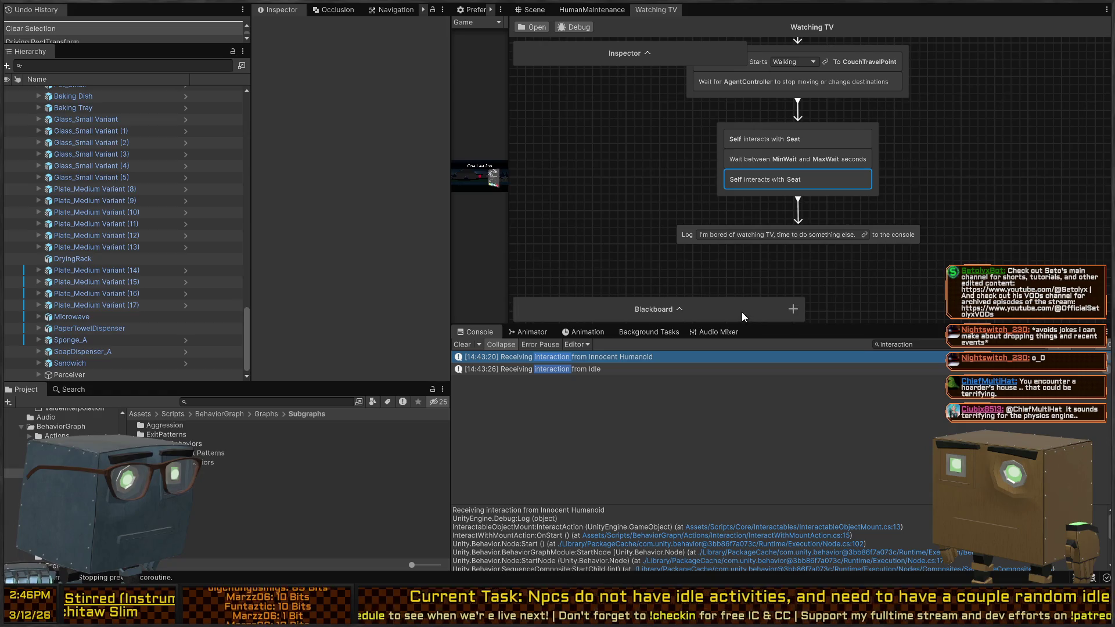
left_click_drag(741, 312, 645, 53)
- In the maximized graph, link both Seat nodes' agent fields to the Root variable
key("shift+space")
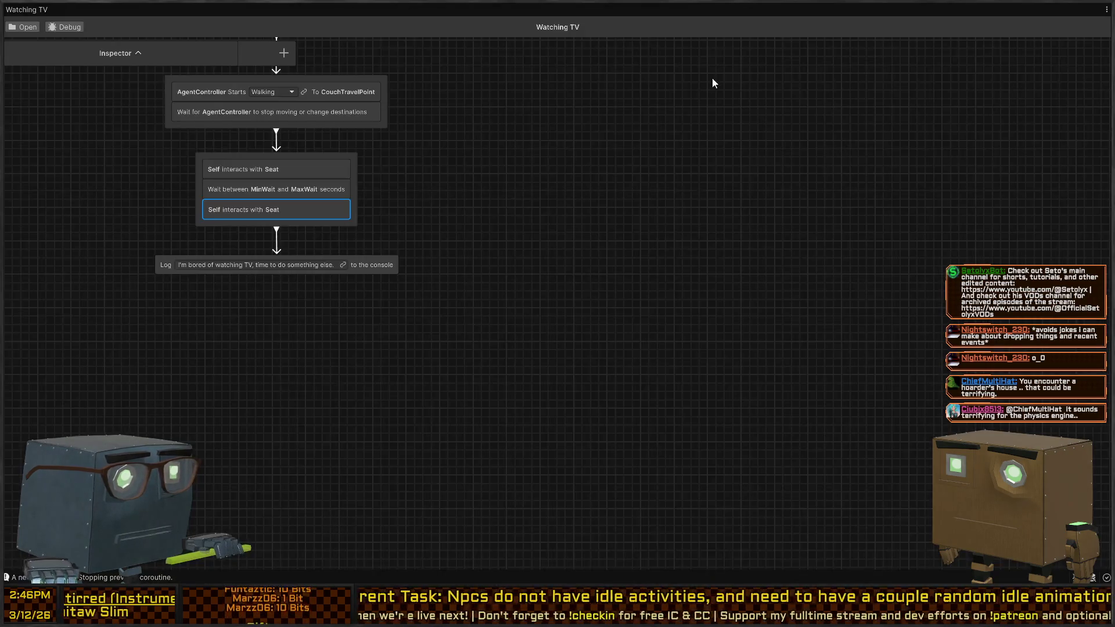
left_click_drag(245, 59, 124, 182)
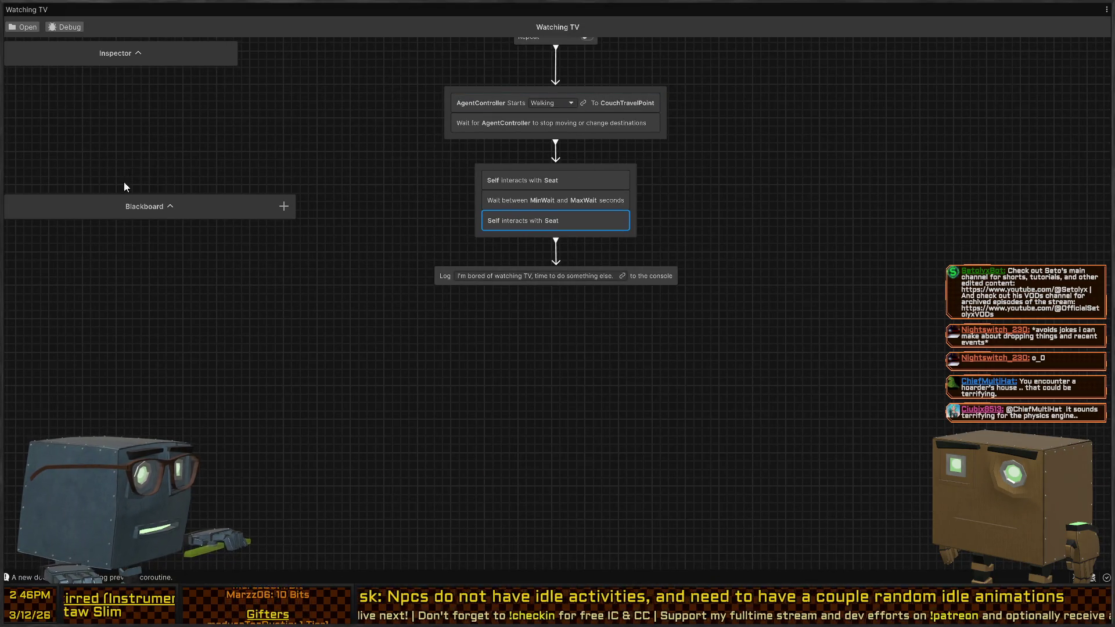
left_click(168, 205)
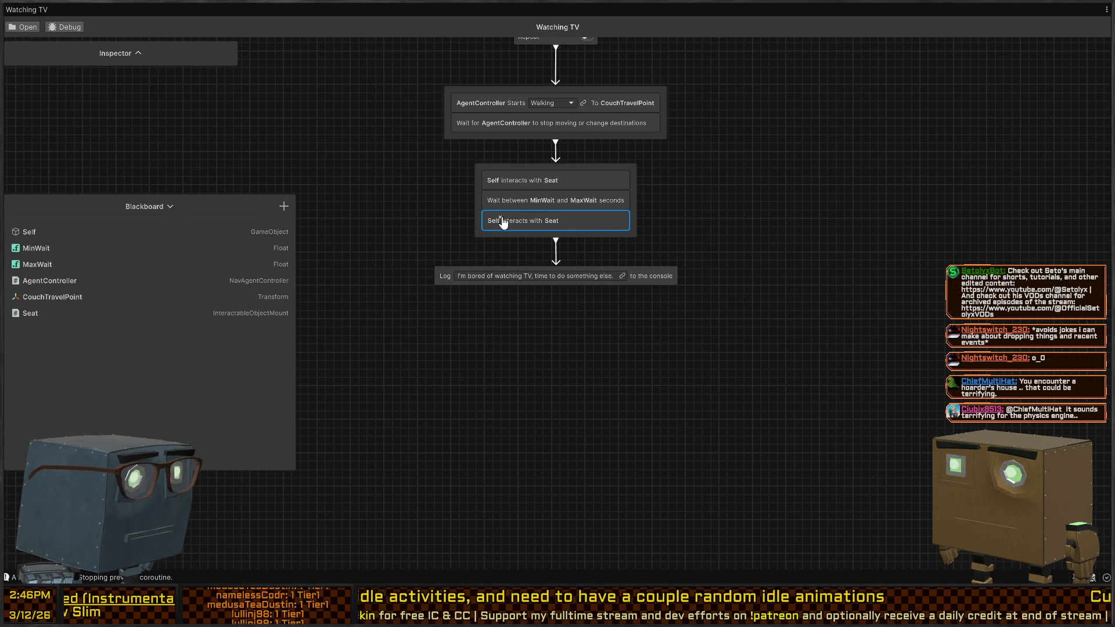
left_click(498, 184)
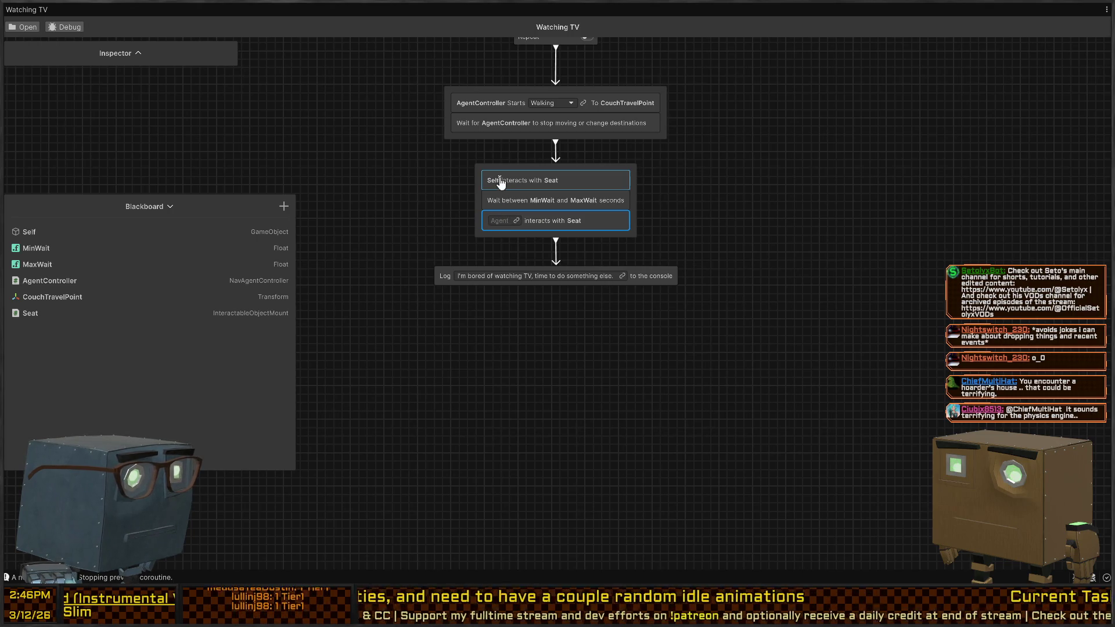
left_click(517, 180)
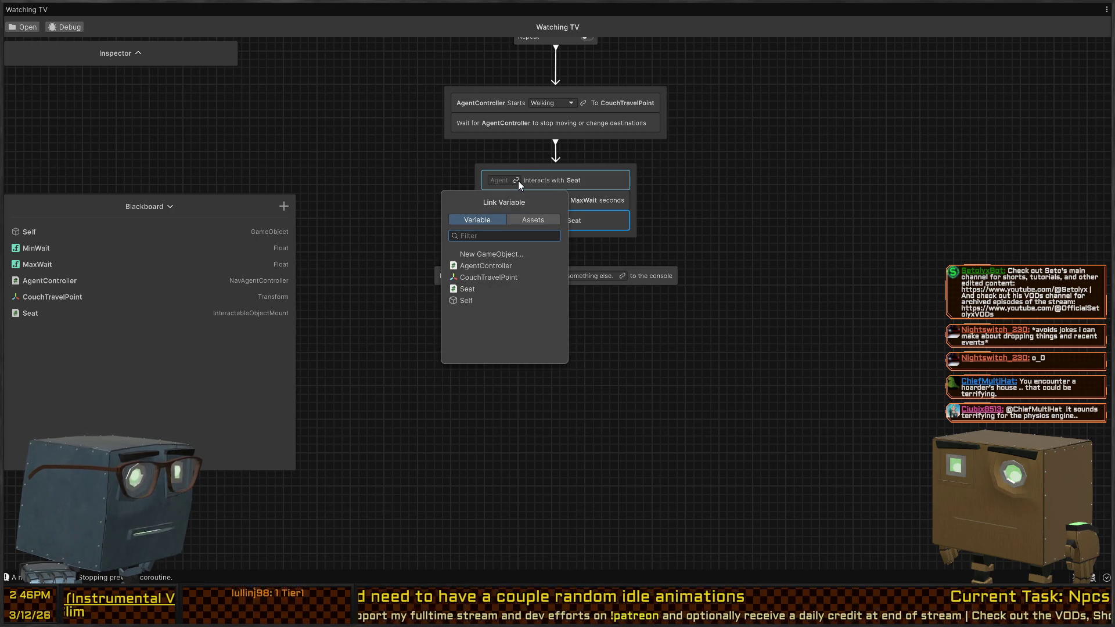
left_click(490, 255)
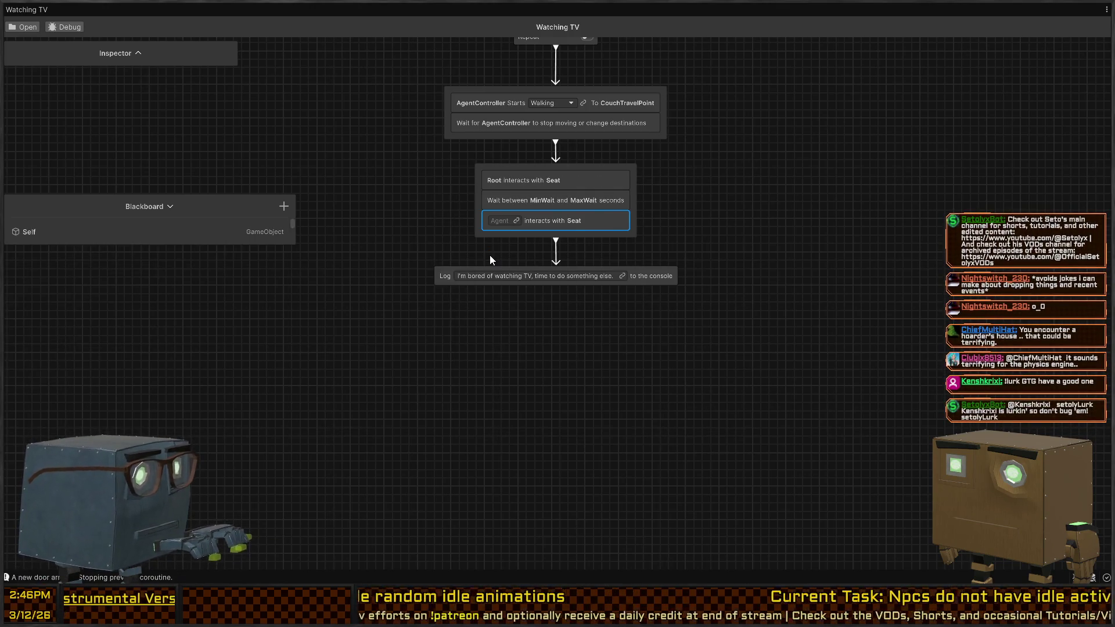
left_click(514, 221)
left_click(473, 329)
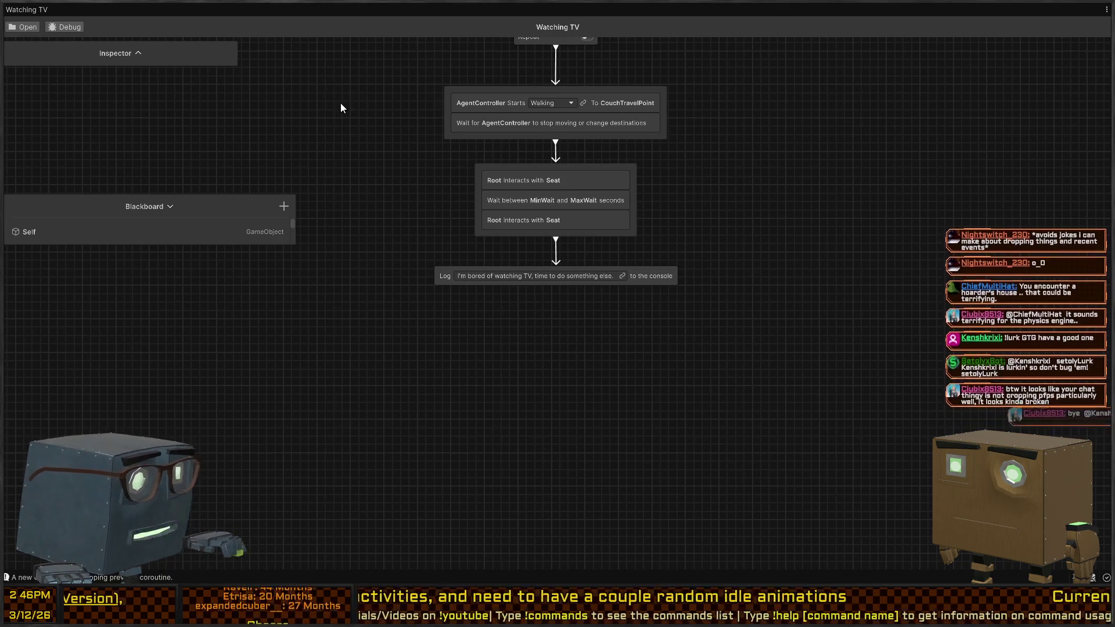
left_click_drag(340, 105, 361, 140)
key("shift+space")
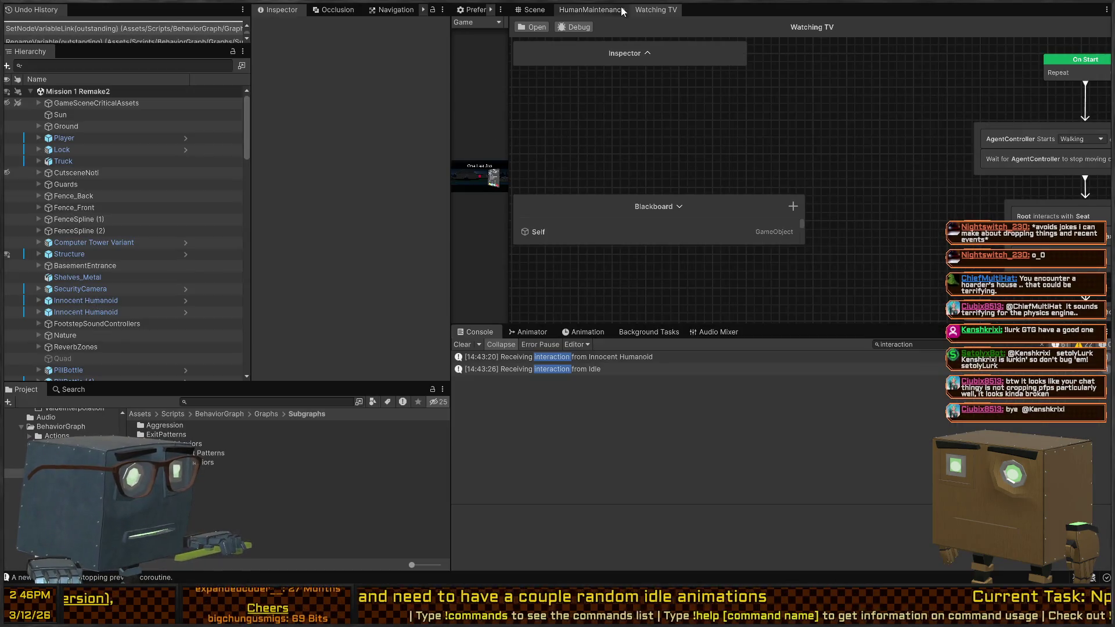
- Enter Play mode in the Scene view and fly around to select the humanoid NPC
left_click(533, 10)
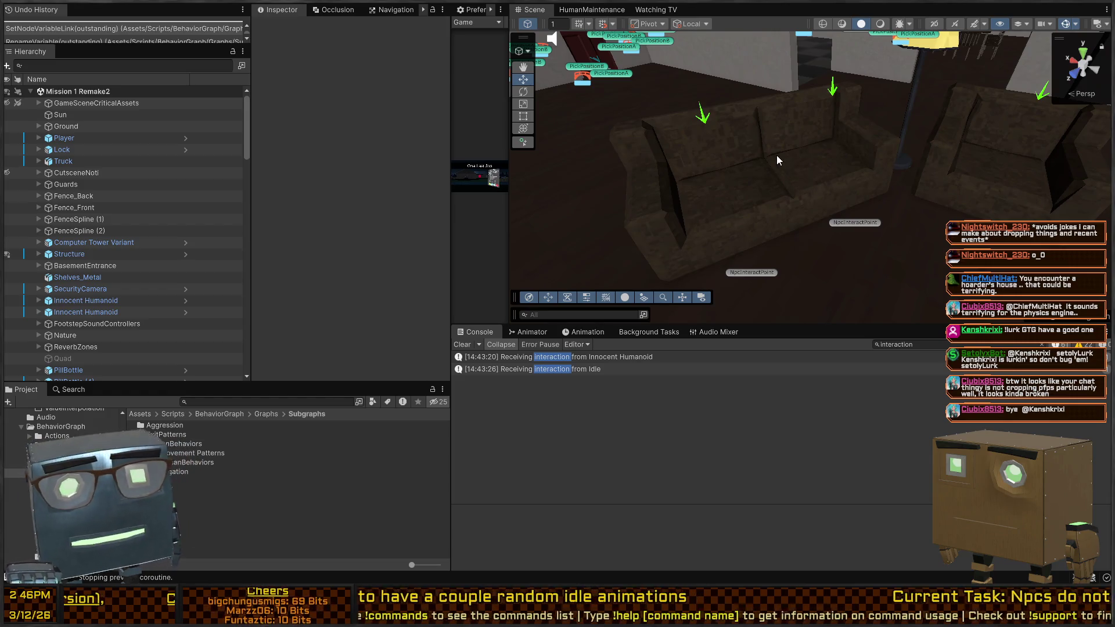
left_click_drag(751, 174, 822, 173)
left_click_drag(818, 181, 819, 190)
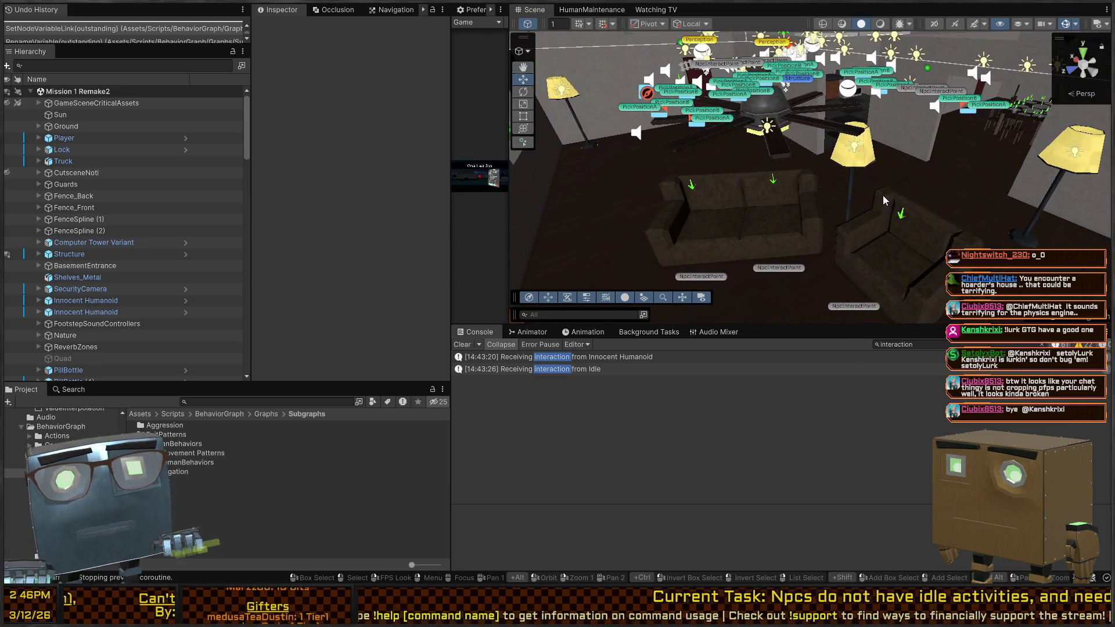
key("ctrl+p")
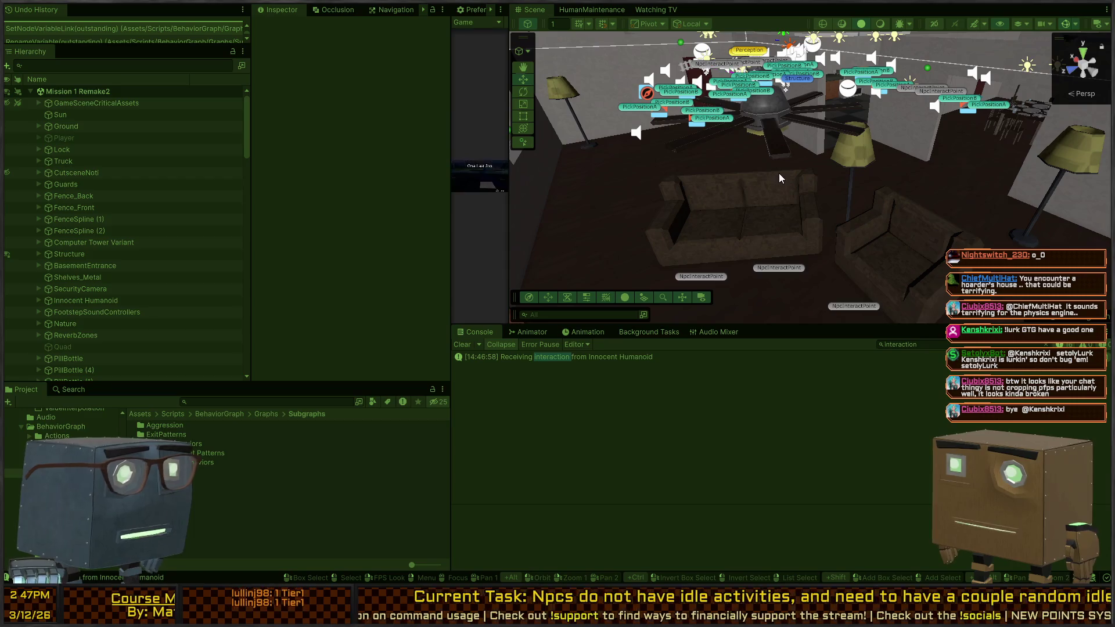
mouse_move(668, 189)
left_mouse_down()
mouse_move(712, 195)
mouse_move(694, 221)
mouse_move(828, 198)
mouse_move(786, 183)
mouse_move(792, 215)
mouse_move(758, 180)
left_mouse_up()
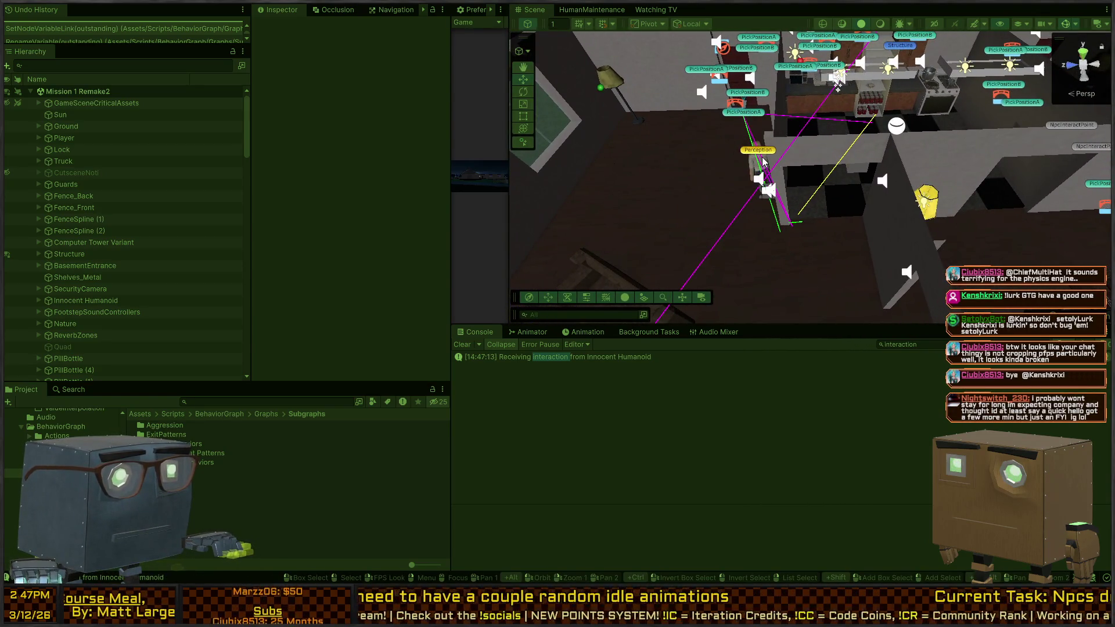
left_click(763, 162)
left_click_drag(813, 212, 879, 191)
- Frame the Innocent Humanoid and inspect its Satiation stat during play
key("f")
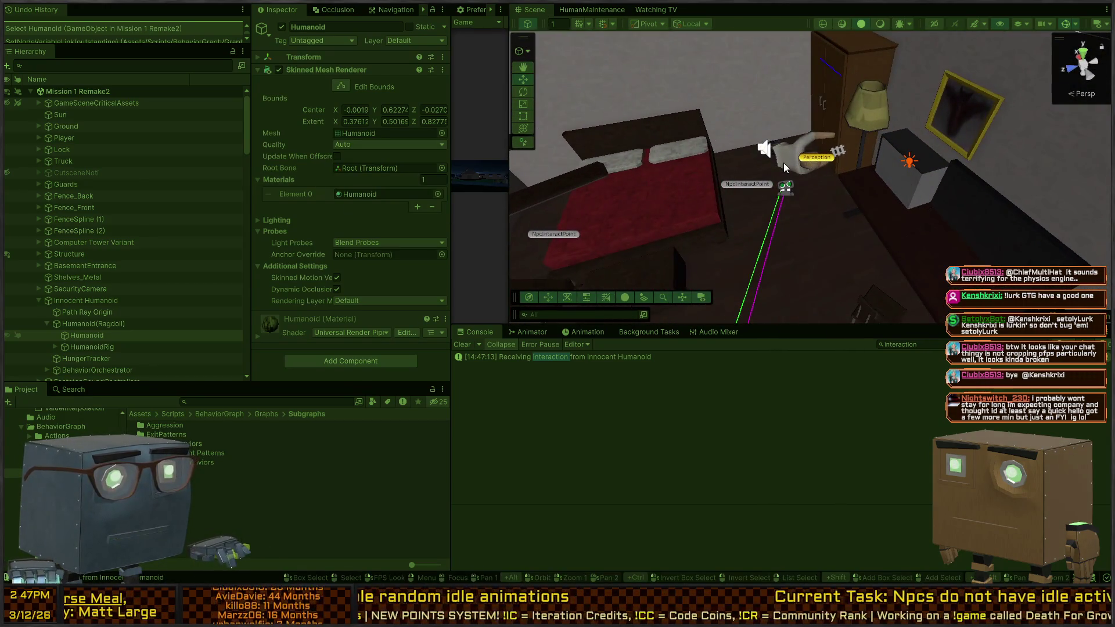
left_click(783, 163)
left_click(82, 328)
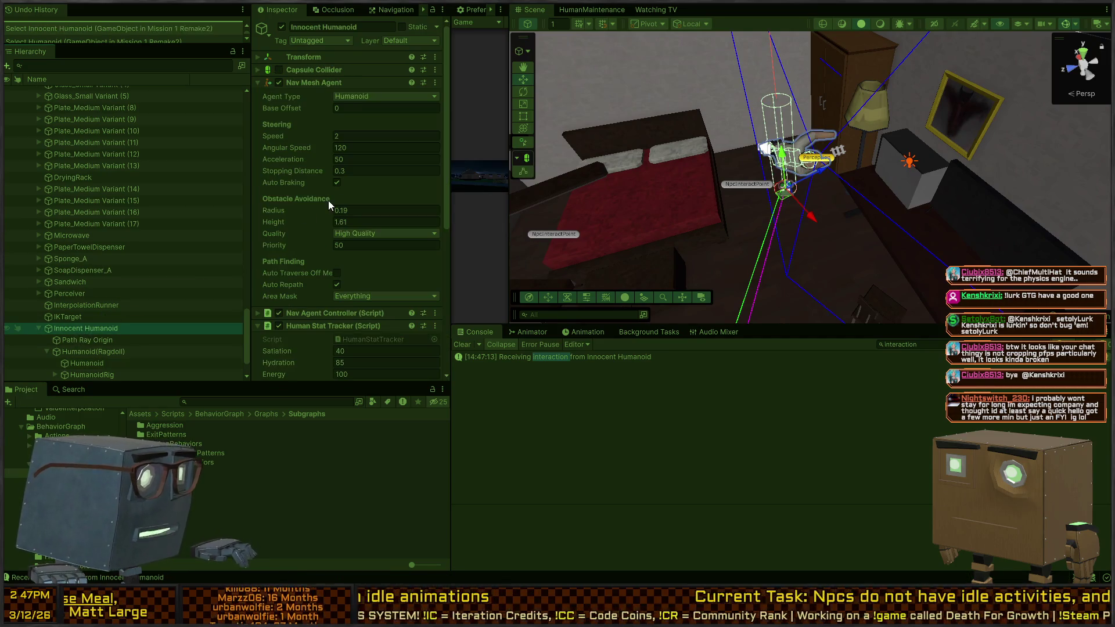
scroll(321, 203, "down", 5)
left_click(362, 194)
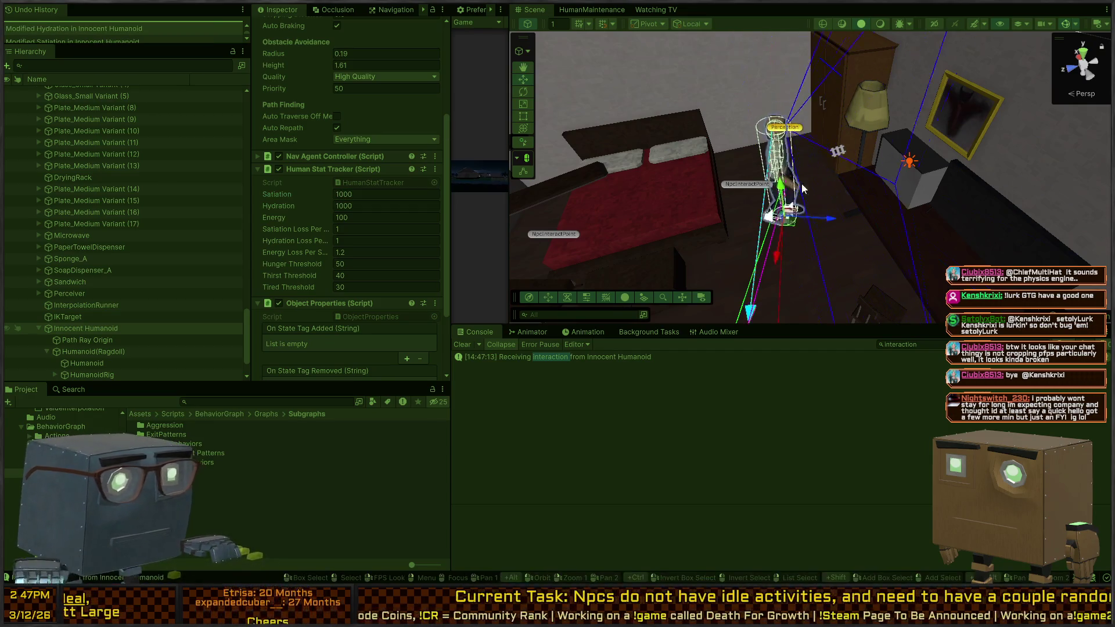
scroll(668, 183, "down", 5)
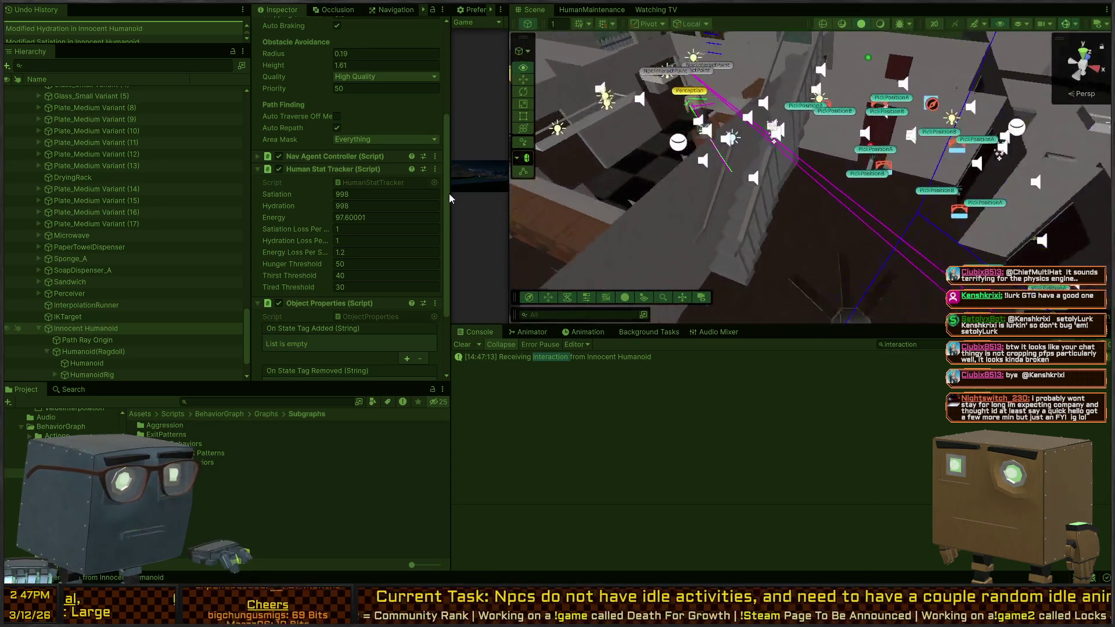
- Toggle the humanoid off and on, undo a move, then select the door's RootOverride
mouse_move(697, 198)
left_mouse_down()
mouse_move(872, 199)
mouse_move(818, 151)
left_mouse_up()
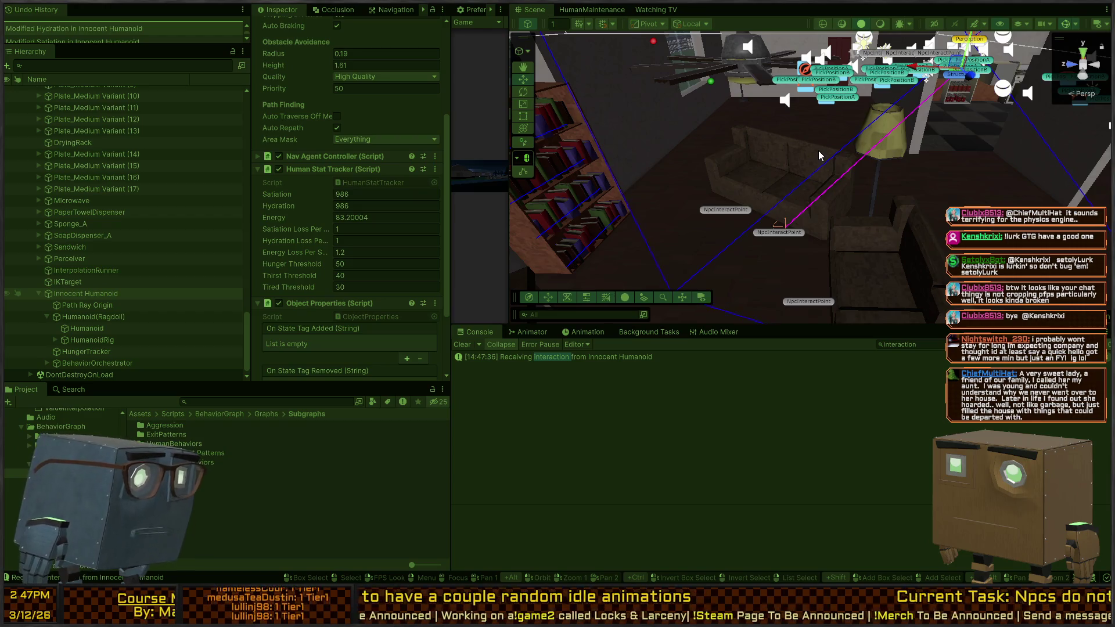
mouse_move(818, 151)
left_mouse_down()
mouse_move(933, 124)
mouse_move(919, 225)
mouse_move(845, 187)
left_mouse_up()
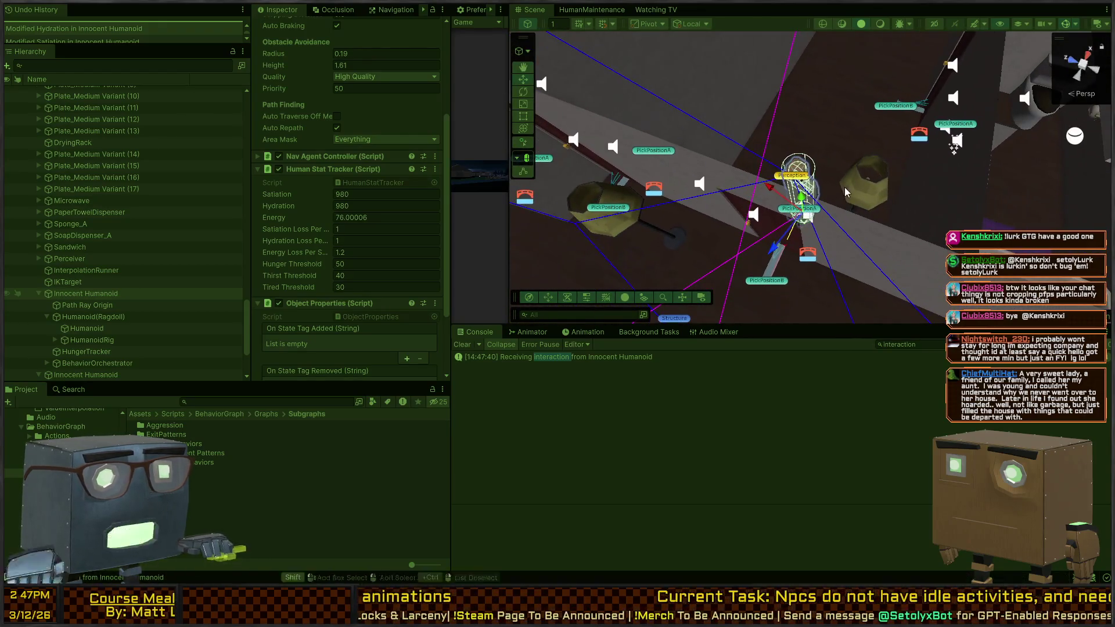
key("alt+shift+a")
key("alt+shift+a")
left_click_drag(809, 229, 848, 142)
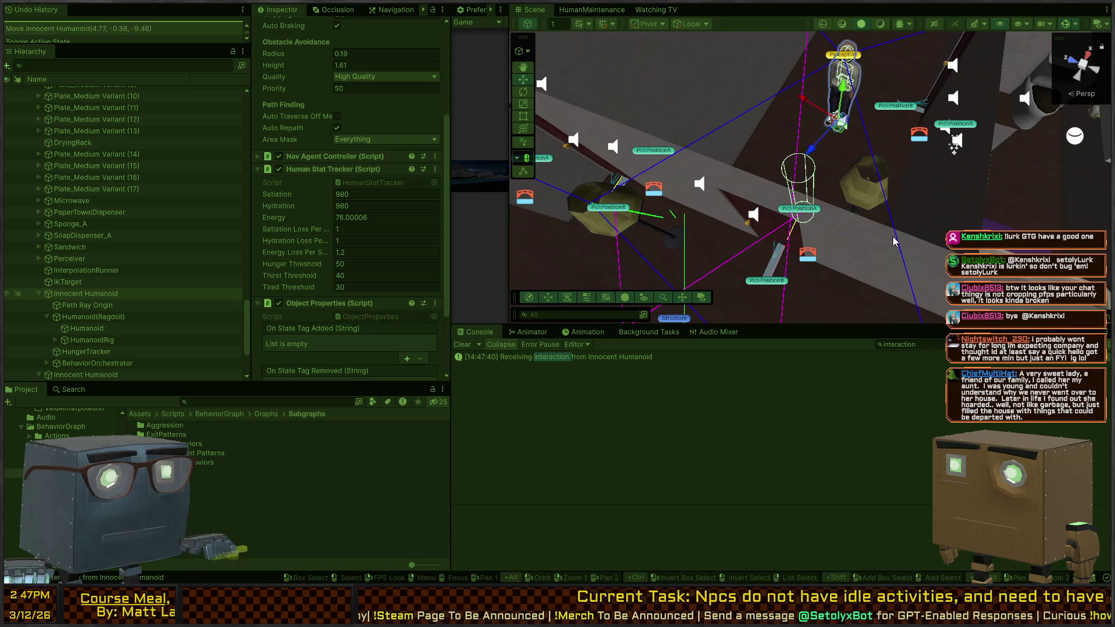
key("ctrl+z")
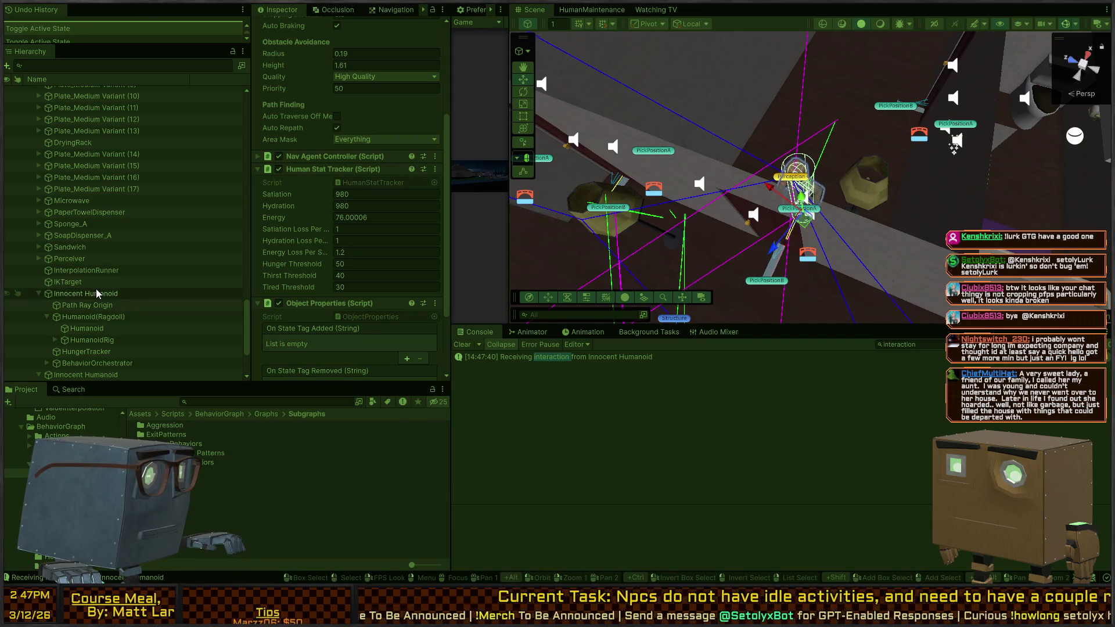
left_click(97, 295)
mouse_move(782, 209)
left_mouse_down()
mouse_move(546, 108)
mouse_move(546, 124)
mouse_move(744, 130)
left_mouse_up()
left_click(733, 105)
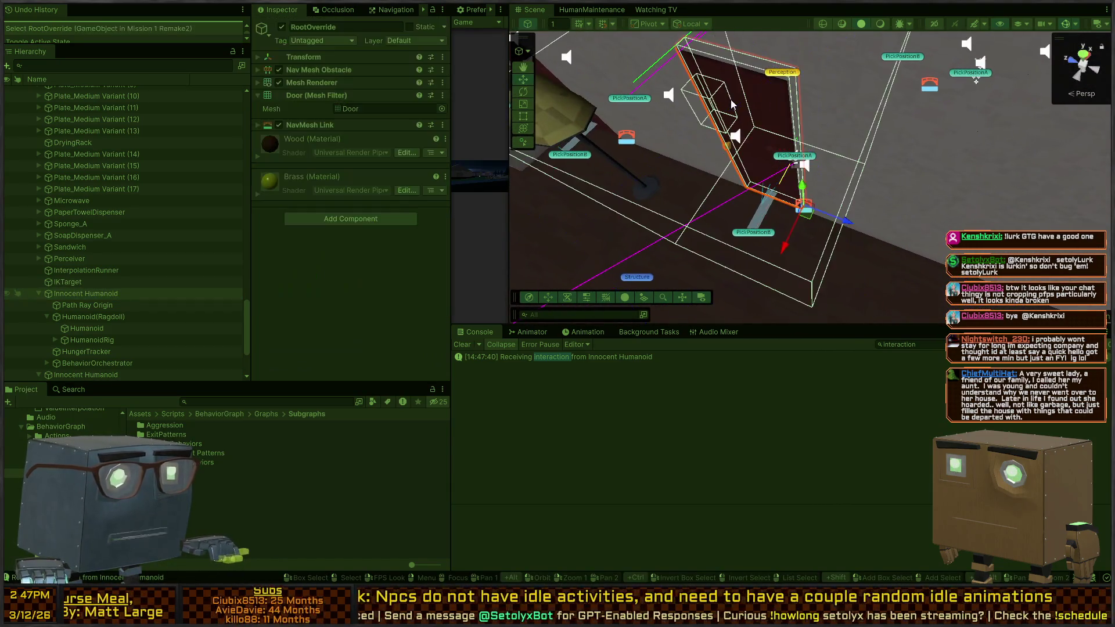
- Deactivate and reactivate RootOverride to hide and restore the door
key("alt+shift+a")
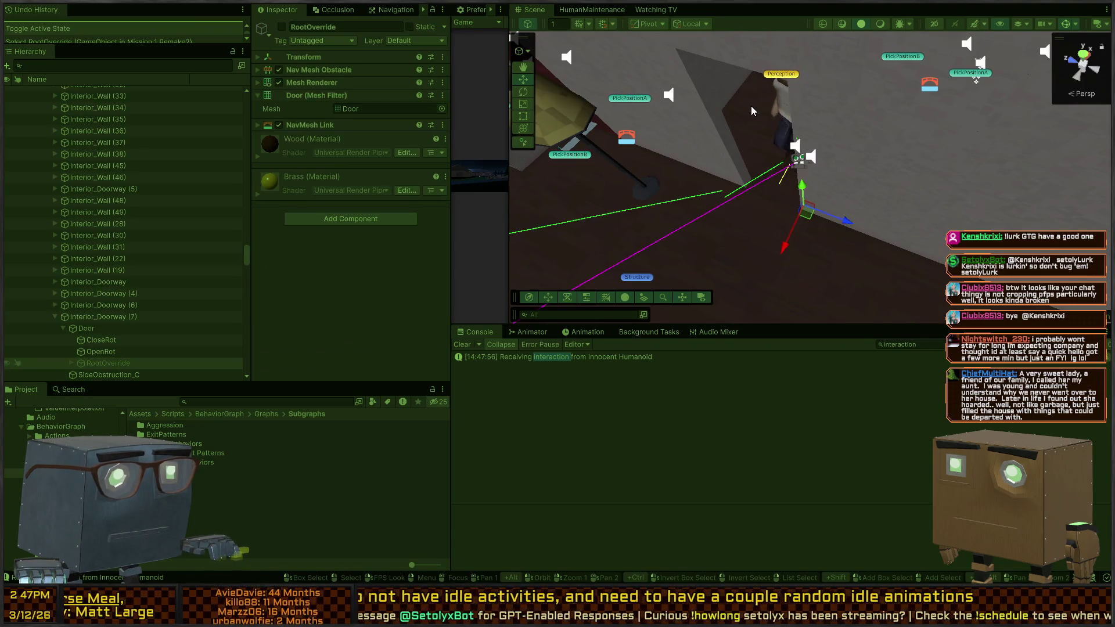
mouse_move(991, 183)
left_mouse_down()
mouse_move(859, 146)
mouse_move(842, 169)
mouse_move(681, 194)
left_mouse_up()
key("alt+shift+a")
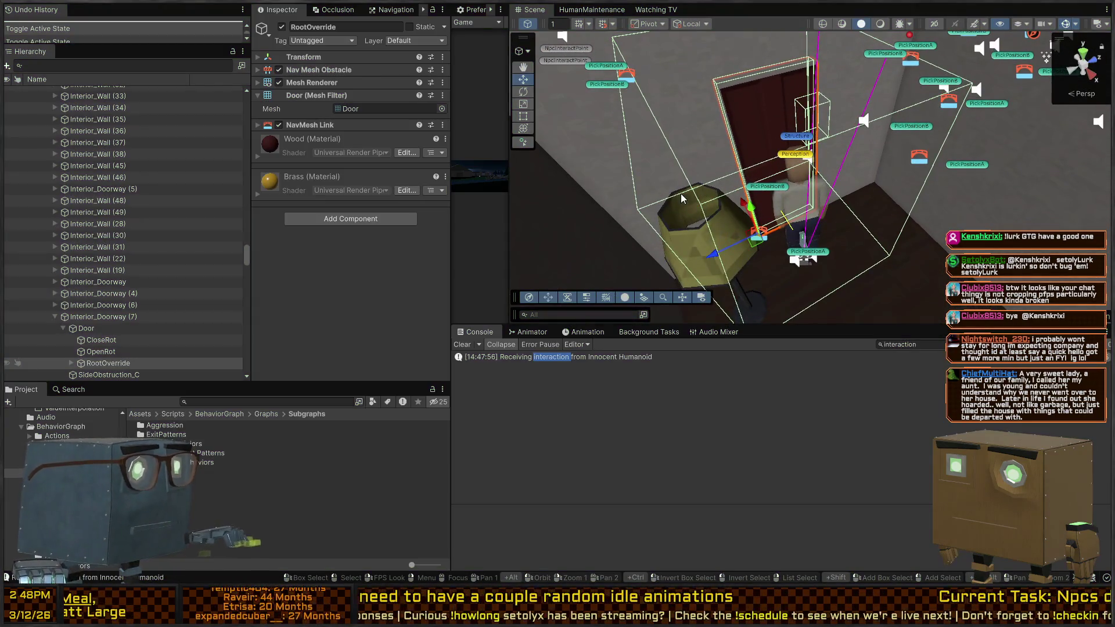
- Set the Innocent Humanoid's Satiation, Hydration and Energy to 100 and run the game
left_click(722, 163)
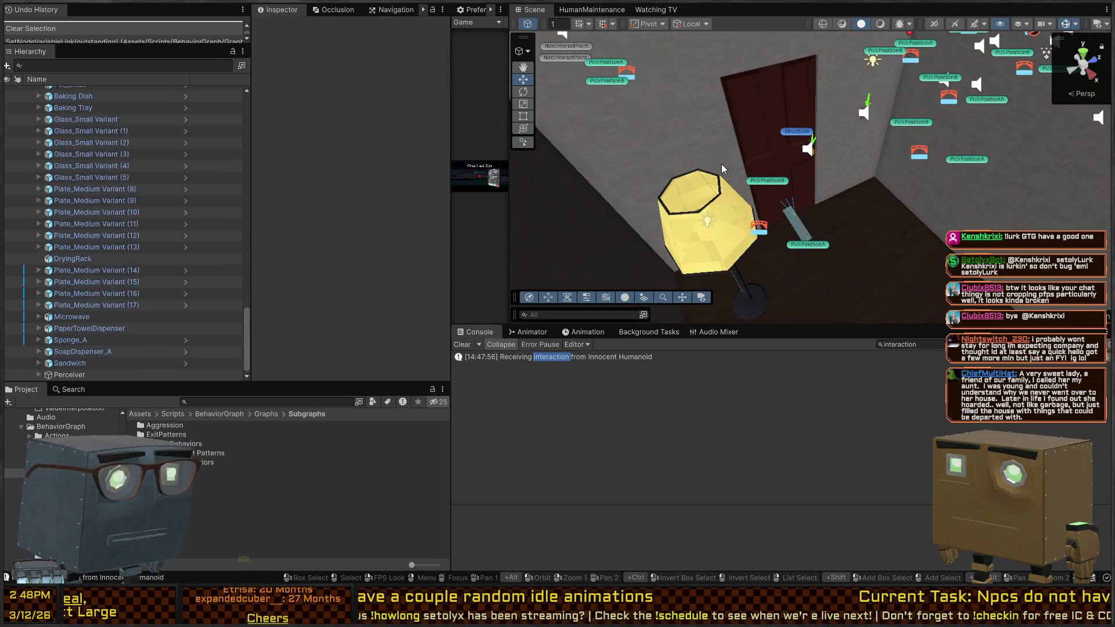
left_click_drag(691, 116, 724, 160)
mouse_move(539, 147)
left_mouse_down()
mouse_move(1004, 107)
mouse_move(836, 221)
left_mouse_up()
left_click(836, 225)
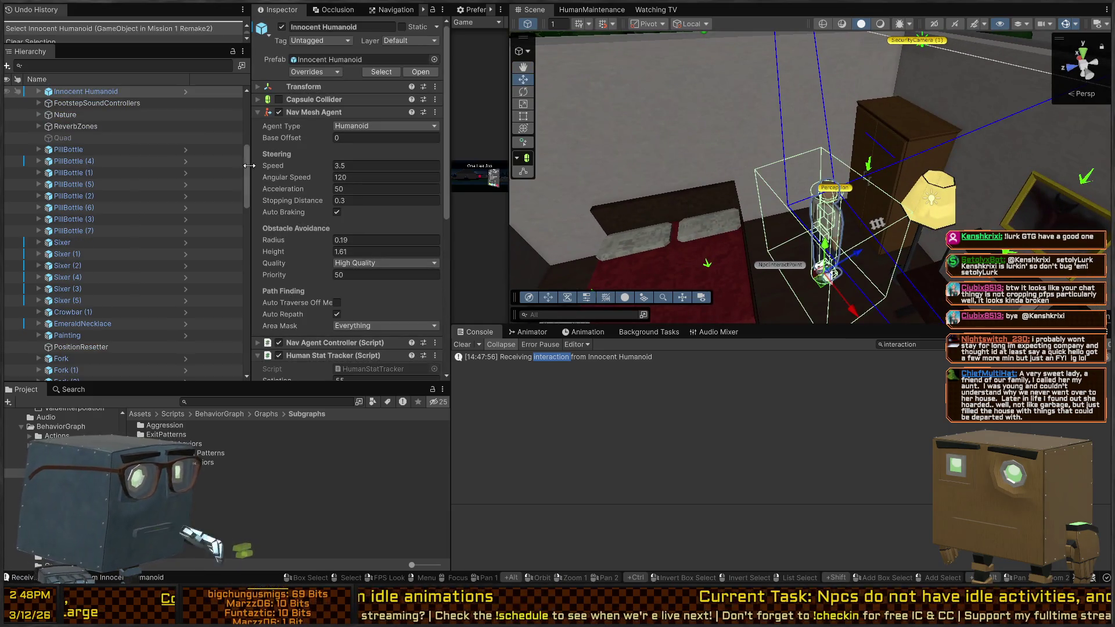
scroll(310, 165, "down", 5)
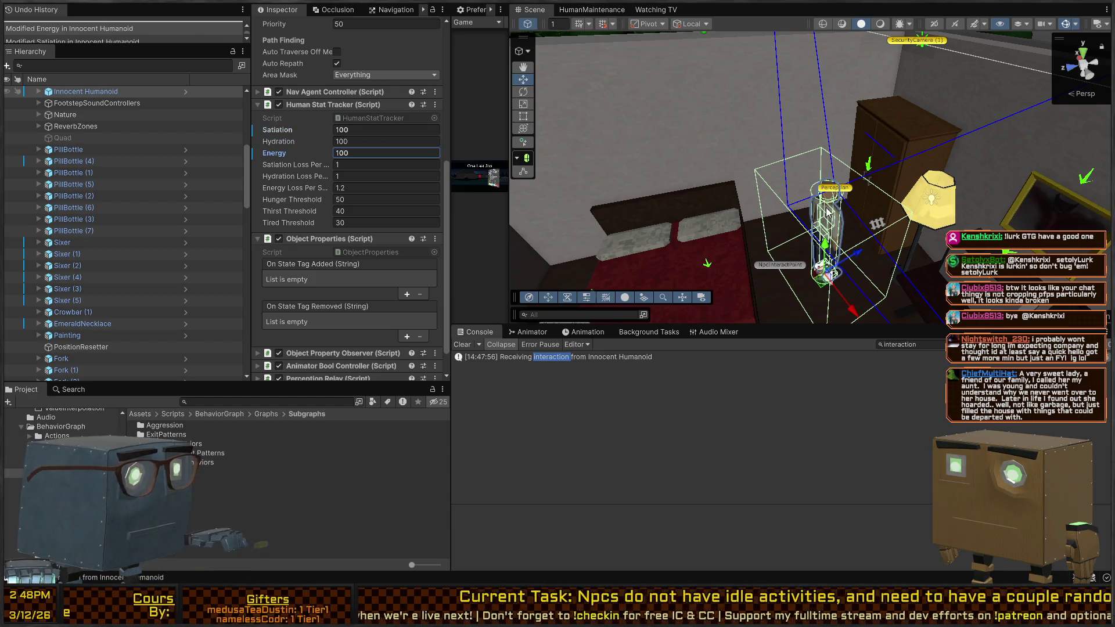
key("ctrl+p")
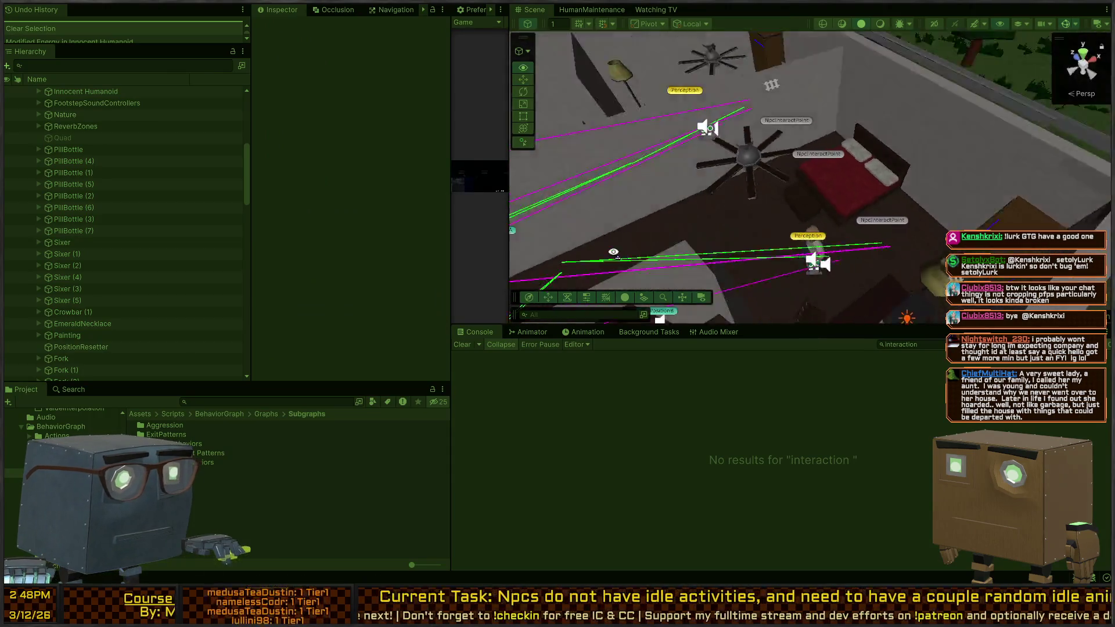
- Clear the 'interaction' Console filter and re-enter Play mode
mouse_move(755, 244)
left_mouse_down()
mouse_move(878, 250)
mouse_move(915, 149)
left_mouse_up()
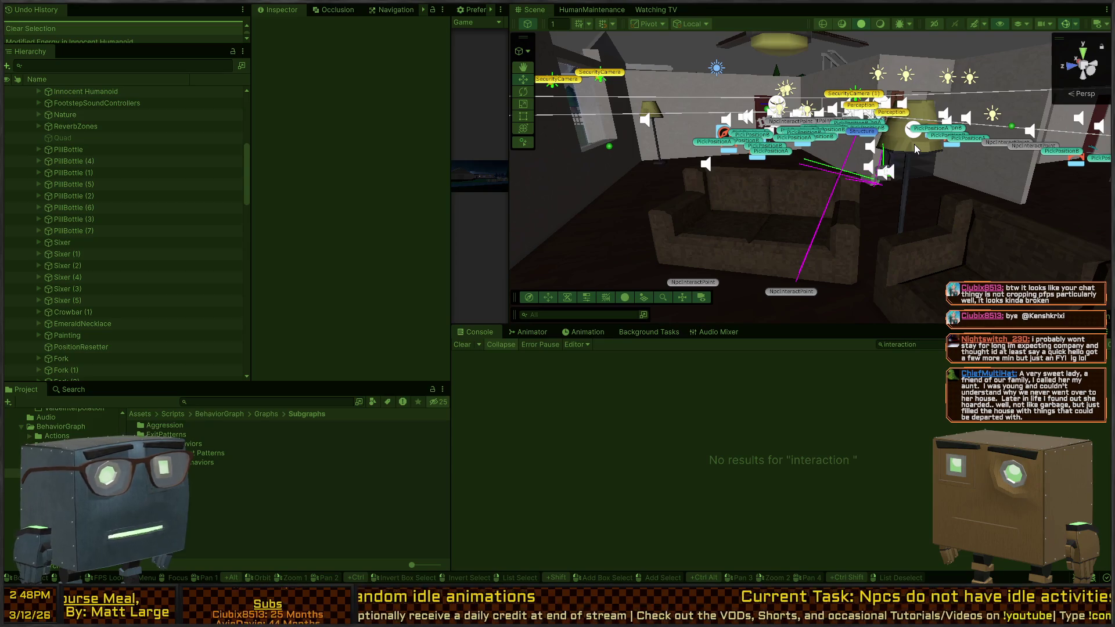
mouse_move(872, 221)
left_mouse_down()
mouse_move(914, 253)
mouse_move(886, 160)
left_mouse_up()
key("ctrl+a")
key("BackSpace")
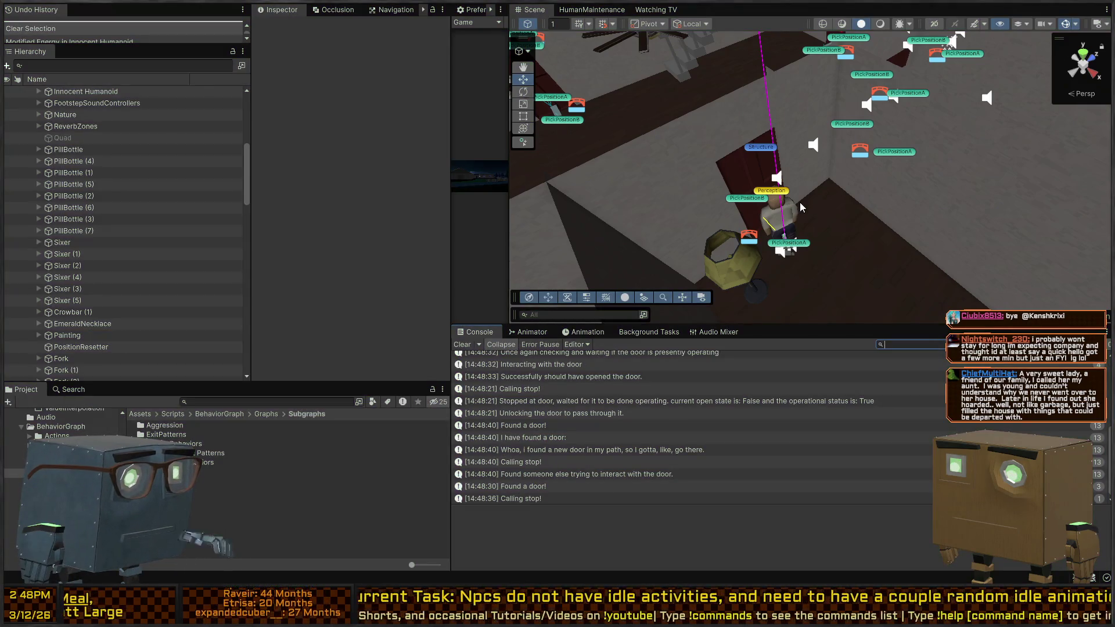
scroll(799, 201, "down", 10)
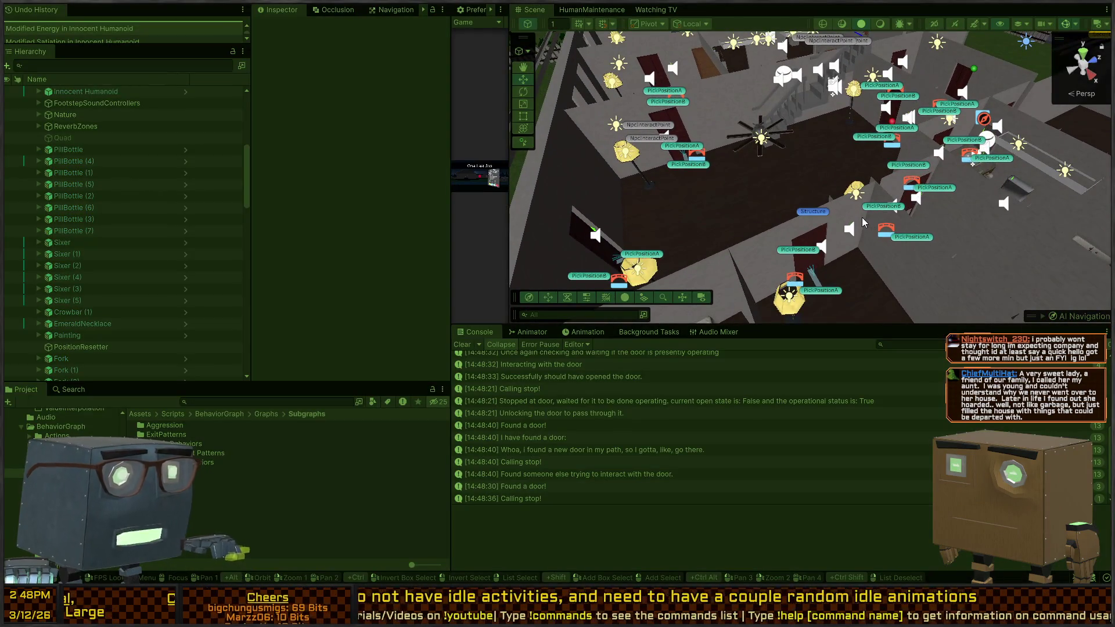
key("ctrl+p")
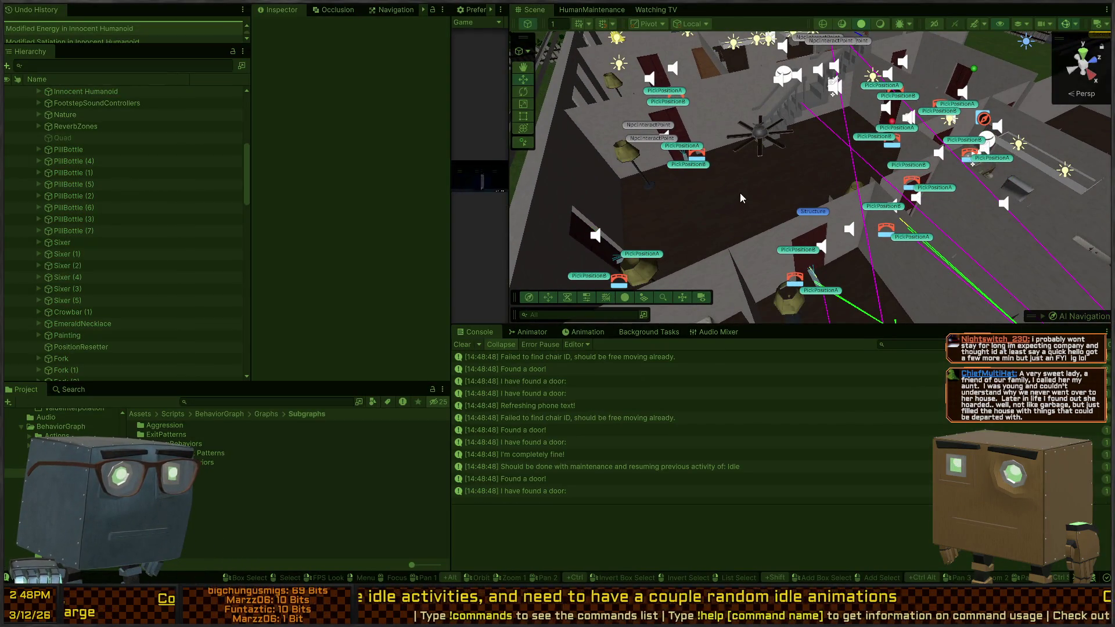
- Follow the humanoid around the house, then select the kitchen's Perceiver cube
mouse_move(740, 198)
left_mouse_down()
mouse_move(813, 226)
mouse_move(779, 169)
mouse_move(755, 219)
mouse_move(1020, 151)
left_mouse_up()
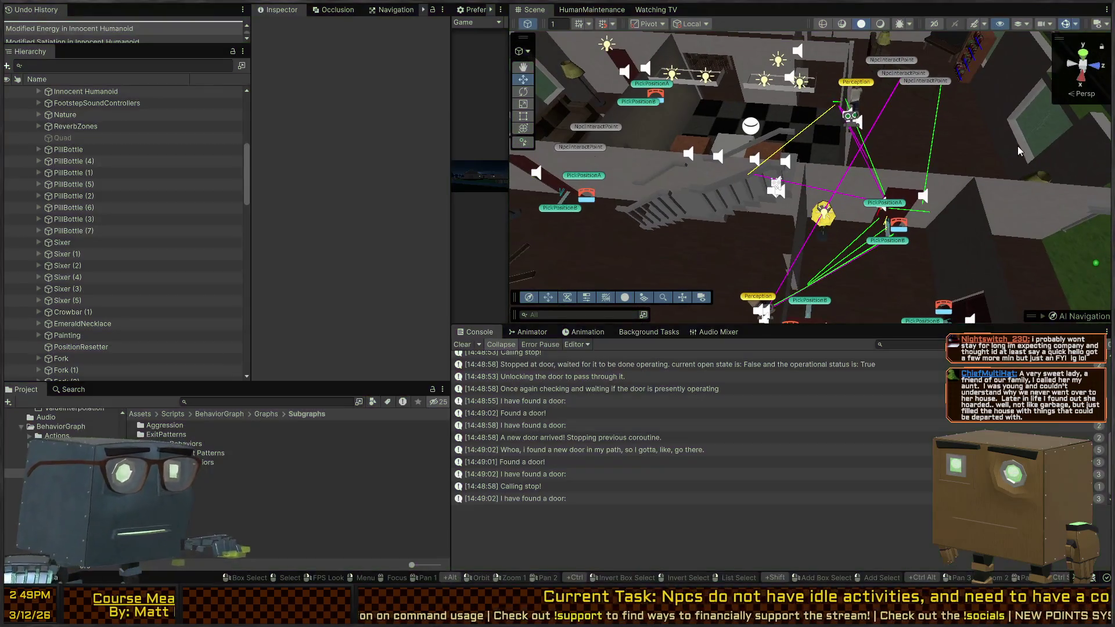
mouse_move(837, 88)
left_mouse_down()
mouse_move(891, 182)
mouse_move(589, 141)
left_mouse_up()
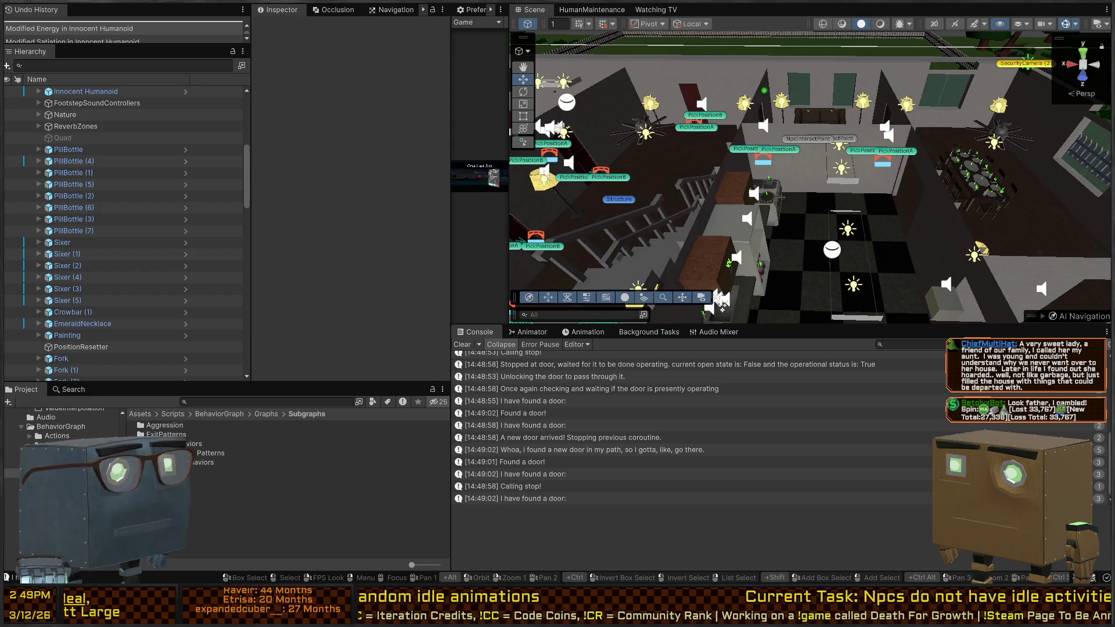
mouse_move(923, 200)
left_mouse_down()
mouse_move(637, 167)
mouse_move(859, 189)
left_mouse_up()
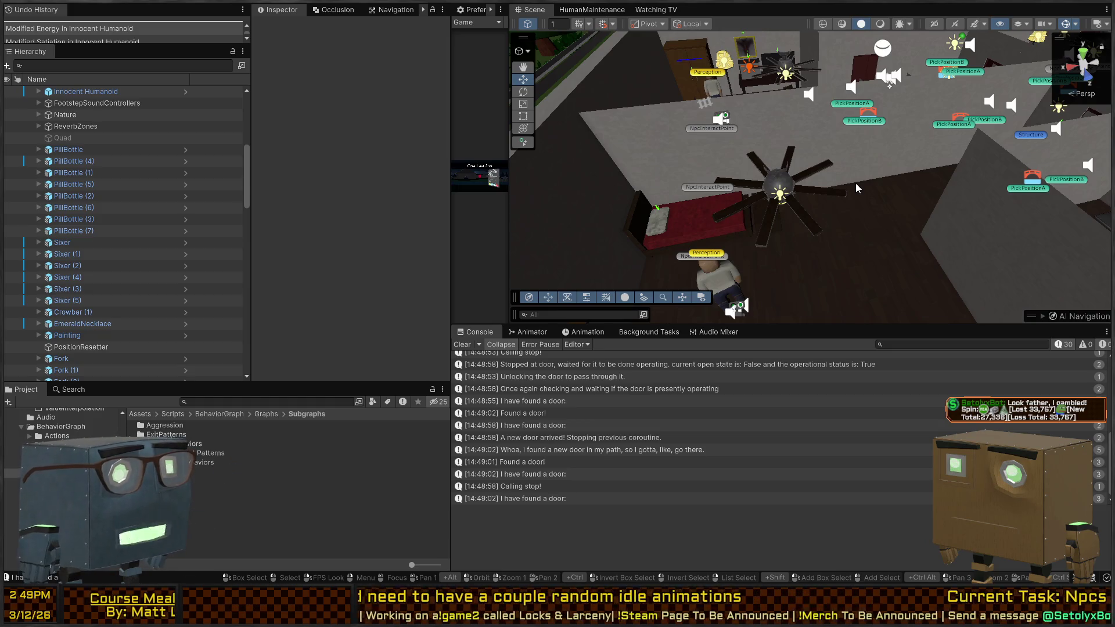
mouse_move(821, 191)
left_mouse_down()
mouse_move(981, 194)
mouse_move(918, 186)
mouse_move(883, 207)
mouse_move(944, 198)
mouse_move(431, 117)
mouse_move(850, 234)
mouse_move(887, 278)
mouse_move(699, 257)
left_mouse_up()
key("w")
left_click(689, 236)
left_click(758, 209)
left_click(699, 257)
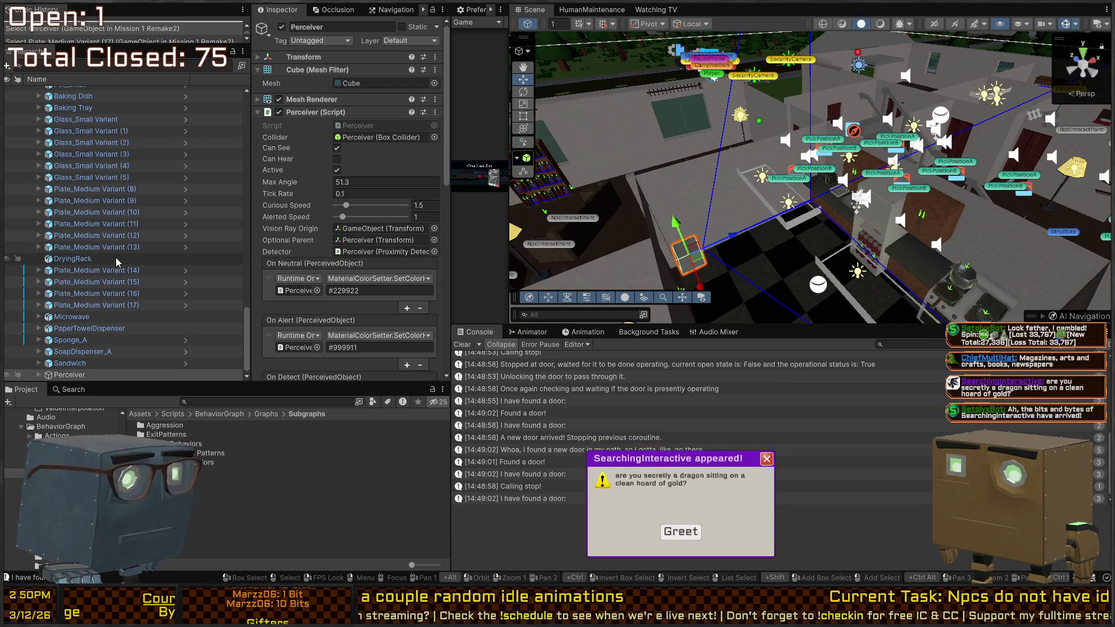
- Delete the kitchen's Perceiver cube and review InteractableObjectMount.cs in Visual Studio
key("Delete")
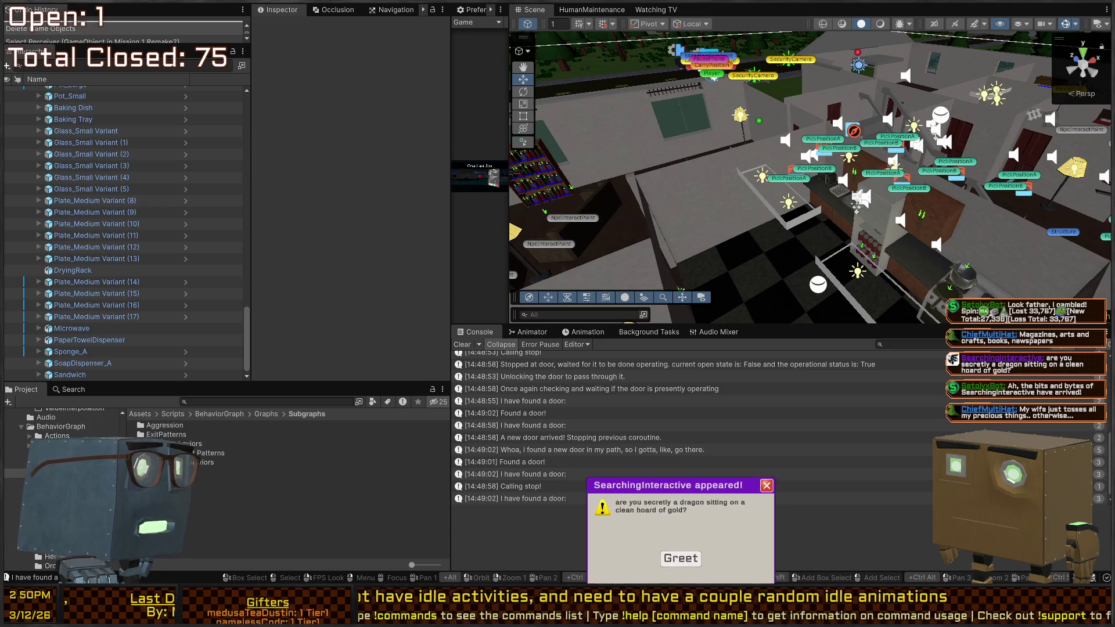
mouse_move(857, 204)
left_mouse_down()
mouse_move(800, 147)
mouse_move(608, 153)
mouse_move(944, 165)
mouse_move(891, 193)
left_mouse_up()
mouse_move(578, 106)
left_mouse_down()
mouse_move(1005, 144)
mouse_move(633, 100)
mouse_move(893, 105)
left_mouse_up()
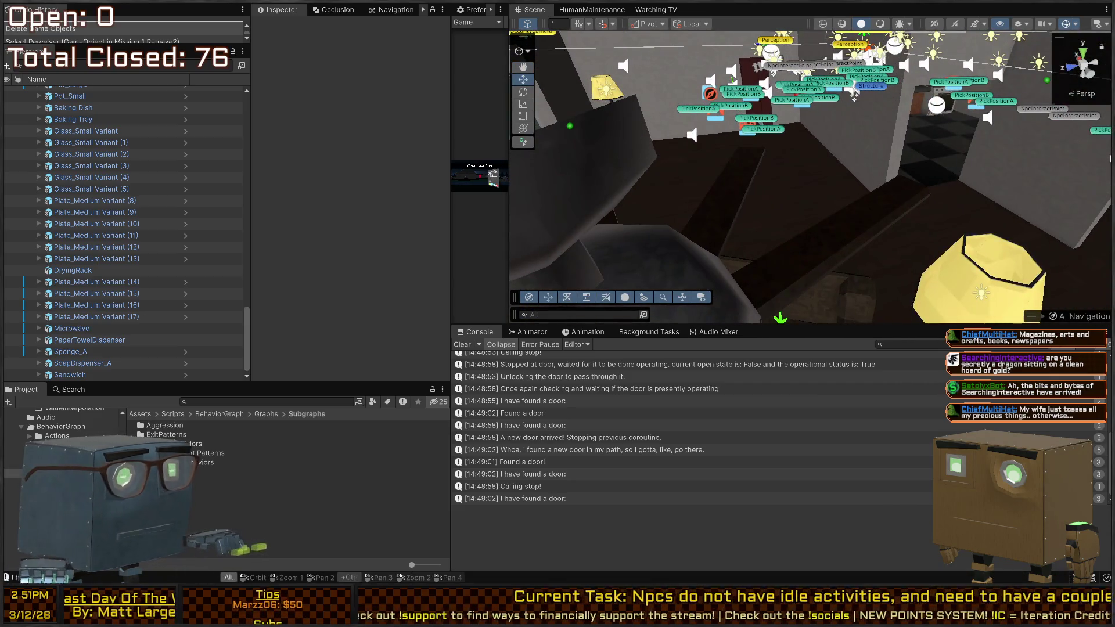
key("alt+Tab")
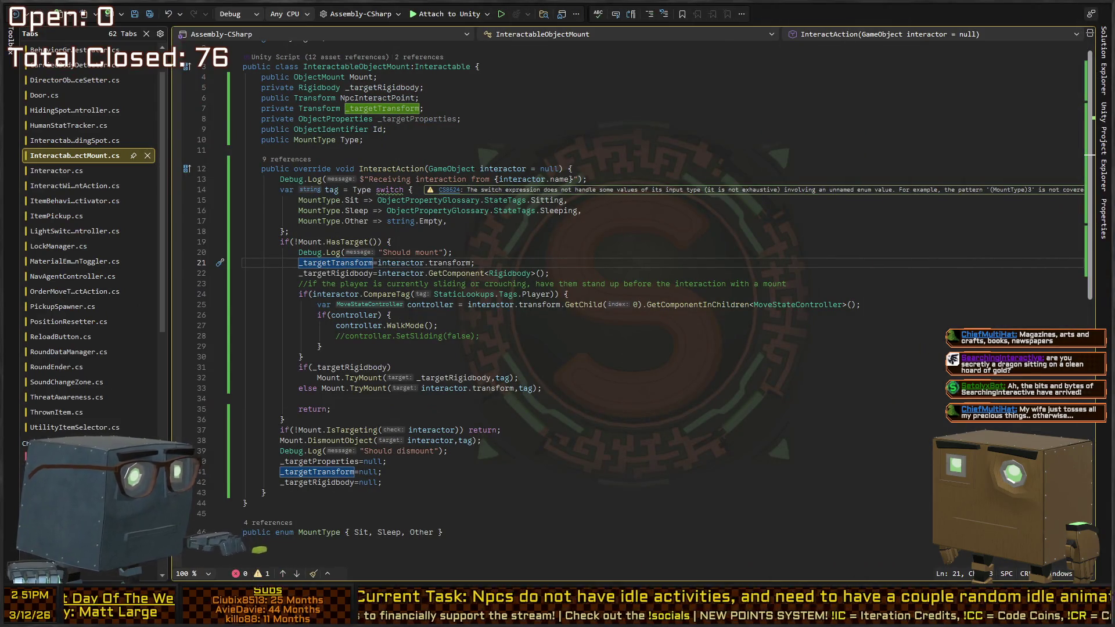
key("alt+Tab")
mouse_move(615, 233)
left_mouse_down()
mouse_move(647, 242)
mouse_move(621, 280)
left_mouse_up()
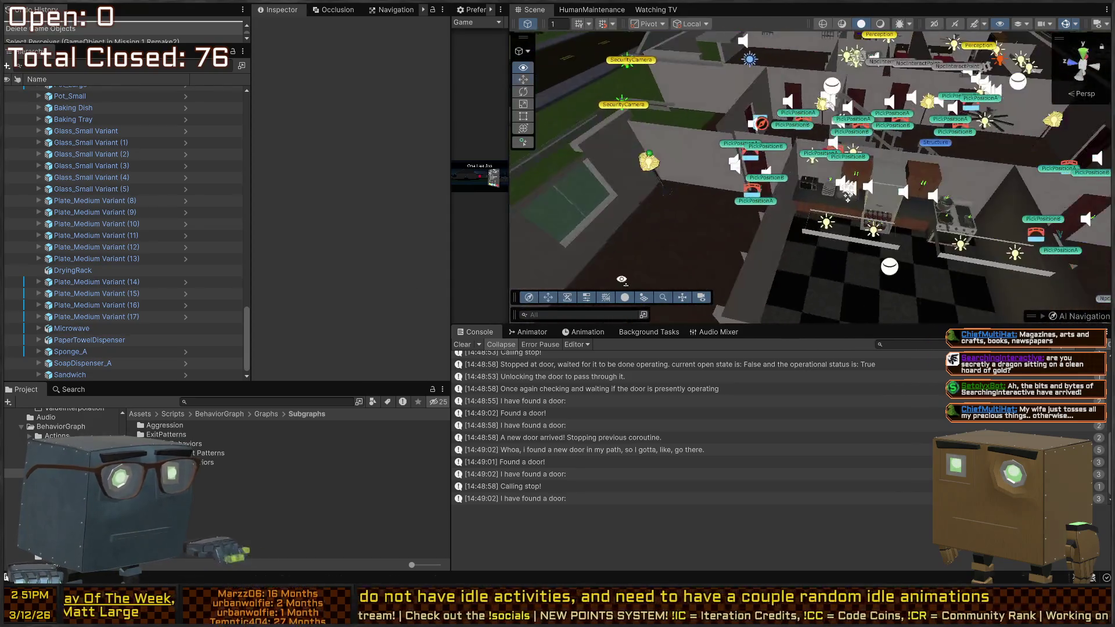
- Start the game, select the Innocent Humanoid, and open its prefab to reveal the Idle agent
key("ctrl+p")
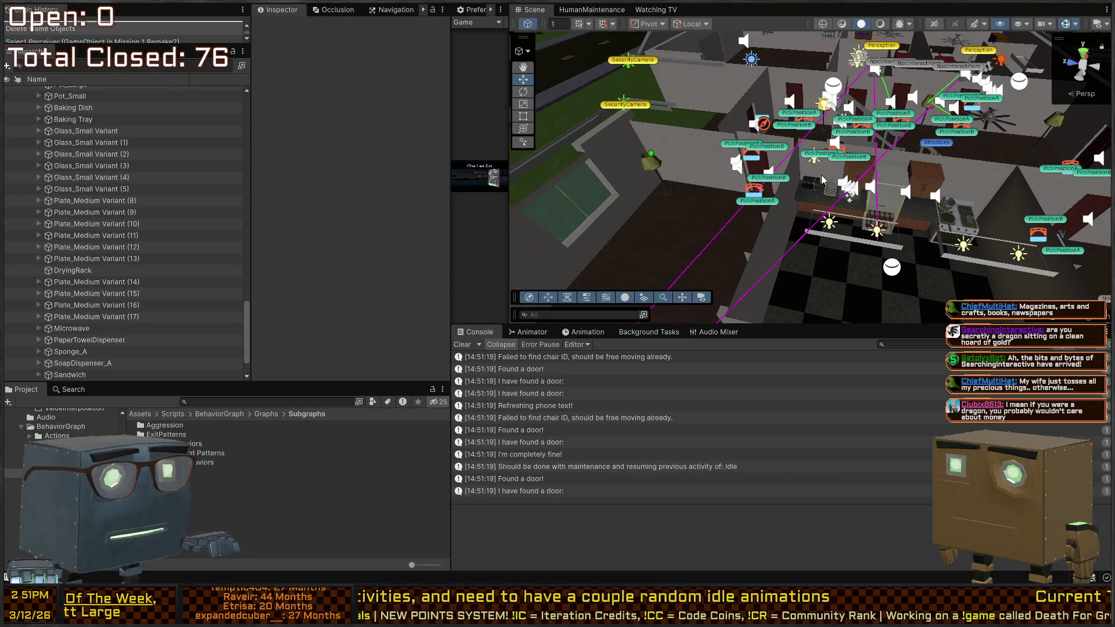
mouse_move(822, 180)
left_mouse_down()
mouse_move(795, 124)
mouse_move(810, 174)
left_mouse_up()
left_click(813, 185)
scroll(176, 240, "down", 5)
scroll(177, 239, "up", 8)
scroll(196, 150, "up", 2)
left_click(185, 148)
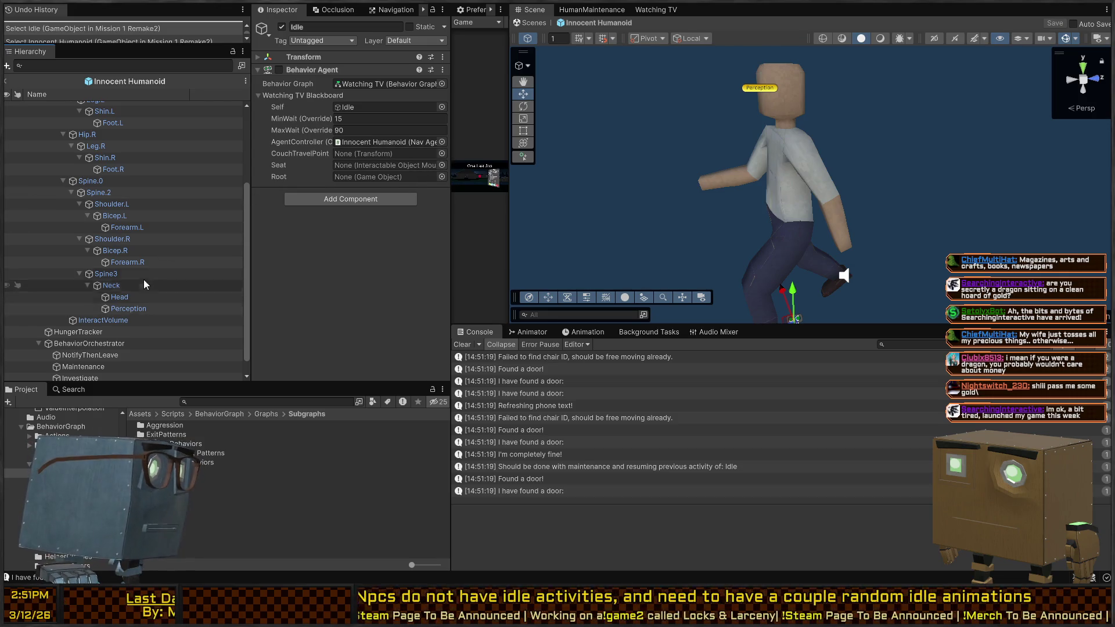
- Inspect the Investigate, Maintenance, NotifyThenLeave and Idle behaviors' blackboards
scroll(142, 281, "down", 1)
left_click(91, 363)
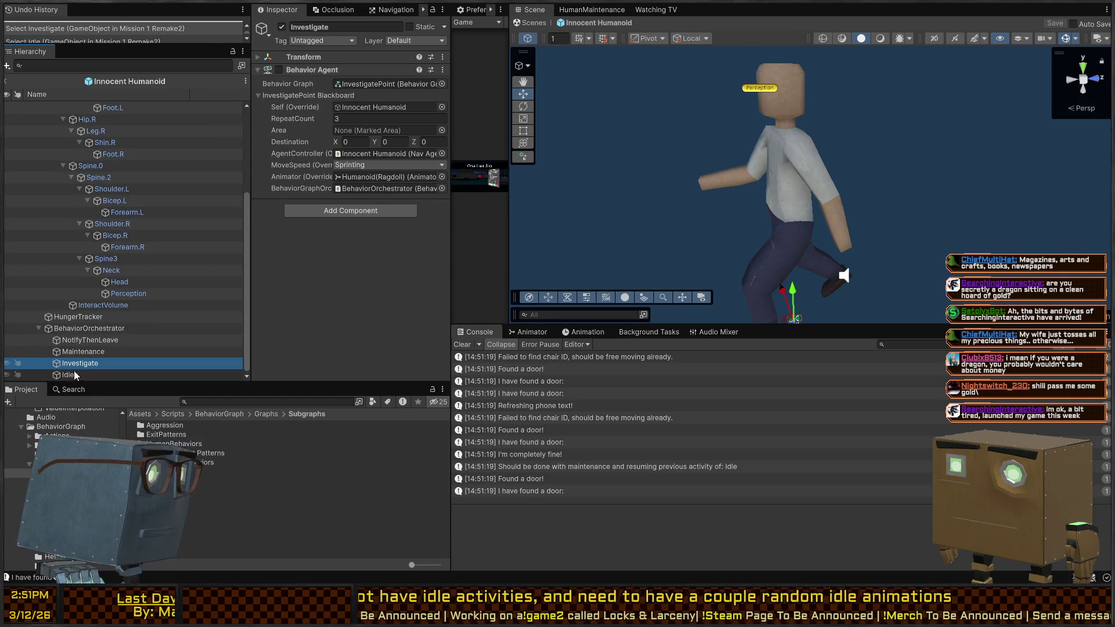
left_click(81, 352)
left_click(78, 375)
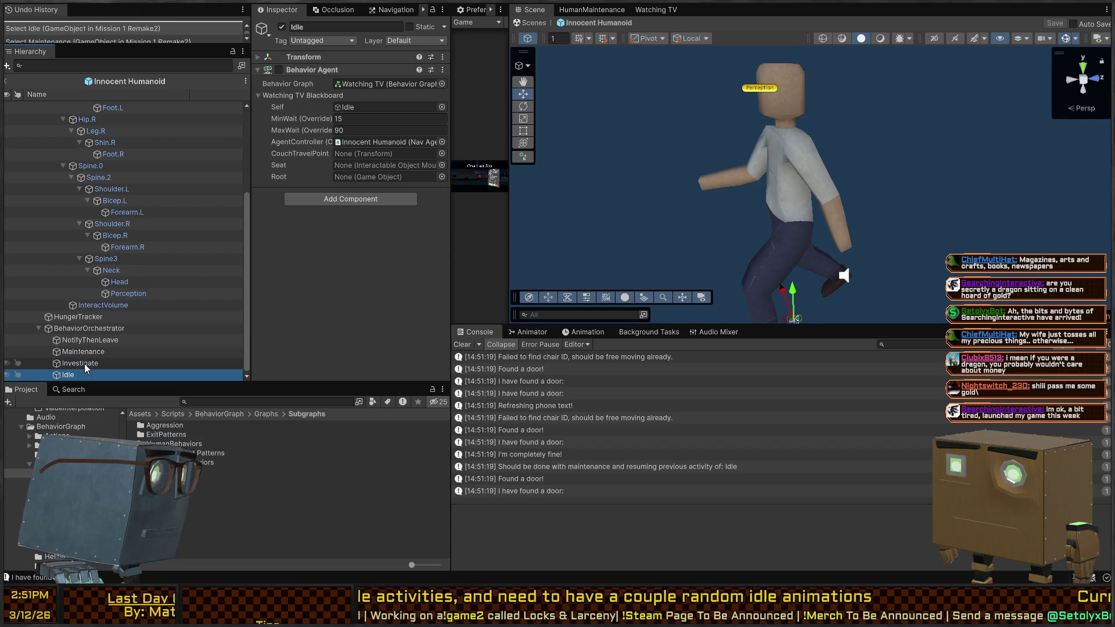
left_click(85, 364)
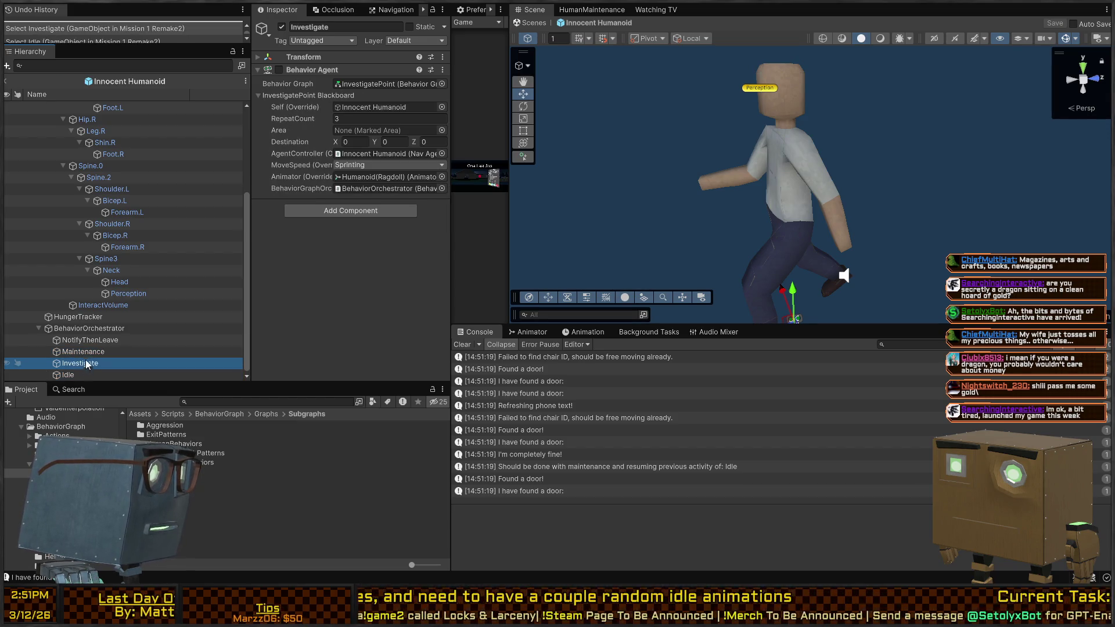
left_click(90, 352)
left_click(96, 341)
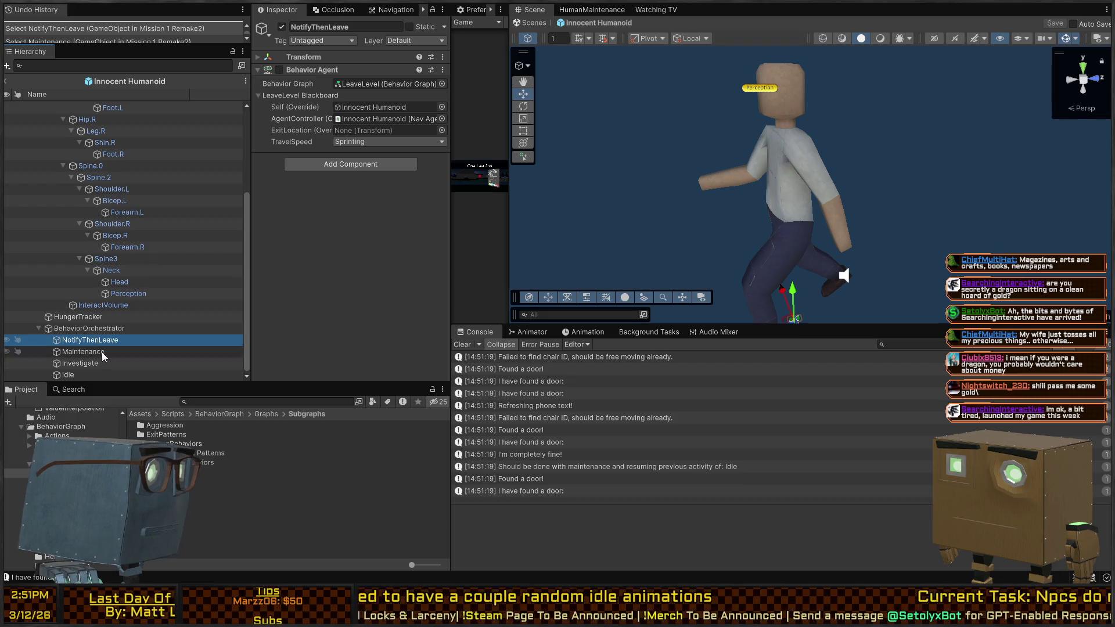
left_click(100, 363)
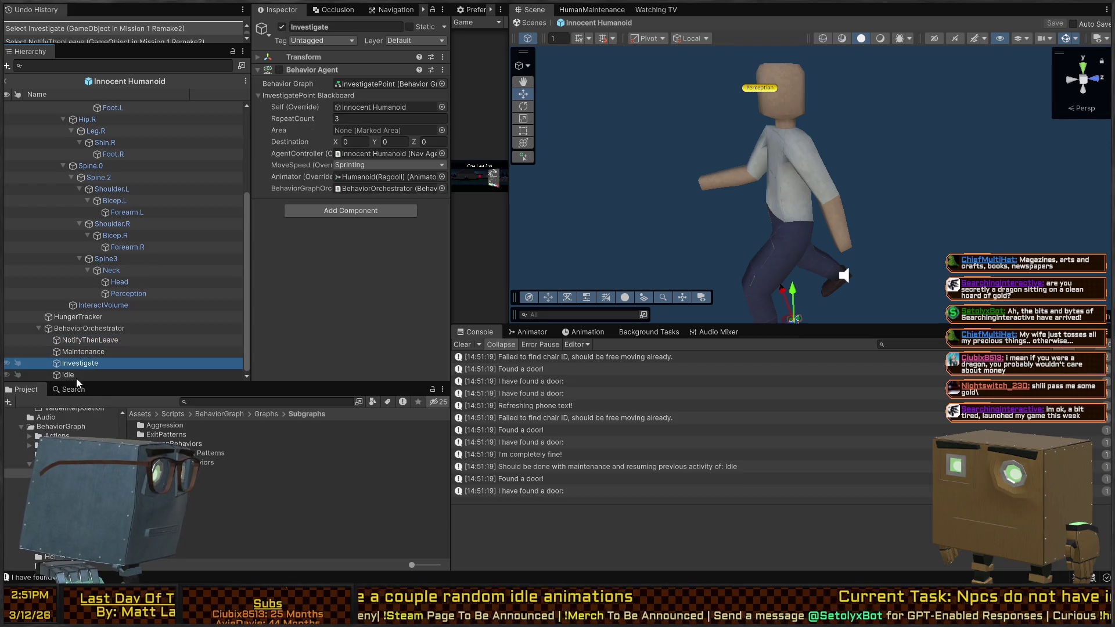
left_click(77, 376)
- Set Idle's Root to Innocent Humanoid, save the prefab, and return to the scene
scroll(129, 138, "up", 5)
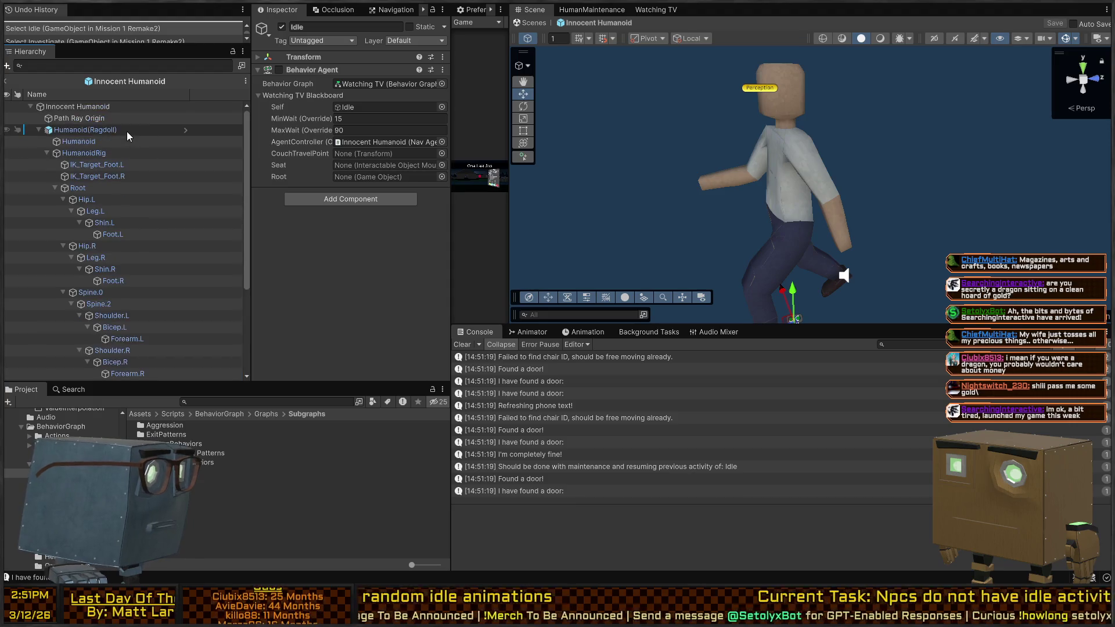
left_click(70, 108)
left_click_drag(71, 110, 391, 180)
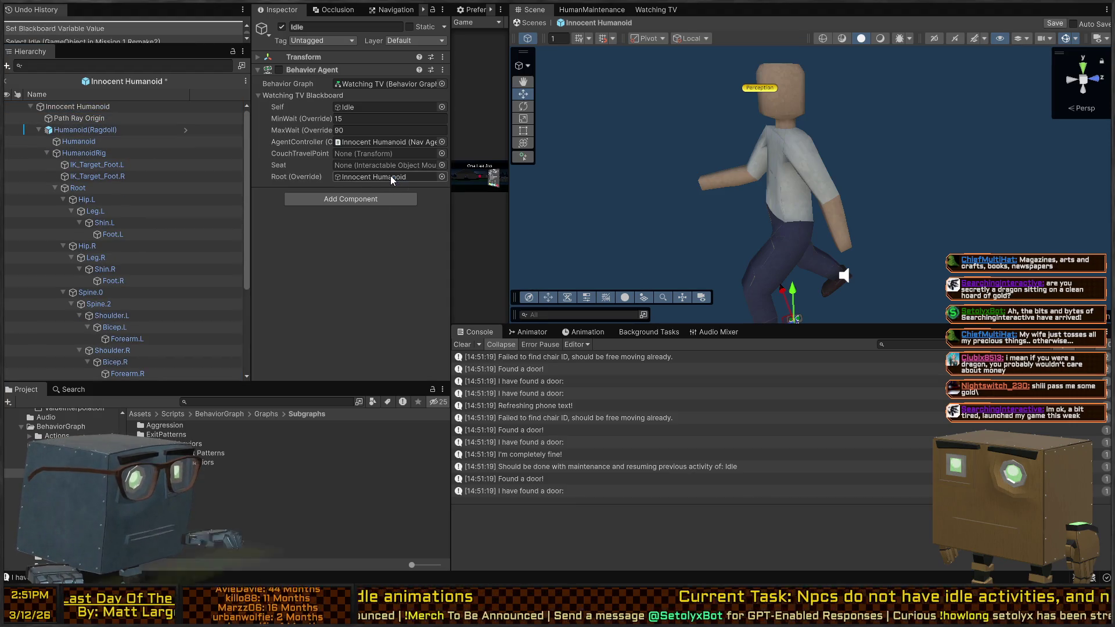
key("ctrl+s")
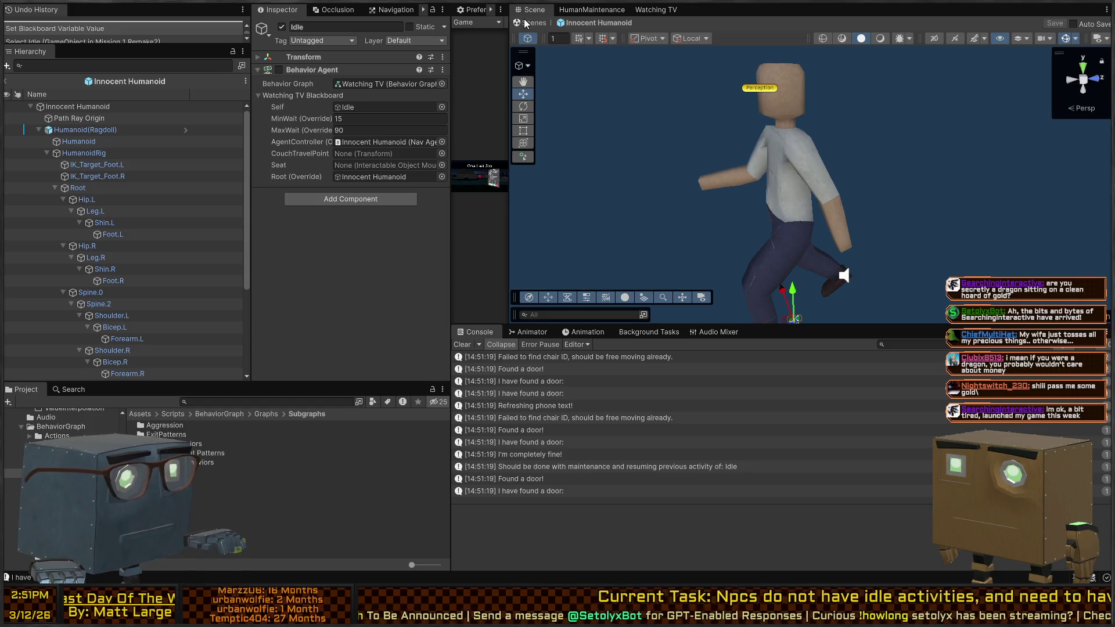
left_click(529, 23)
scroll(320, 155, "down", 5)
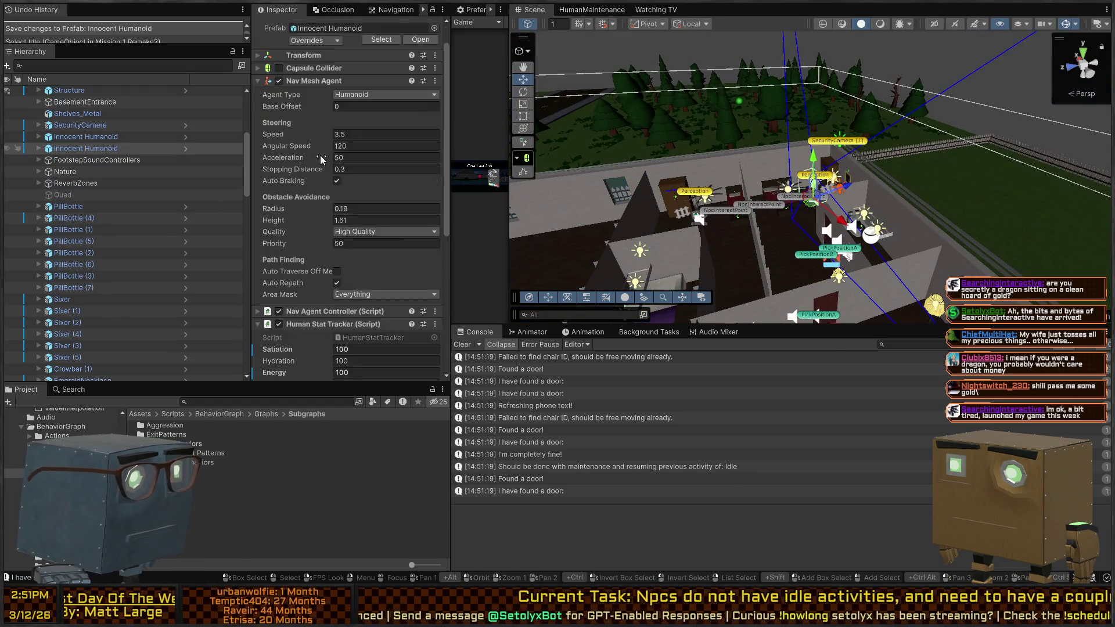
- Expand both Innocent Humanoids' BehaviorOrchestrators to reach their Idle behaviors
scroll(120, 221, "down", 3)
scroll(110, 232, "up", 3)
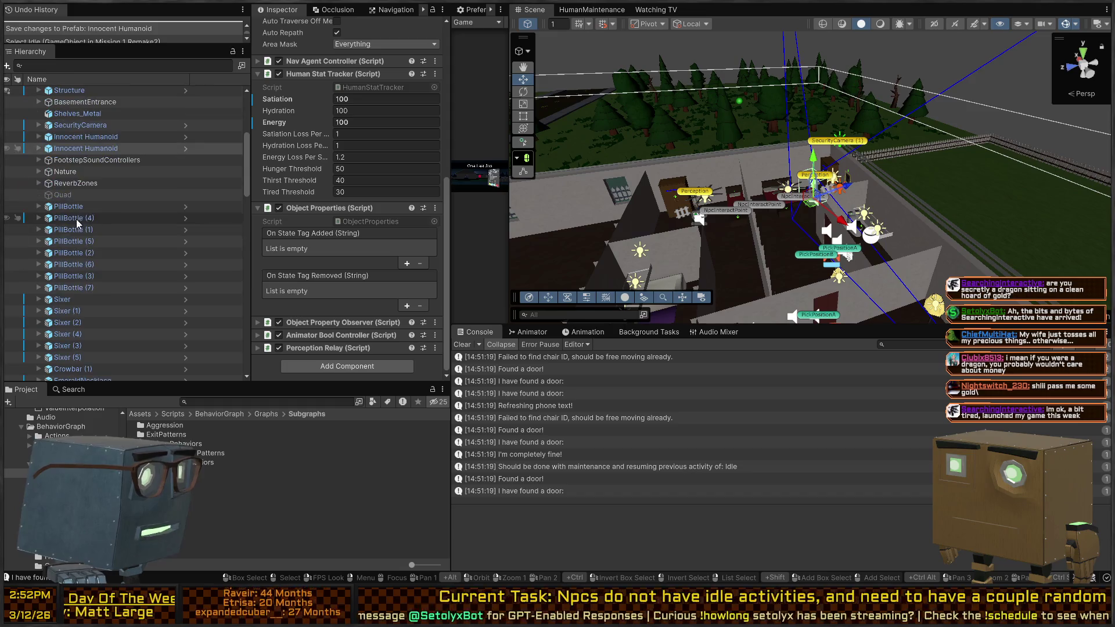
left_click(57, 151)
left_click(39, 149)
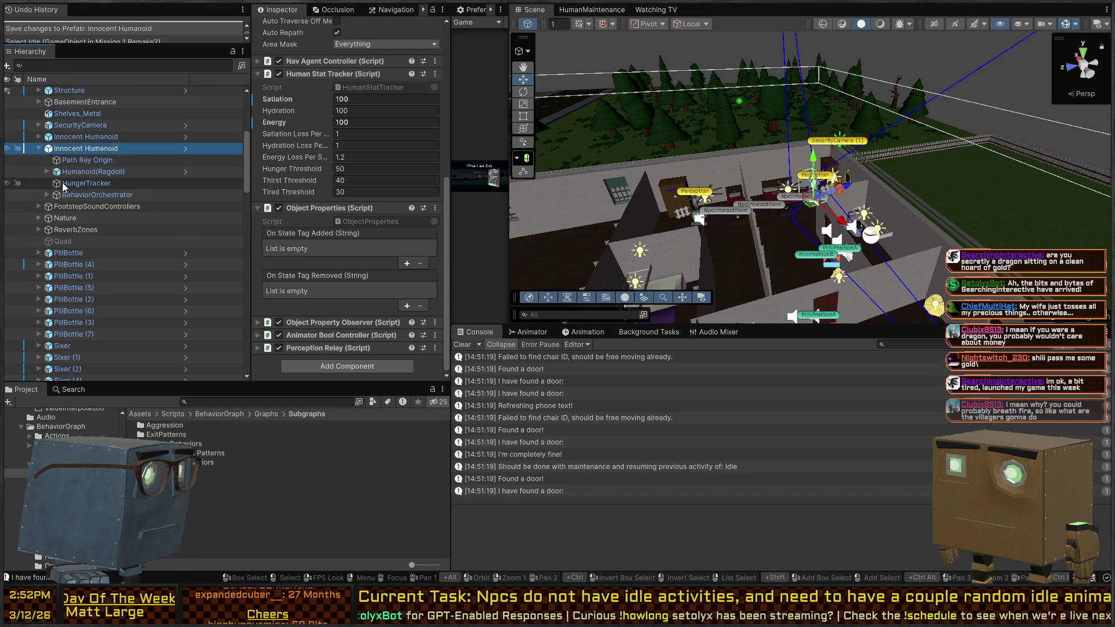
left_click(47, 195)
left_click(83, 241)
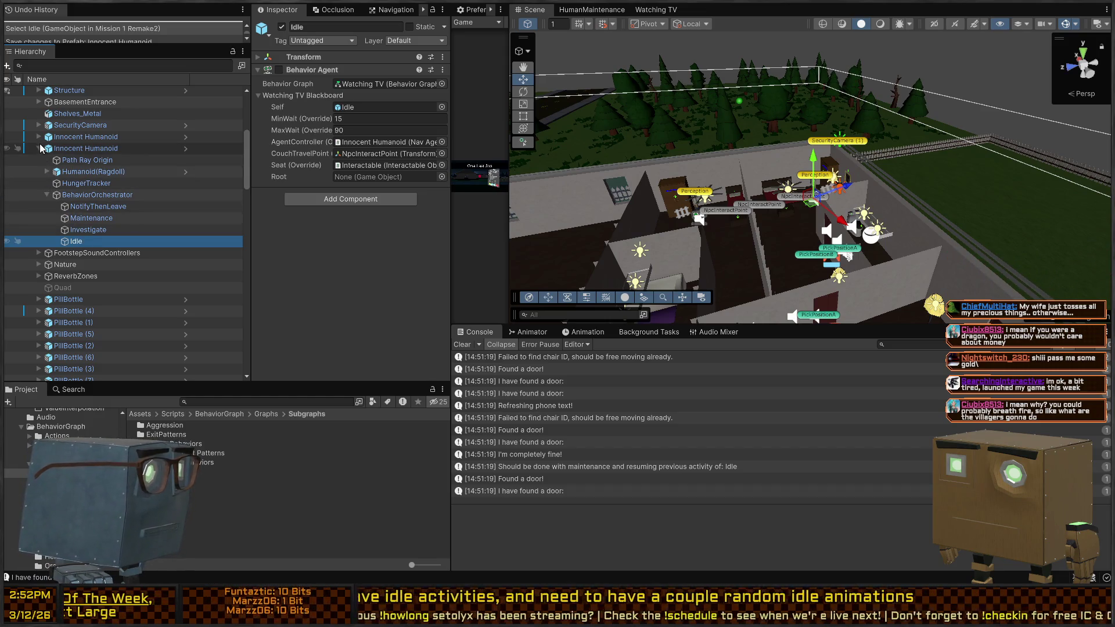
left_click(39, 137)
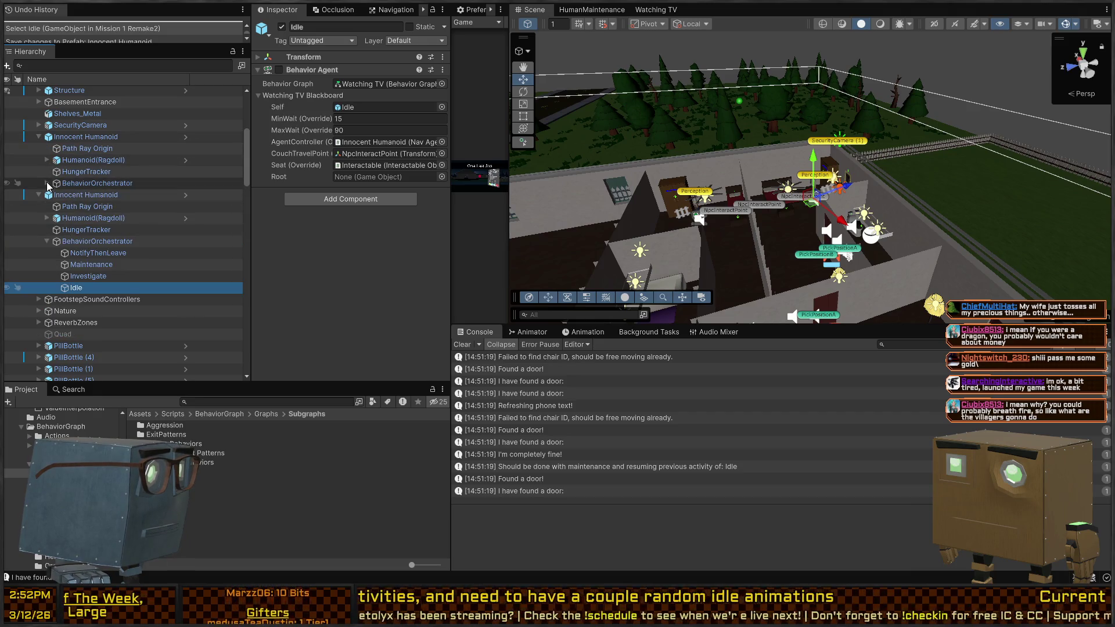
left_click(46, 183)
left_click(72, 230)
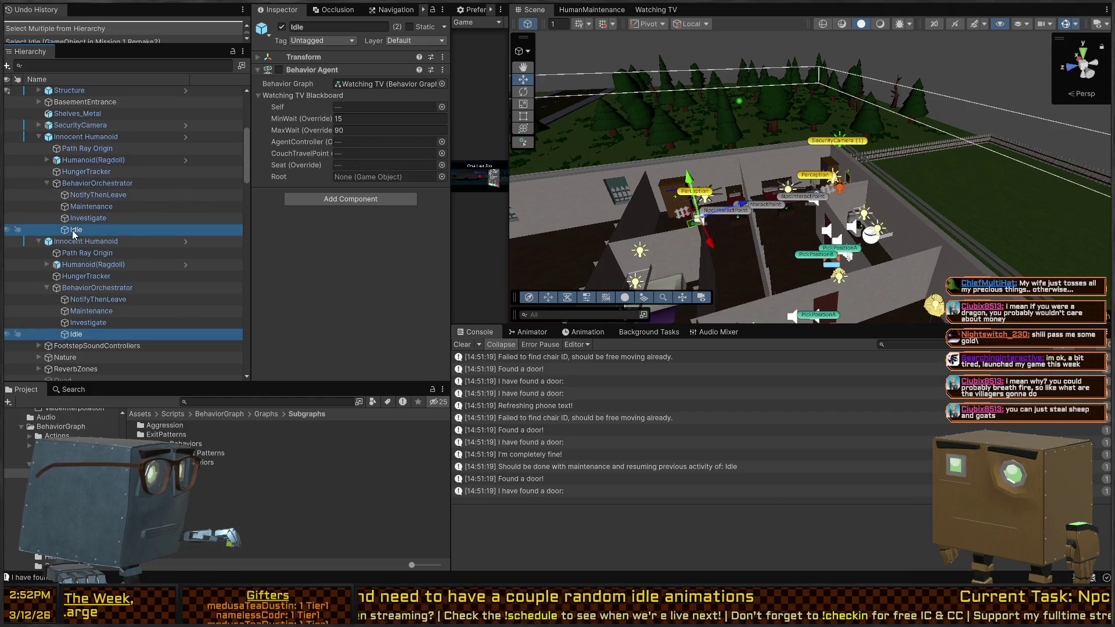
- Override each Idle's Root with its own Innocent Humanoid and enter Play mode
left_click_drag(85, 136, 386, 177)
mouse_move(106, 332)
left_mouse_down()
mouse_move(84, 244)
mouse_move(375, 225)
mouse_move(364, 183)
left_mouse_up()
left_click(120, 243)
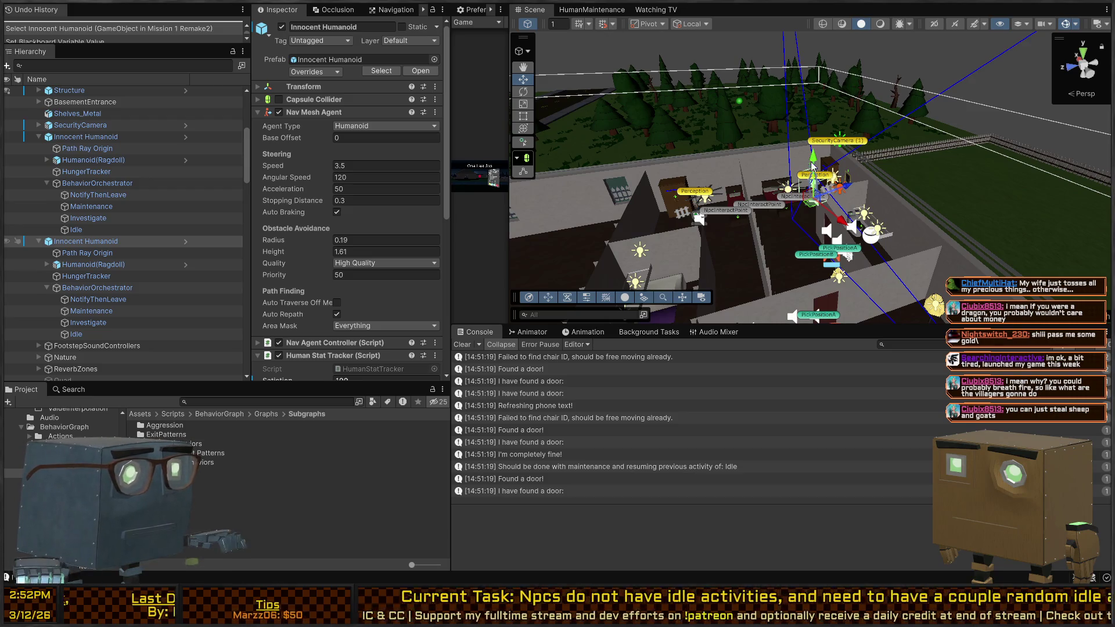
key("ctrl+p")
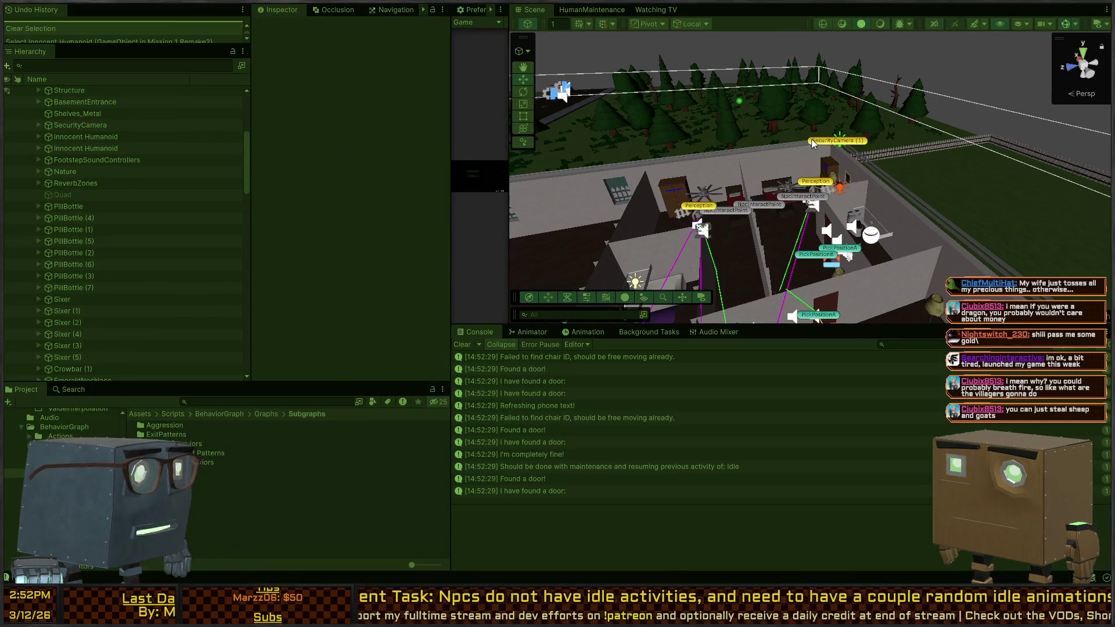
- Swing the Scene view over the house toward the living-room couch to watch the NPC
mouse_move(818, 204)
left_mouse_down()
mouse_move(659, 233)
mouse_move(517, 238)
mouse_move(638, 214)
mouse_move(766, 219)
mouse_move(756, 201)
mouse_move(788, 219)
mouse_move(702, 217)
left_mouse_up()
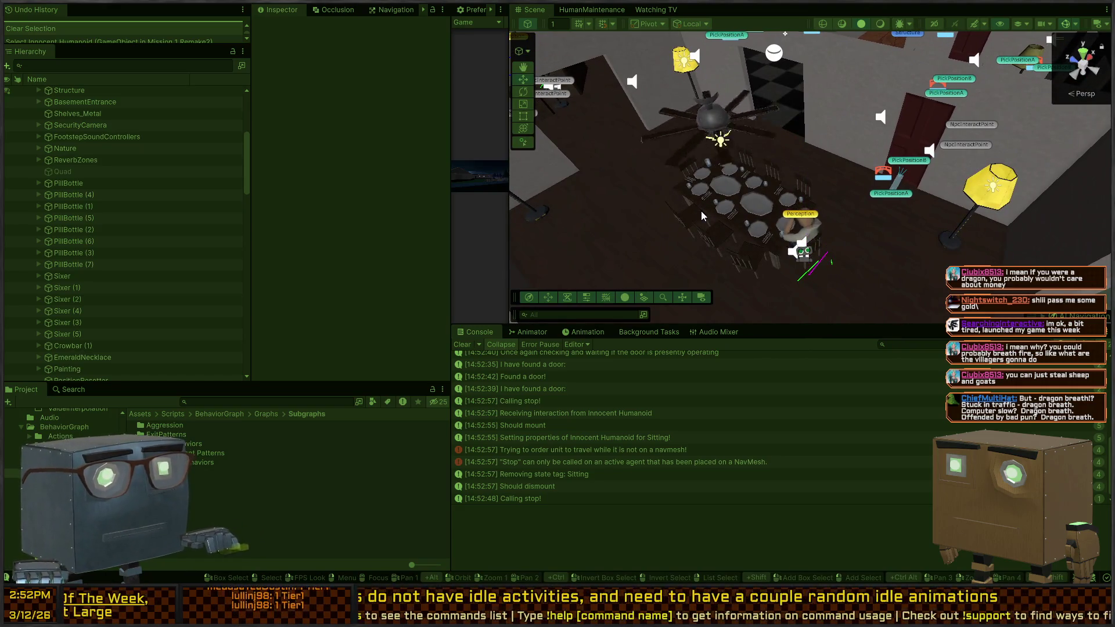
left_click_drag(851, 165, 854, 97)
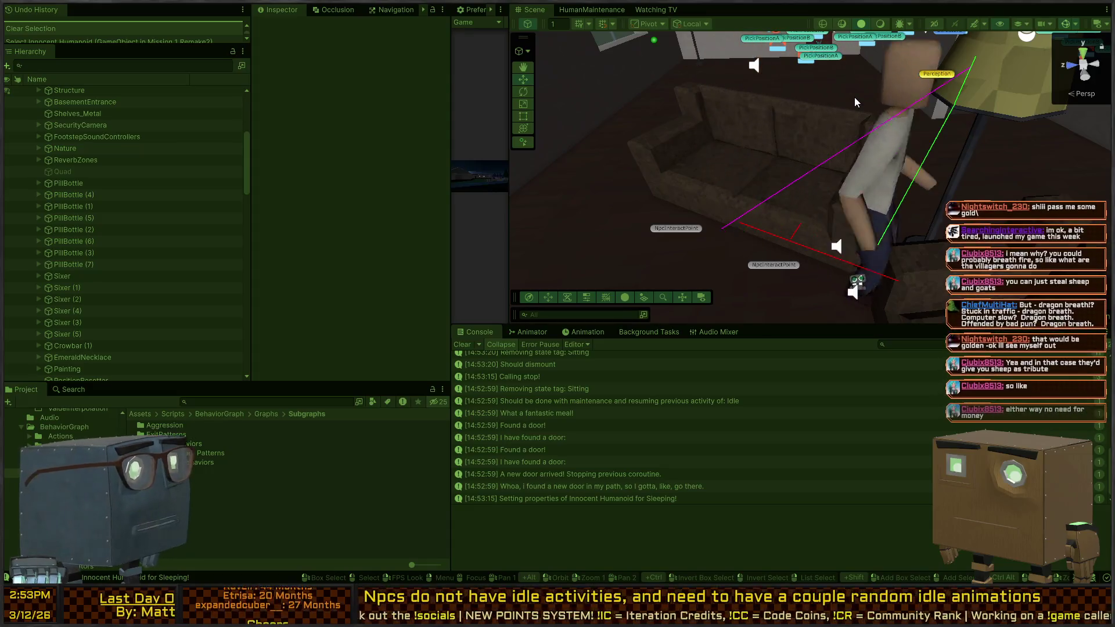
left_click_drag(775, 114, 852, 130)
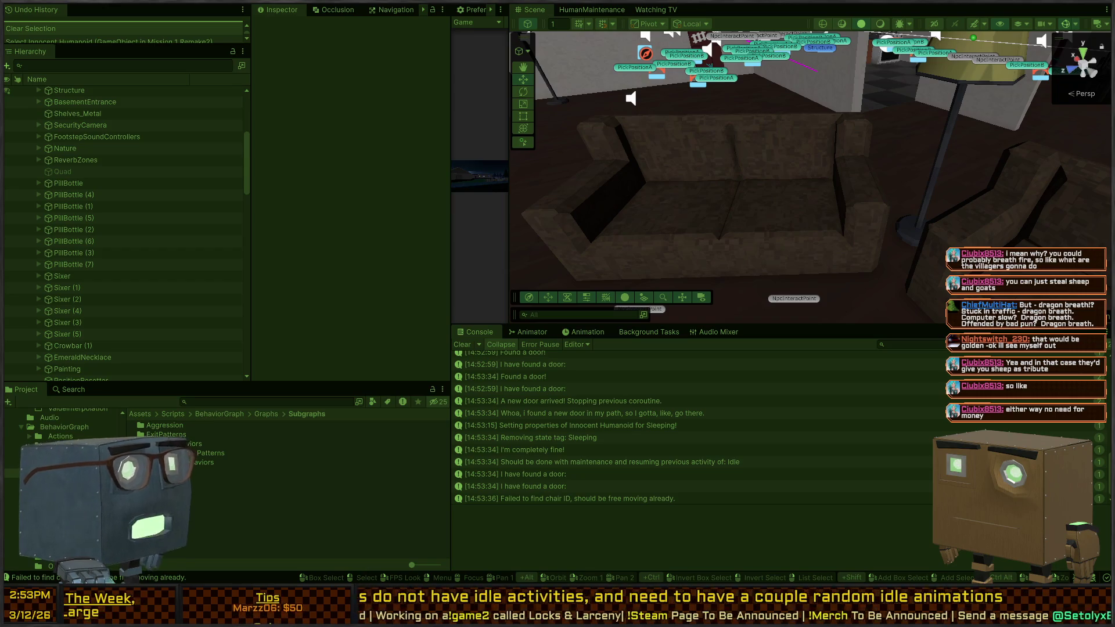
- Fly the Scene view back, then forward over the couch toward the kitchen
key("s")
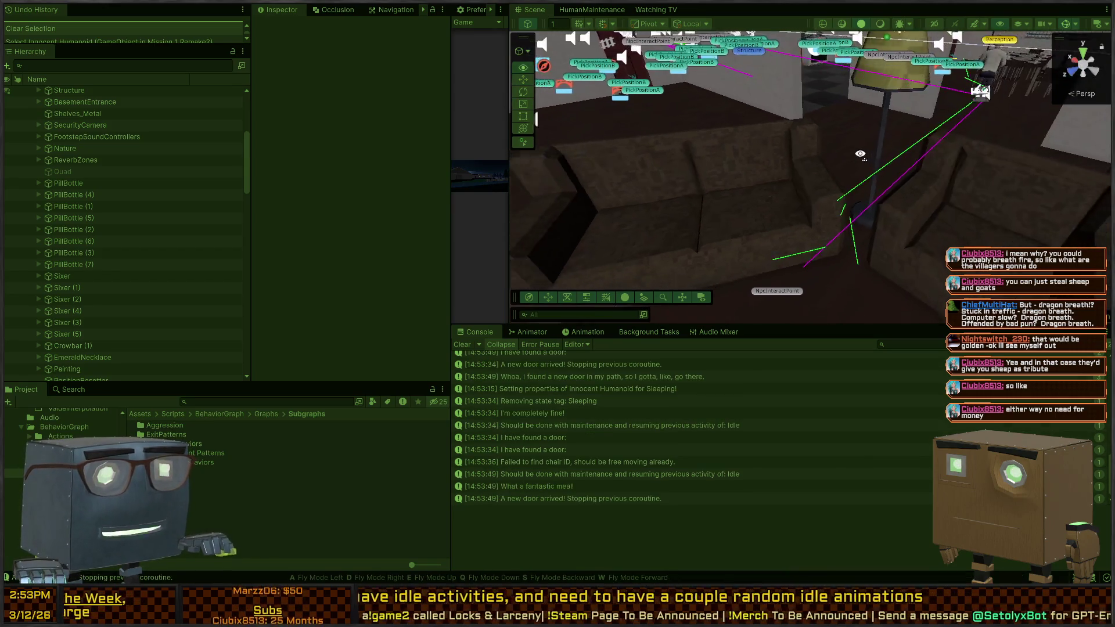
key("d")
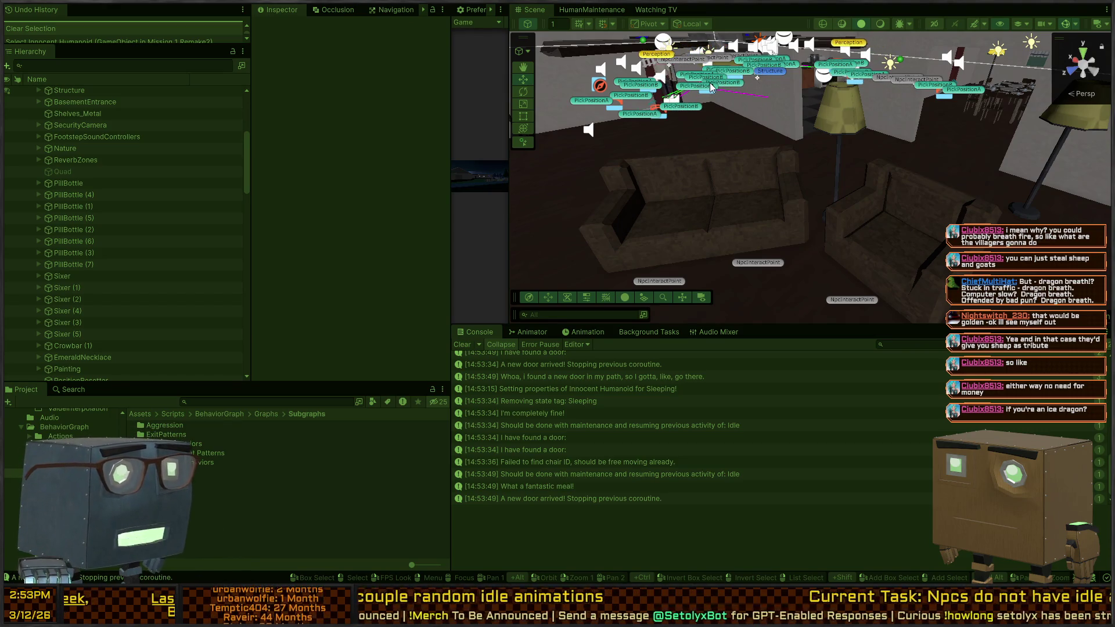
mouse_move(709, 83)
left_mouse_down()
mouse_move(771, 127)
mouse_move(655, 140)
mouse_move(632, 183)
mouse_move(744, 158)
mouse_move(546, 170)
mouse_move(665, 157)
mouse_move(767, 125)
left_mouse_up()
key("w")
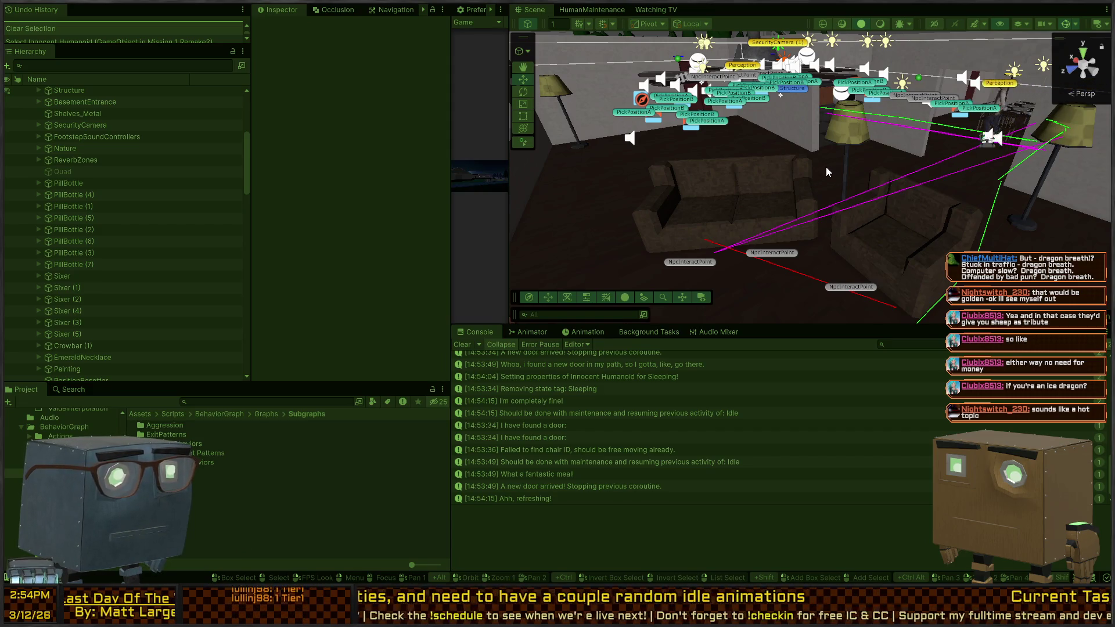
right_click(892, 196)
key("w")
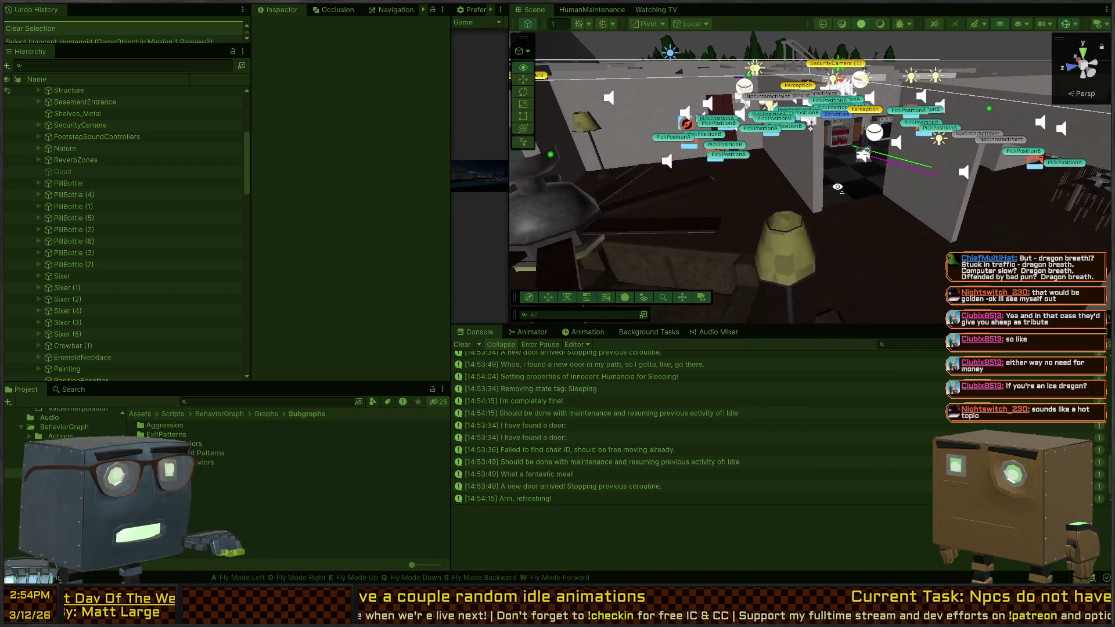
key("w")
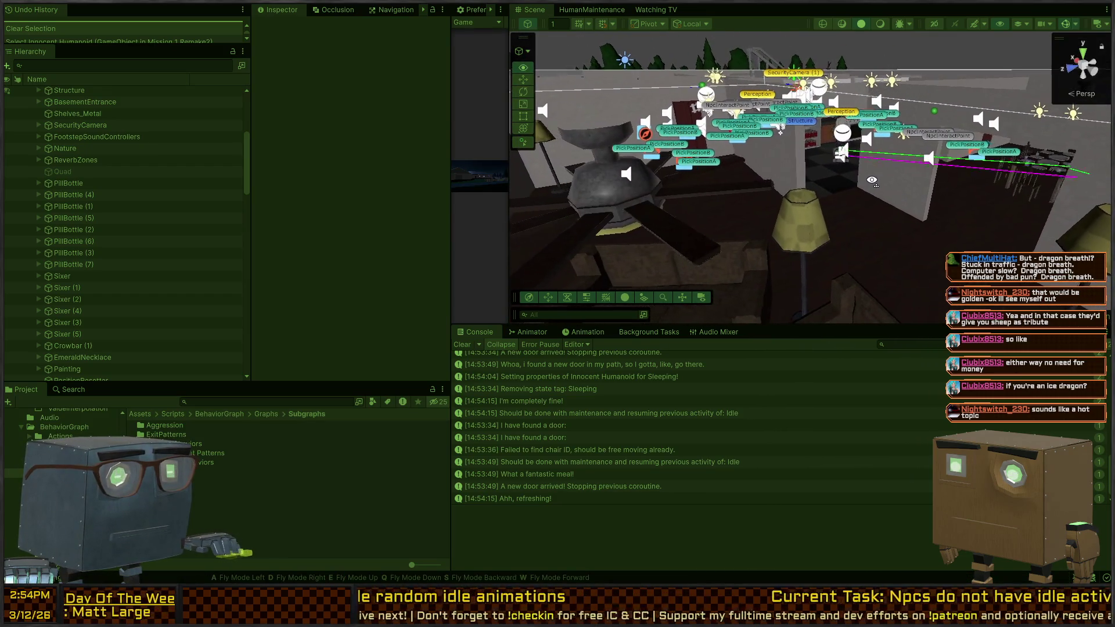
key("w")
- Fly left through the dining area to the couch and select the Humanoid NPC there
key("s")
key("q")
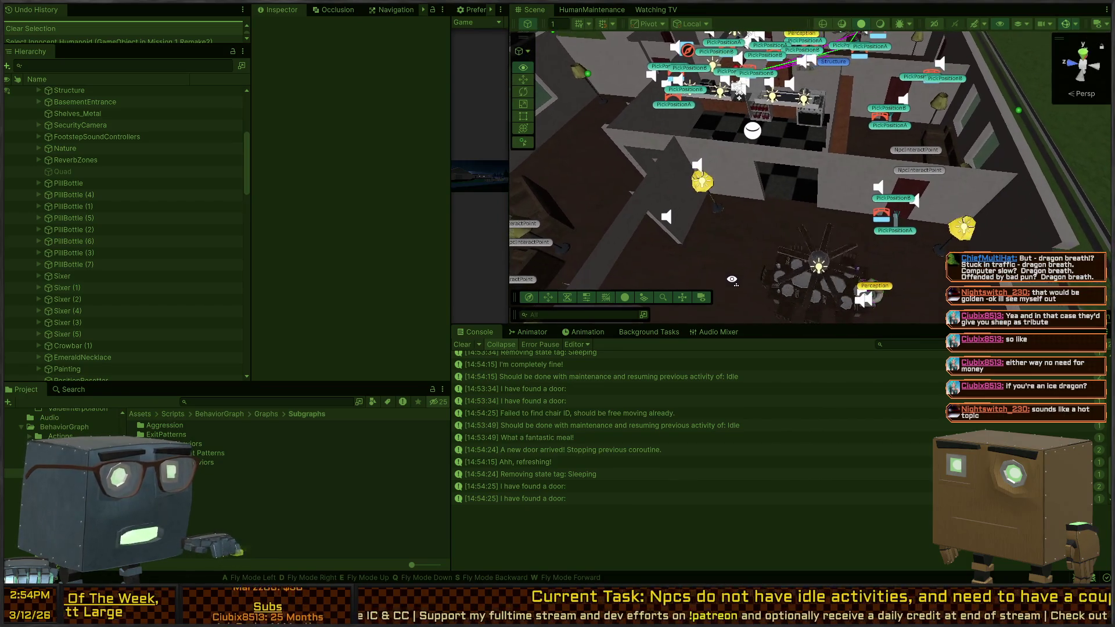
key("a")
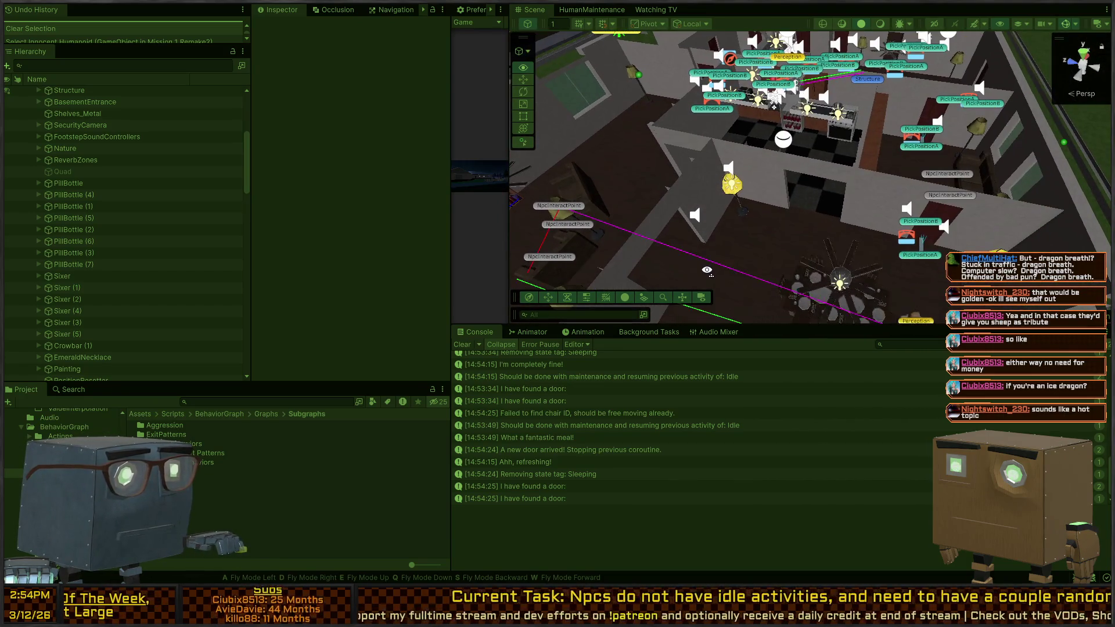
key("a")
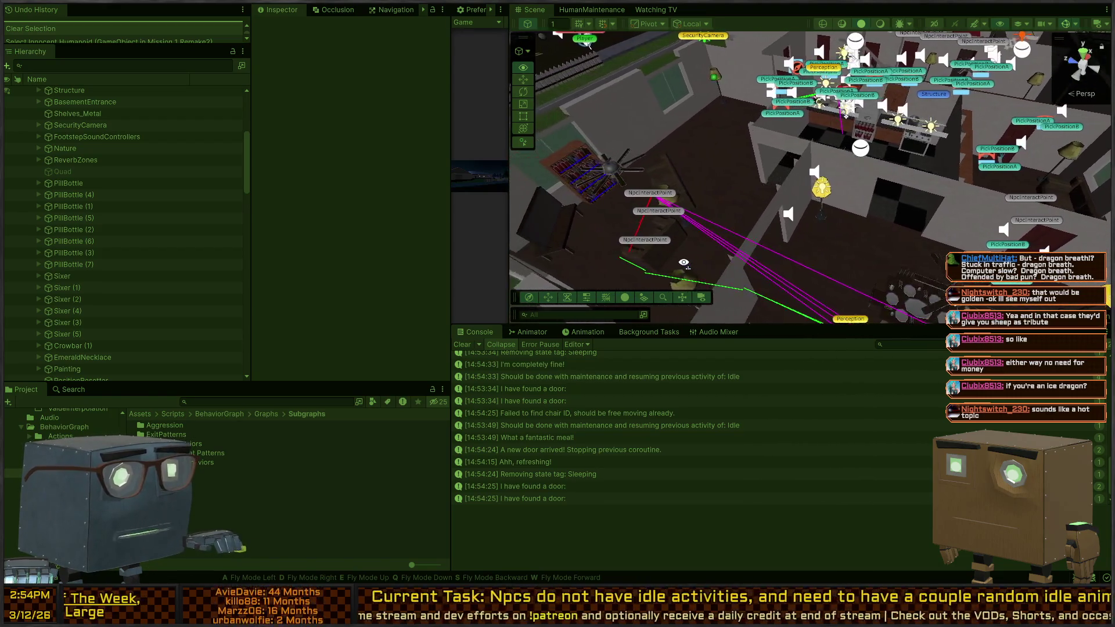
key("a")
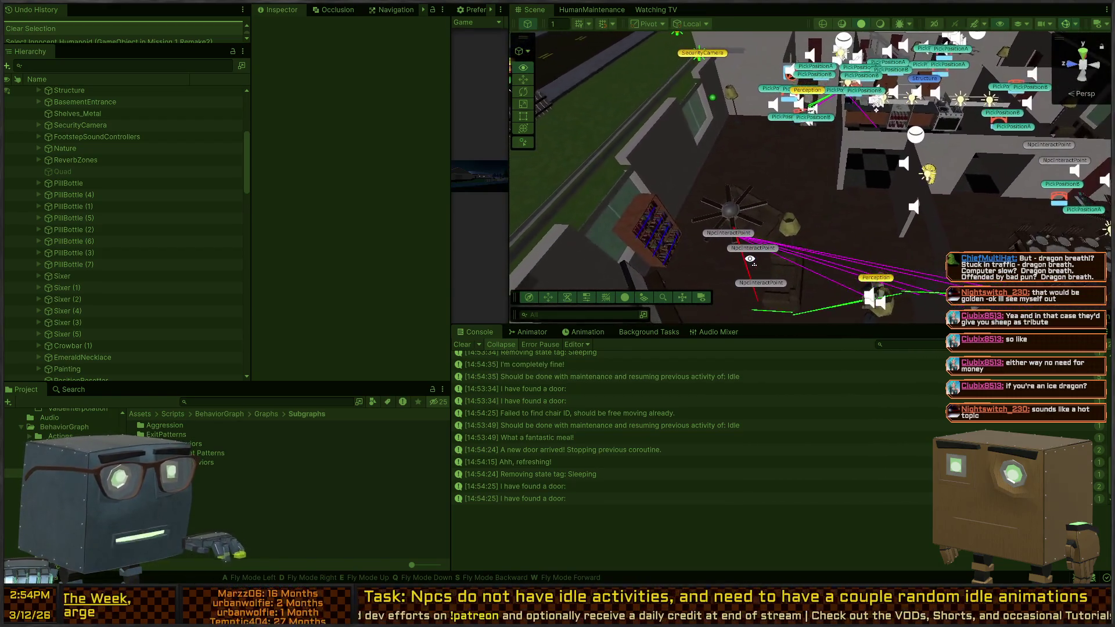
key("w")
key("a")
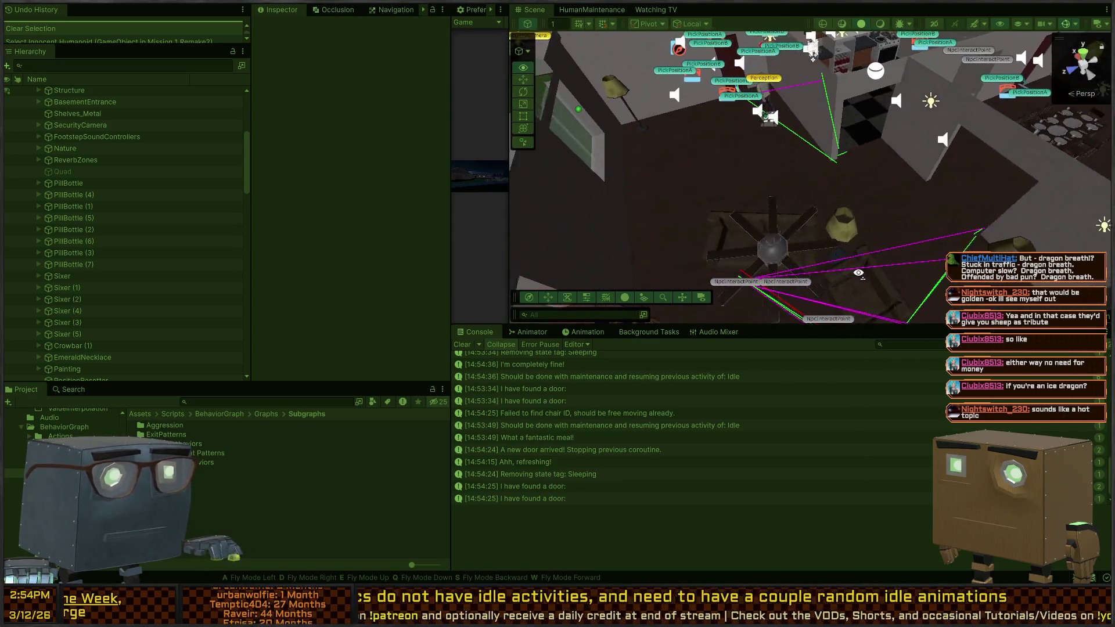
key("w")
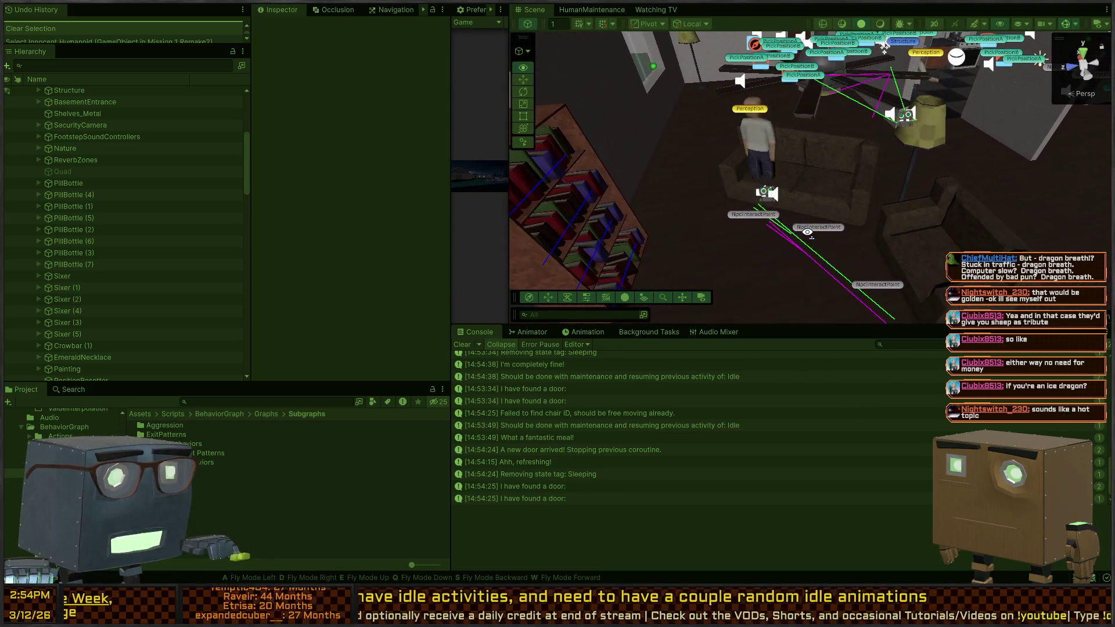
key("w")
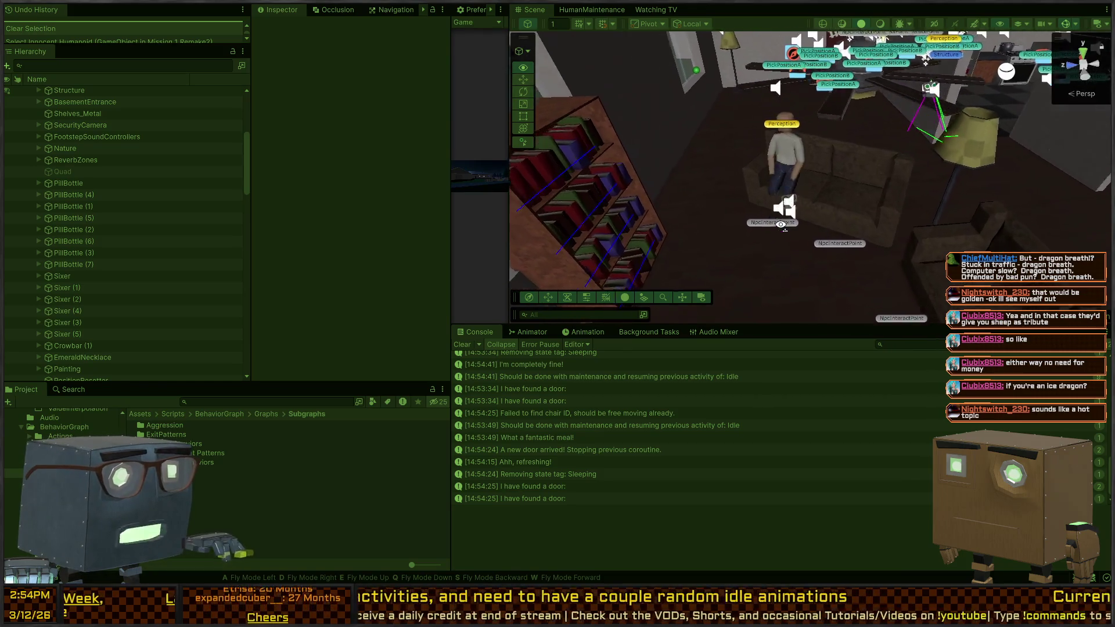
key("w")
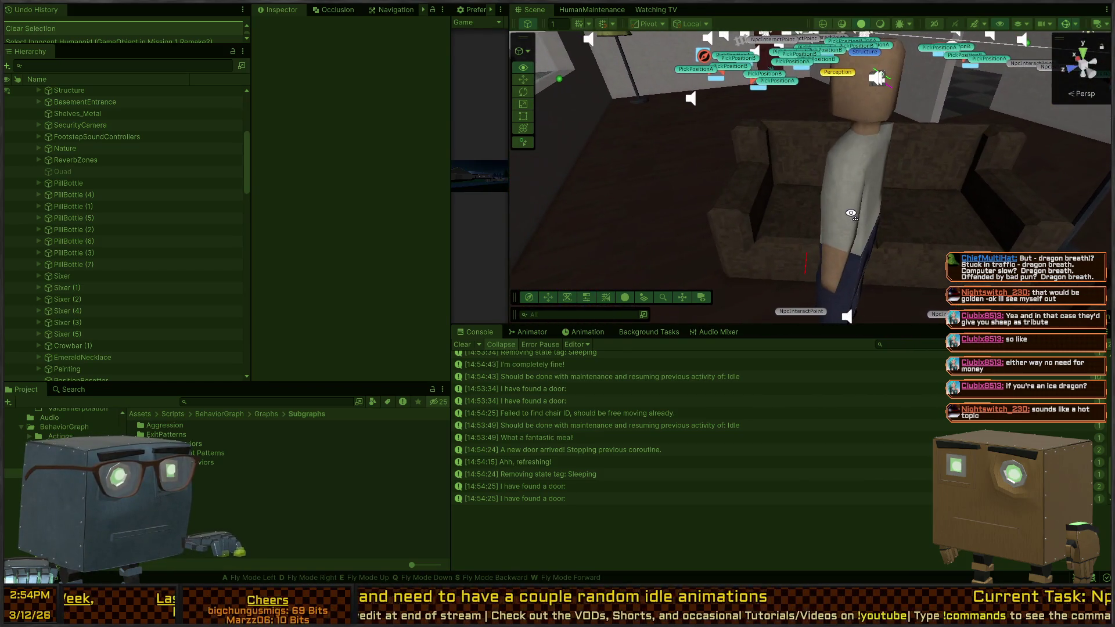
key("w")
left_click(773, 162)
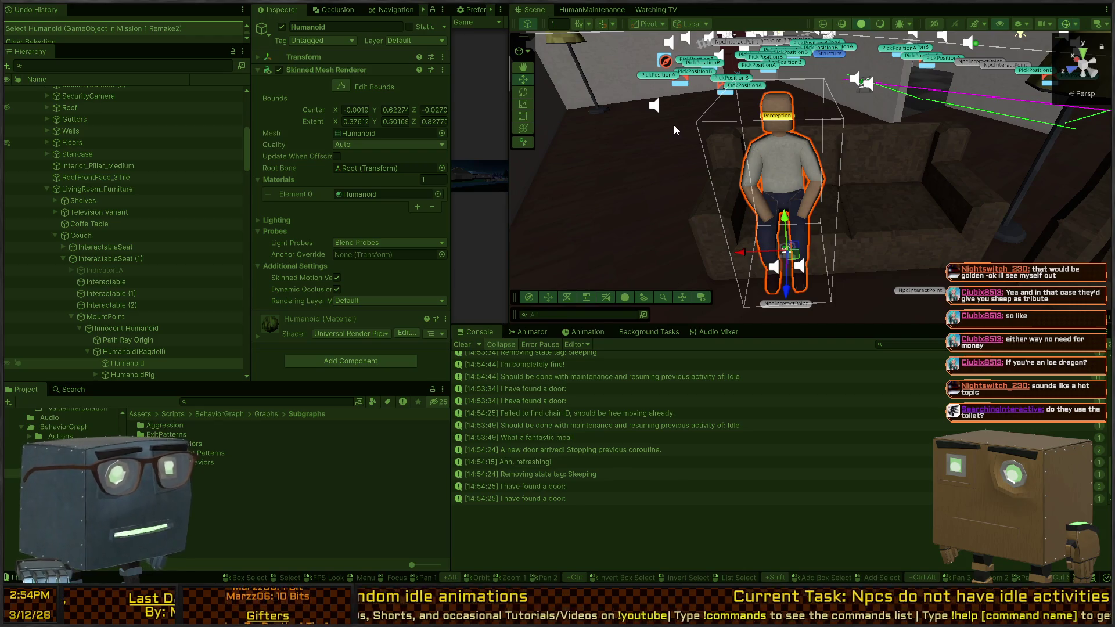
left_click_drag(698, 148, 767, 165)
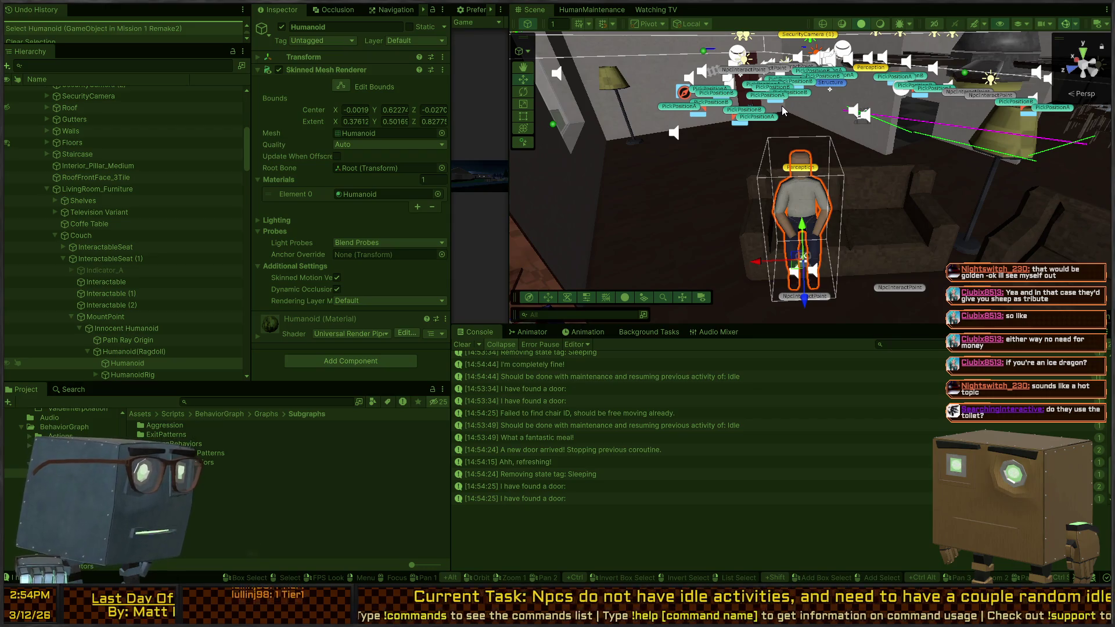
left_click_drag(780, 179, 816, 179)
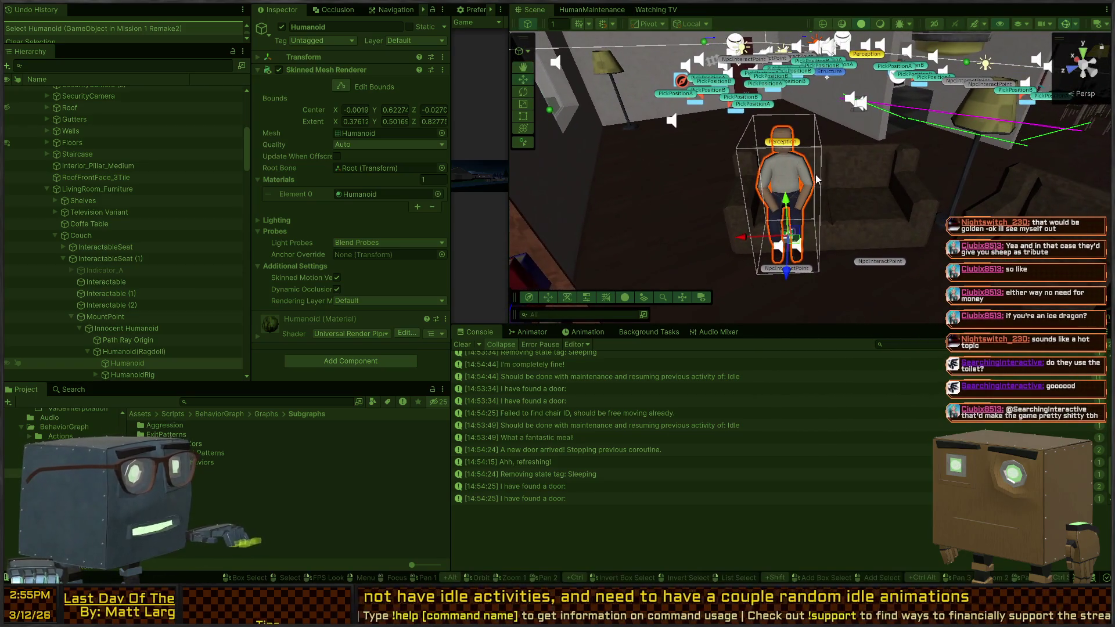
mouse_move(718, 150)
left_mouse_down()
mouse_move(723, 172)
mouse_move(725, 148)
mouse_move(746, 140)
mouse_move(753, 177)
left_mouse_up()
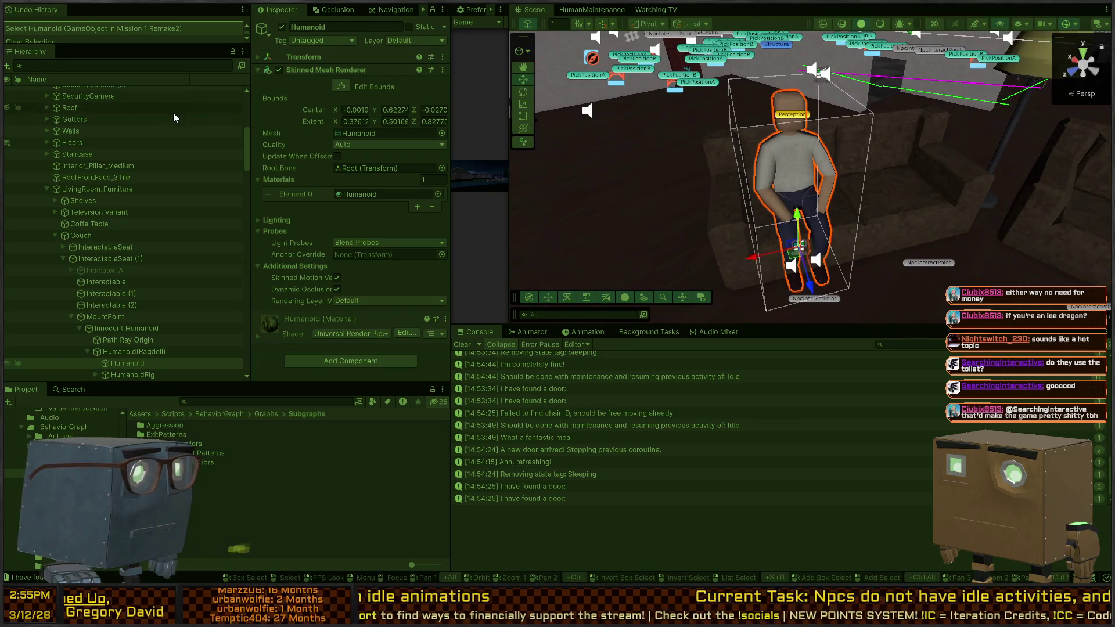
scroll(124, 226, "down", 3)
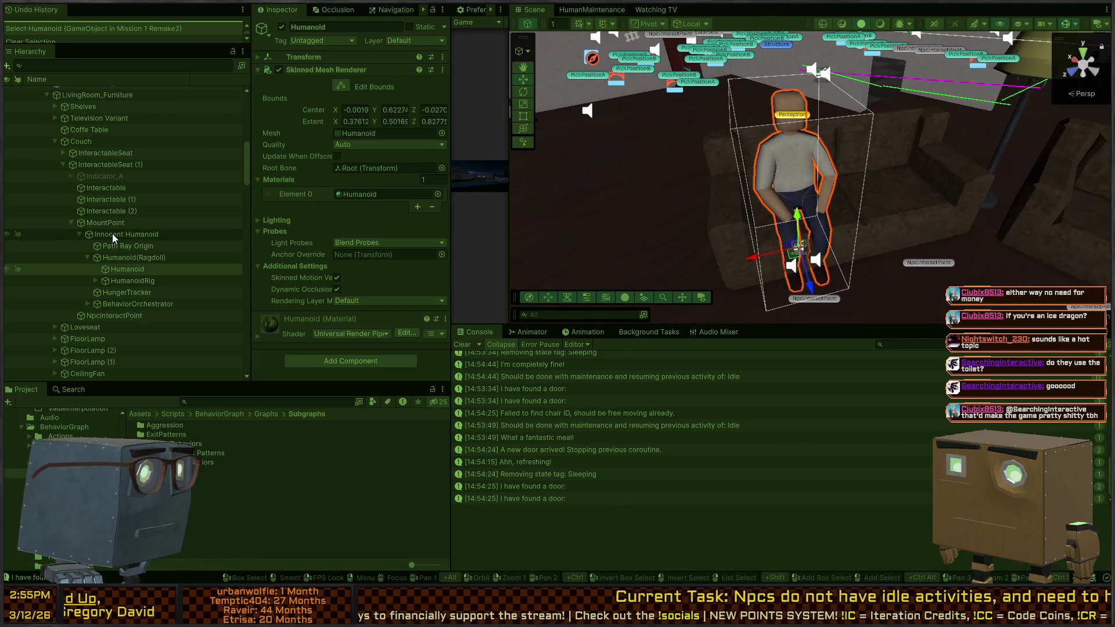
left_click(115, 233)
left_click_drag(665, 183, 602, 177)
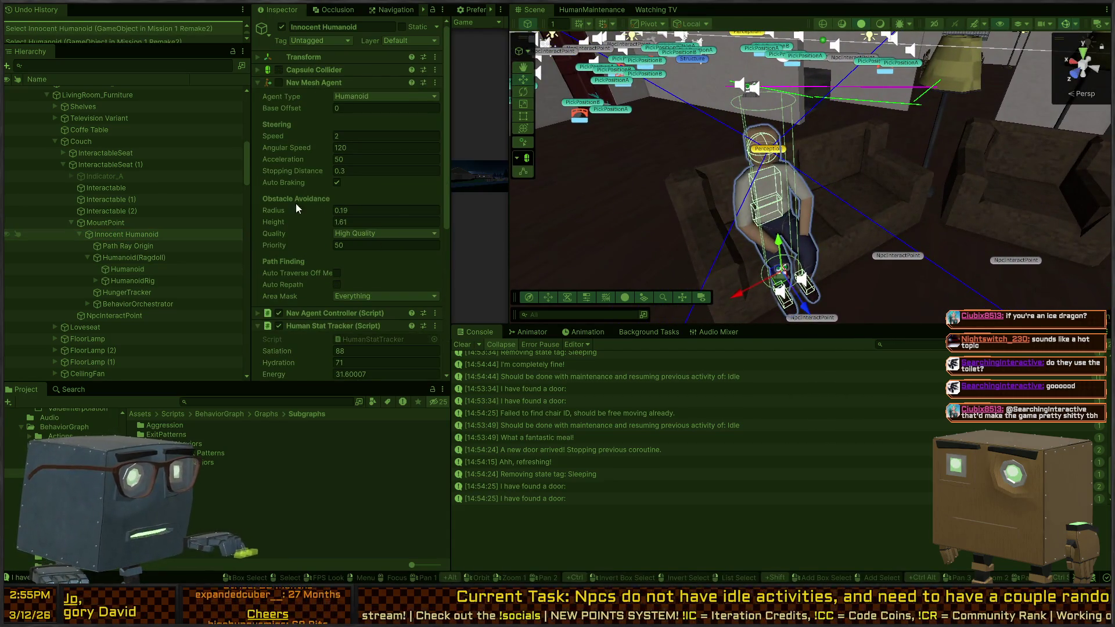
scroll(298, 212, "down", 6)
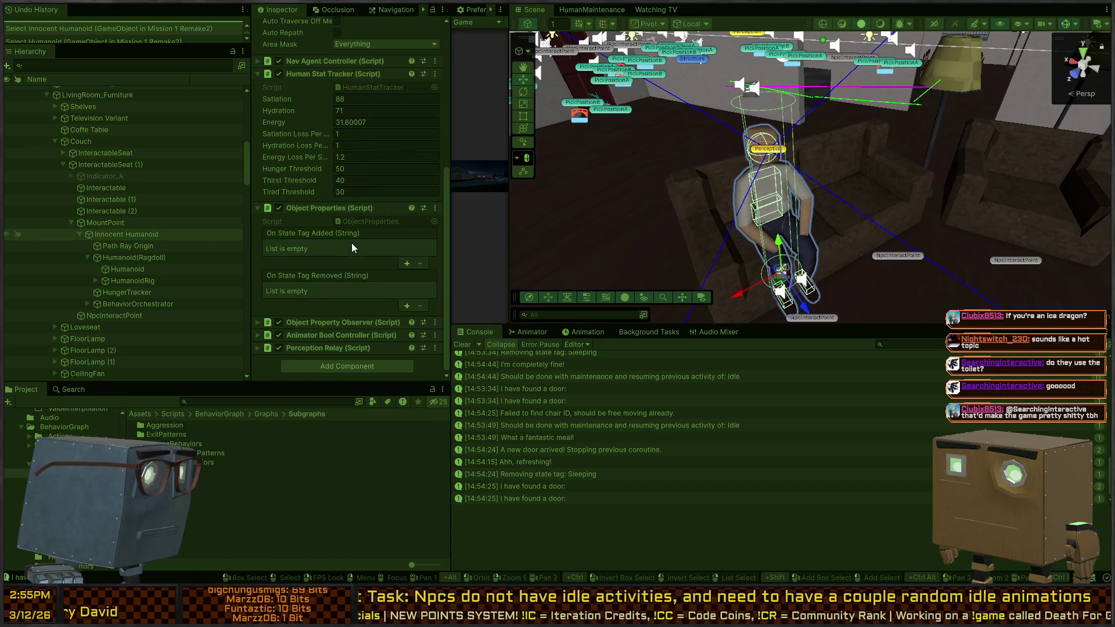
left_click(149, 261)
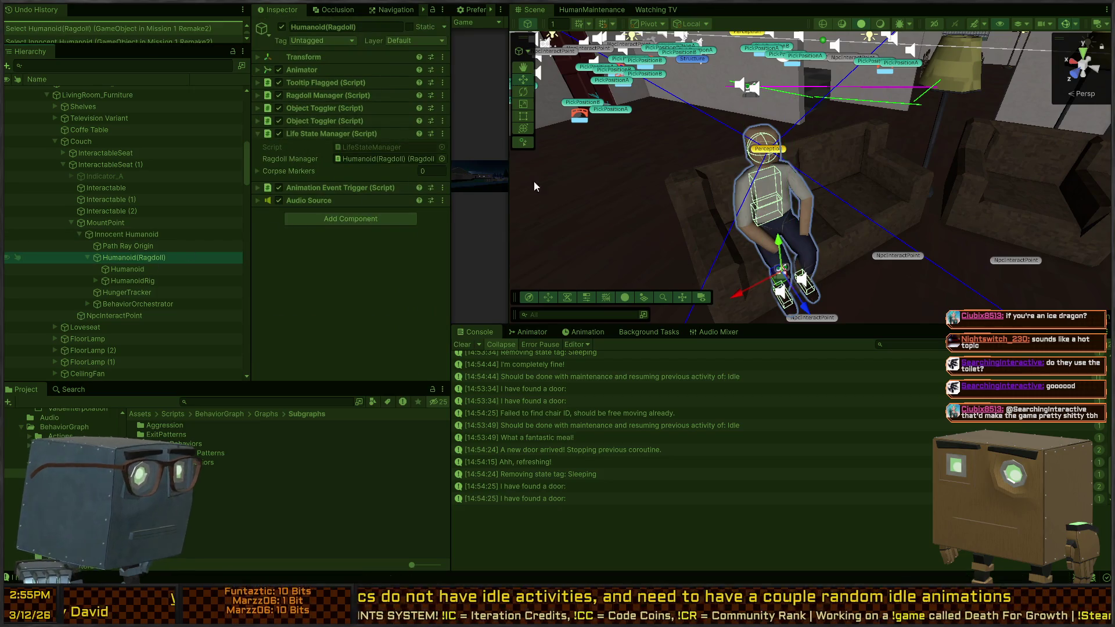
left_click_drag(781, 200, 827, 190)
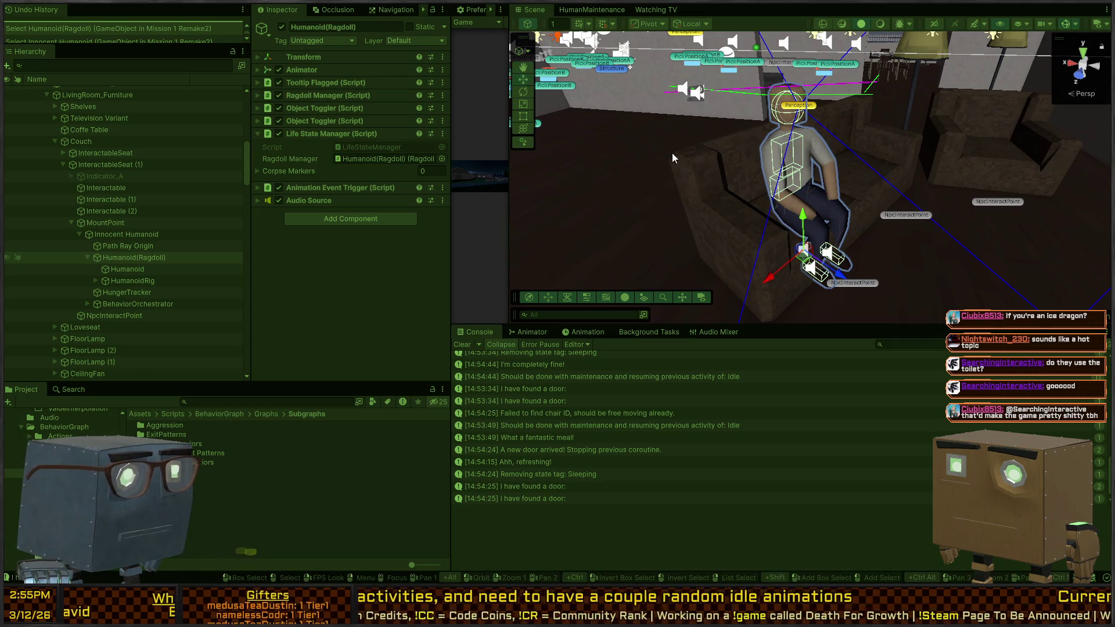
left_click(657, 10)
- Set the Watching TV graph's debug target to the Idle agent
left_click(574, 27)
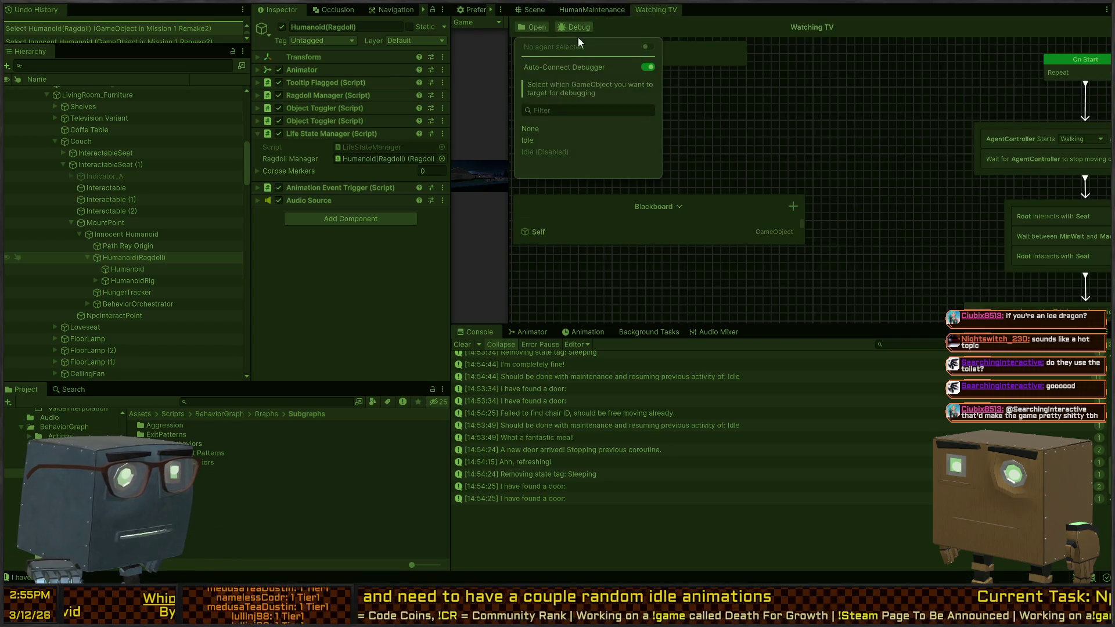
left_click(538, 140)
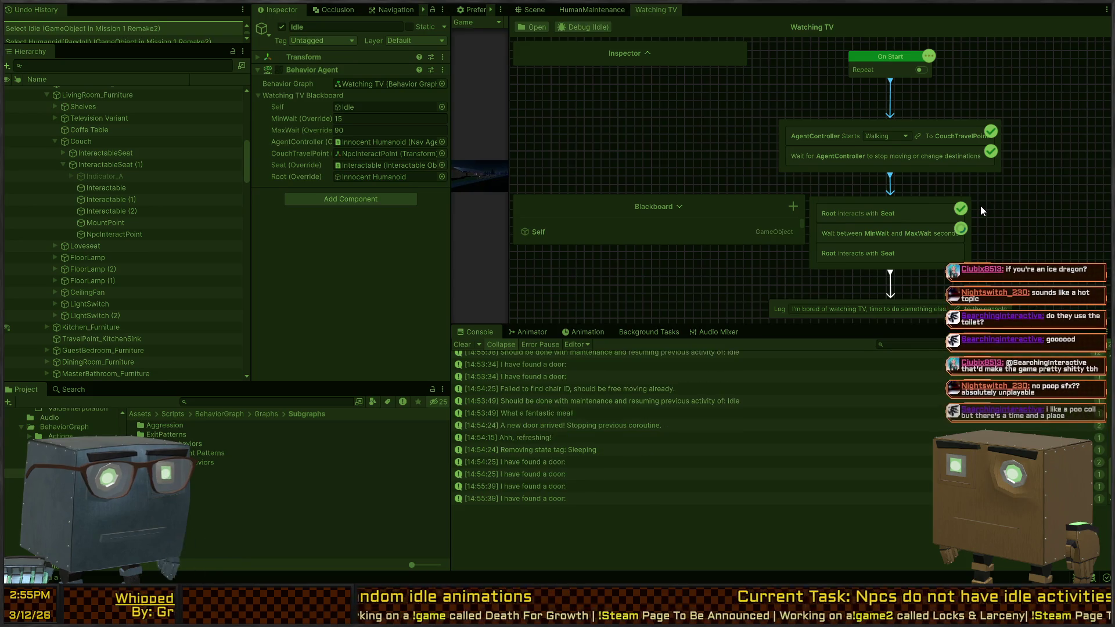
left_click(604, 10)
left_click(656, 10)
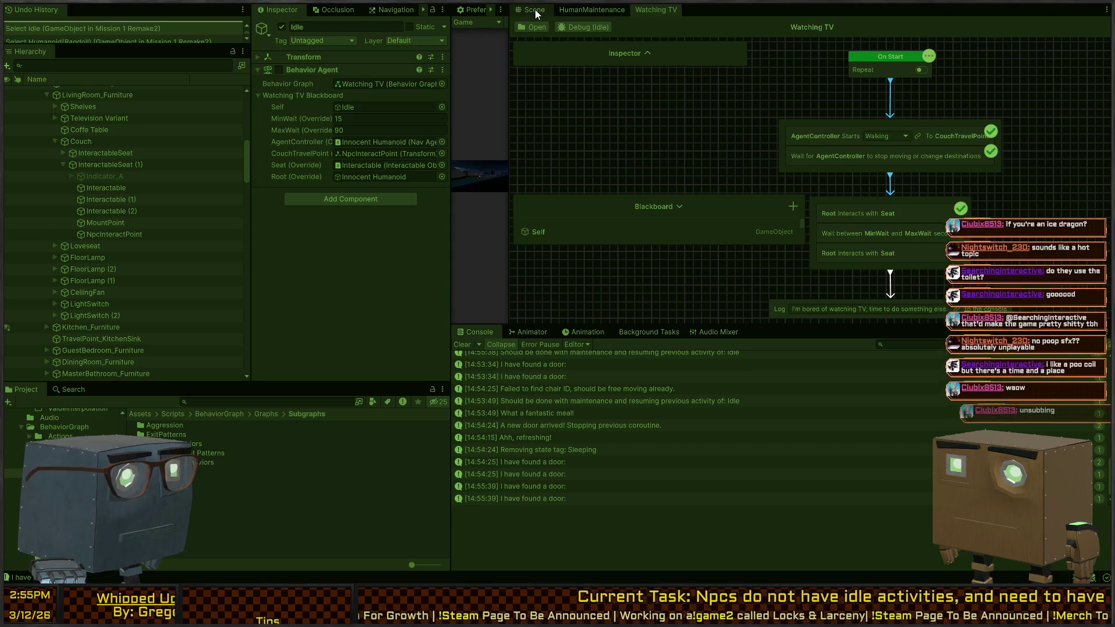
- Switch between the Scene and Watching TV tabs, then dock the Scene beside the graph
left_click(535, 10)
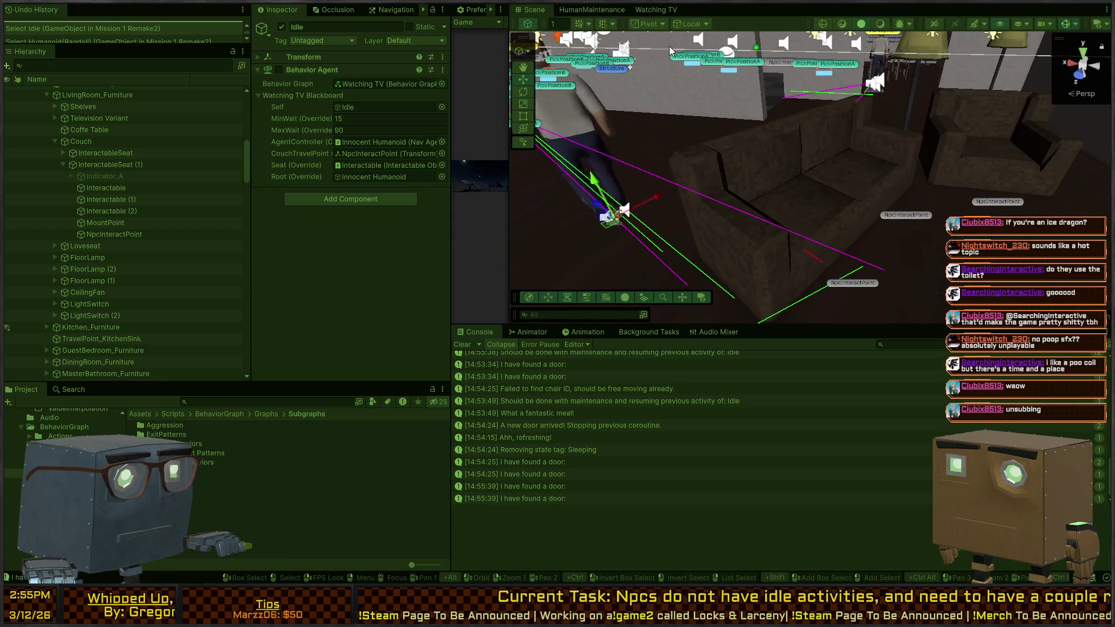
left_click(651, 9)
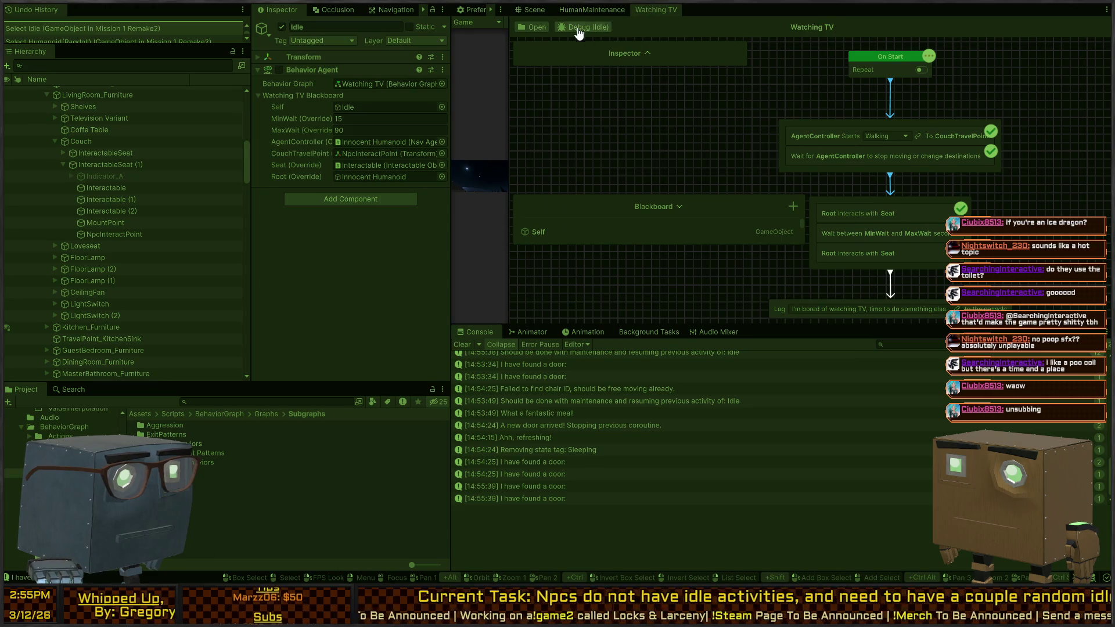
left_click(579, 30)
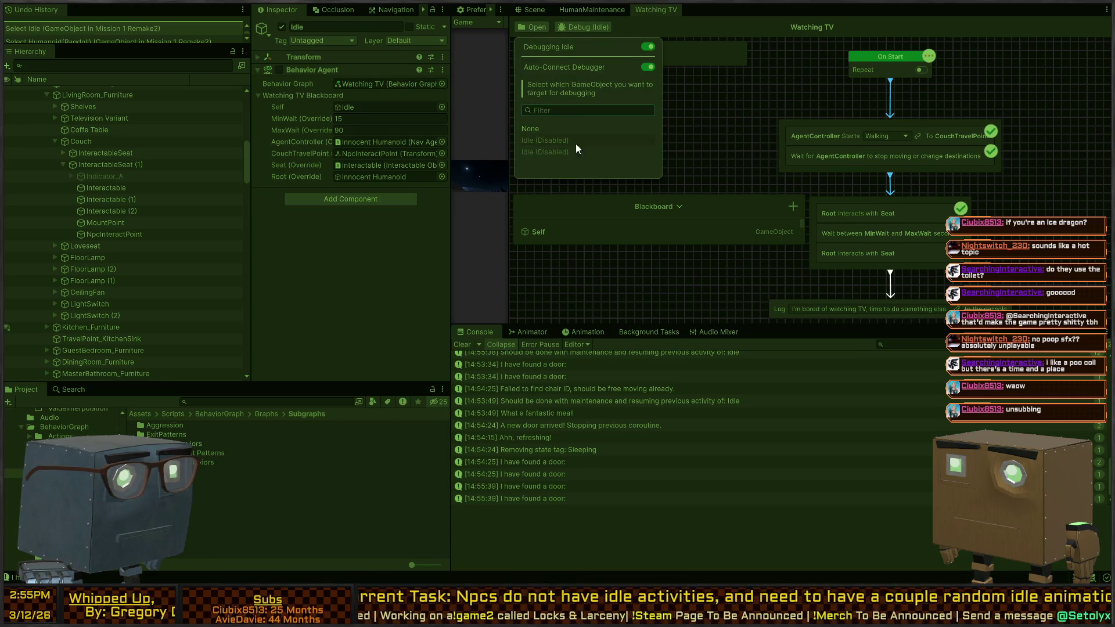
left_click(526, 10)
left_click_drag(480, 57, 825, 103)
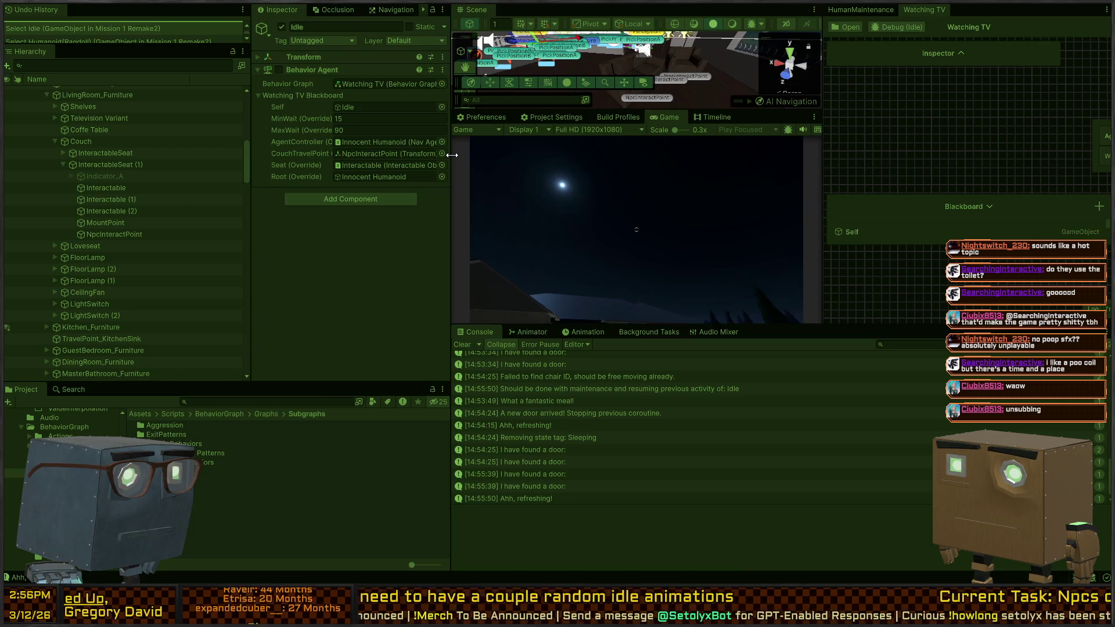
- Enlarge the Scene view, re-select Debug > Idle, and pan the graph to show On Start
left_click_drag(452, 155, 356, 155)
left_click_drag(654, 108, 654, 251)
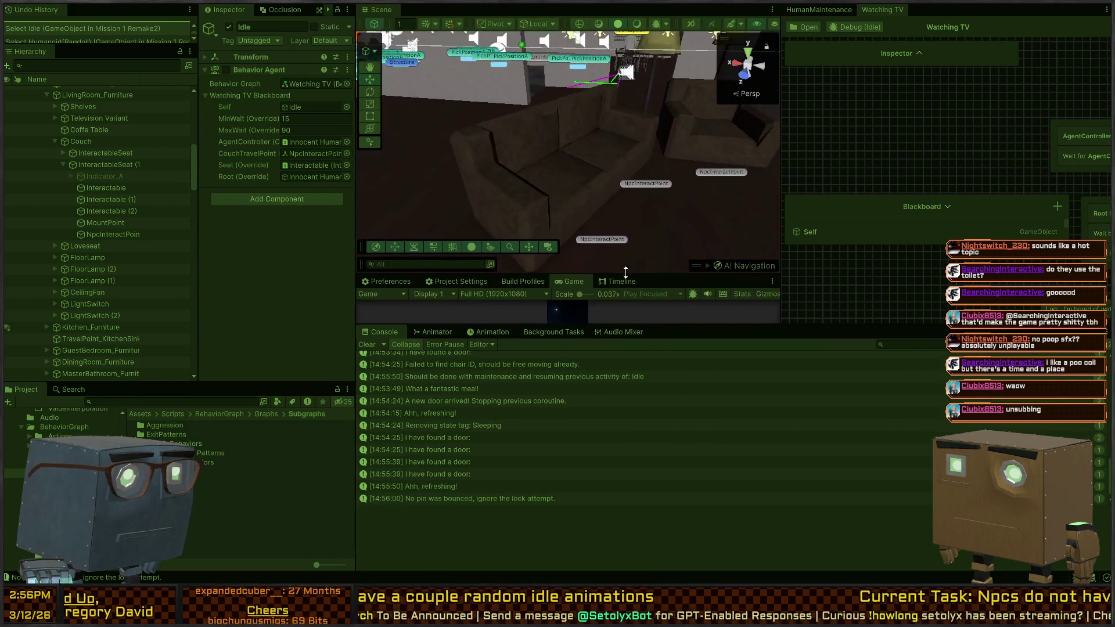
scroll(817, 142, "down", 2)
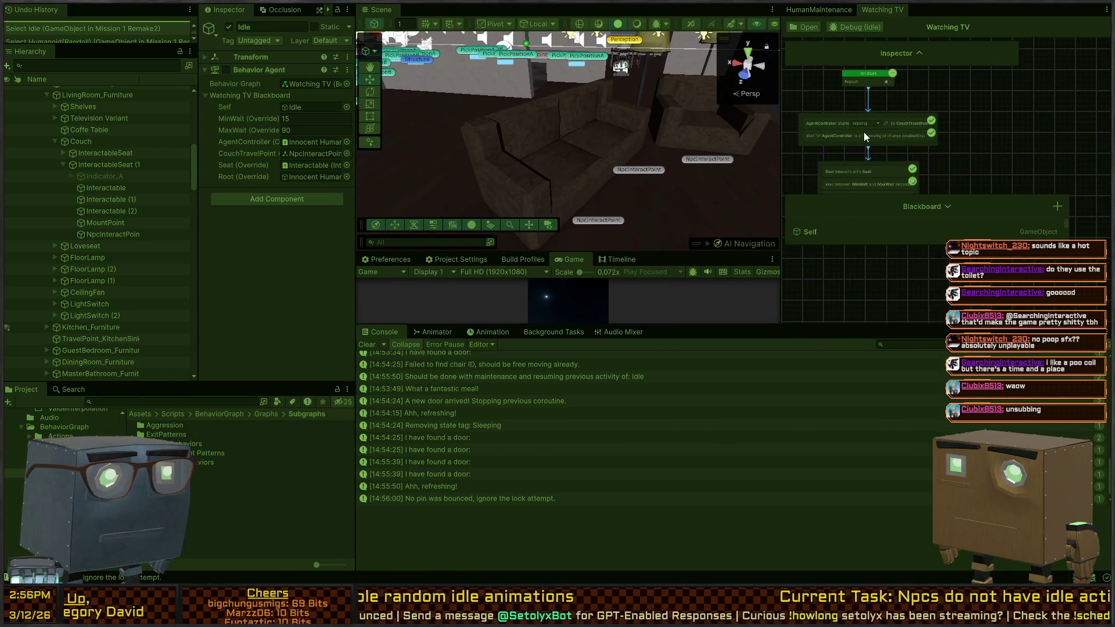
left_click(856, 28)
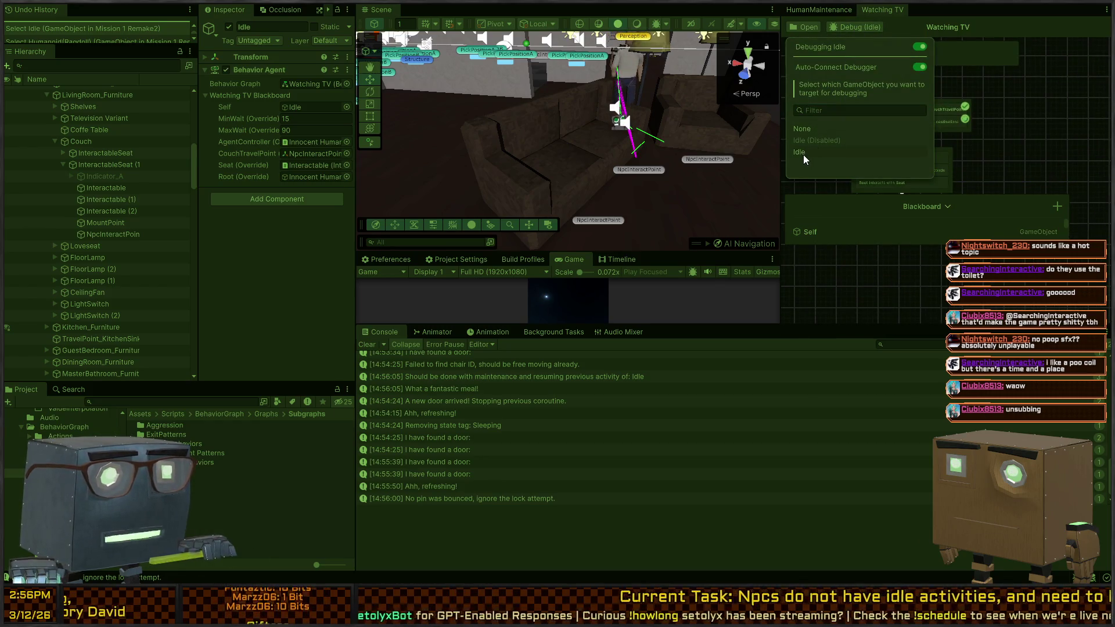
left_click(803, 154)
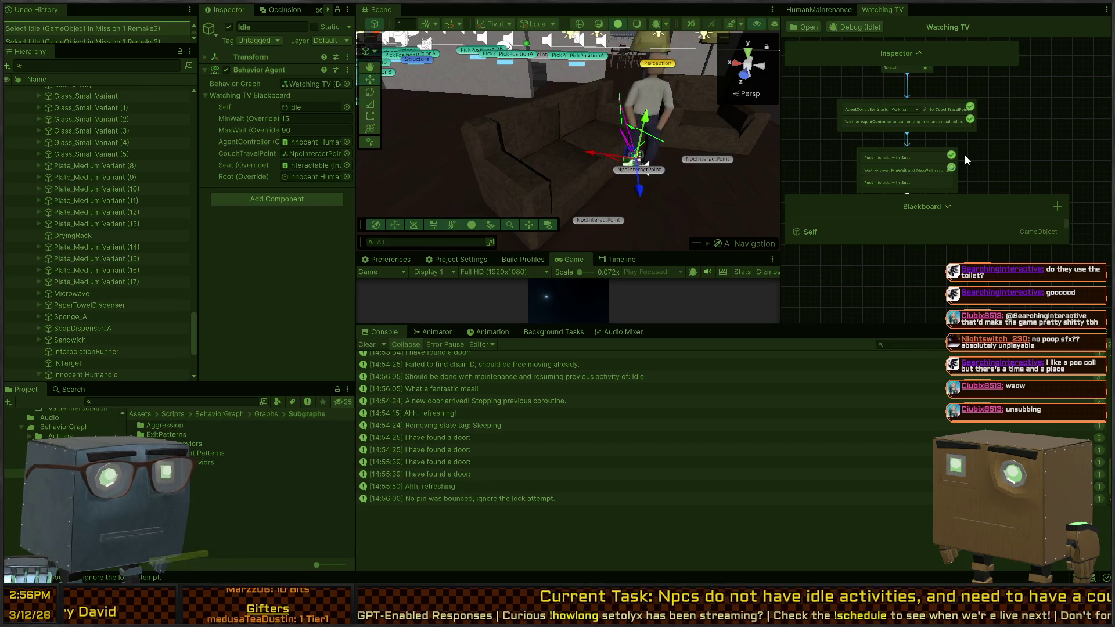
scroll(974, 160, "up", 5)
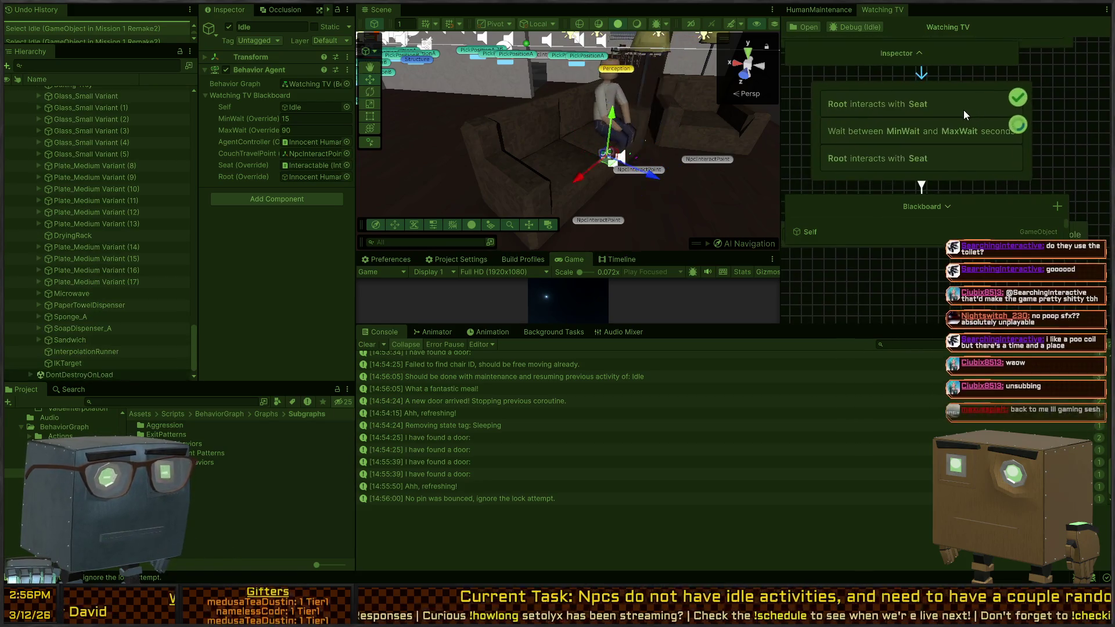
scroll(964, 110, "down", 3)
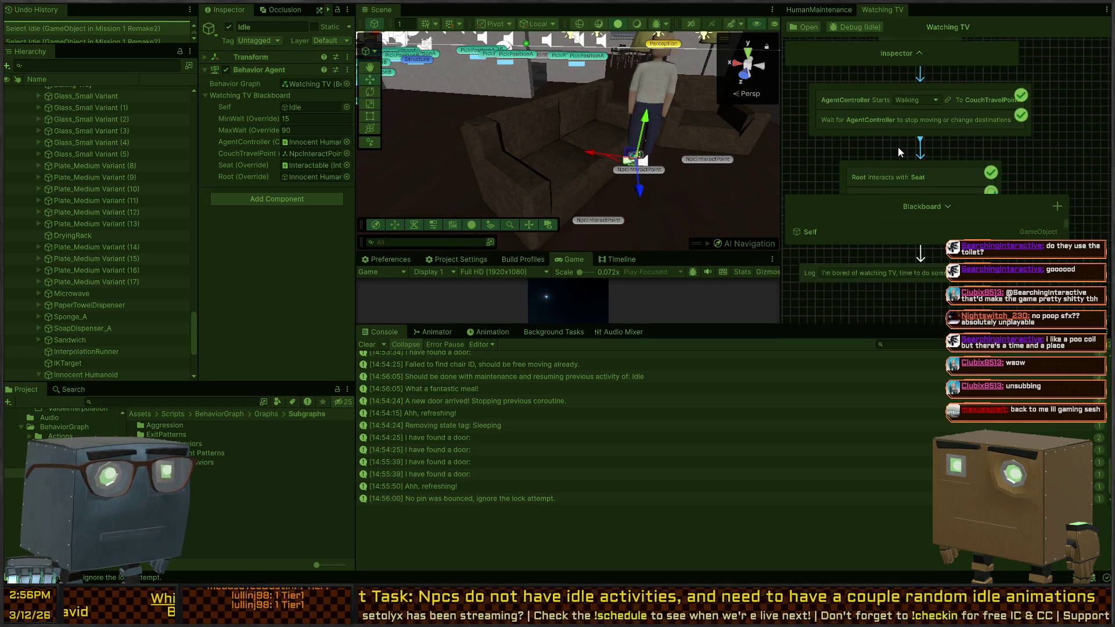
mouse_move(970, 117)
left_mouse_down()
mouse_move(961, 176)
mouse_move(976, 153)
left_mouse_up()
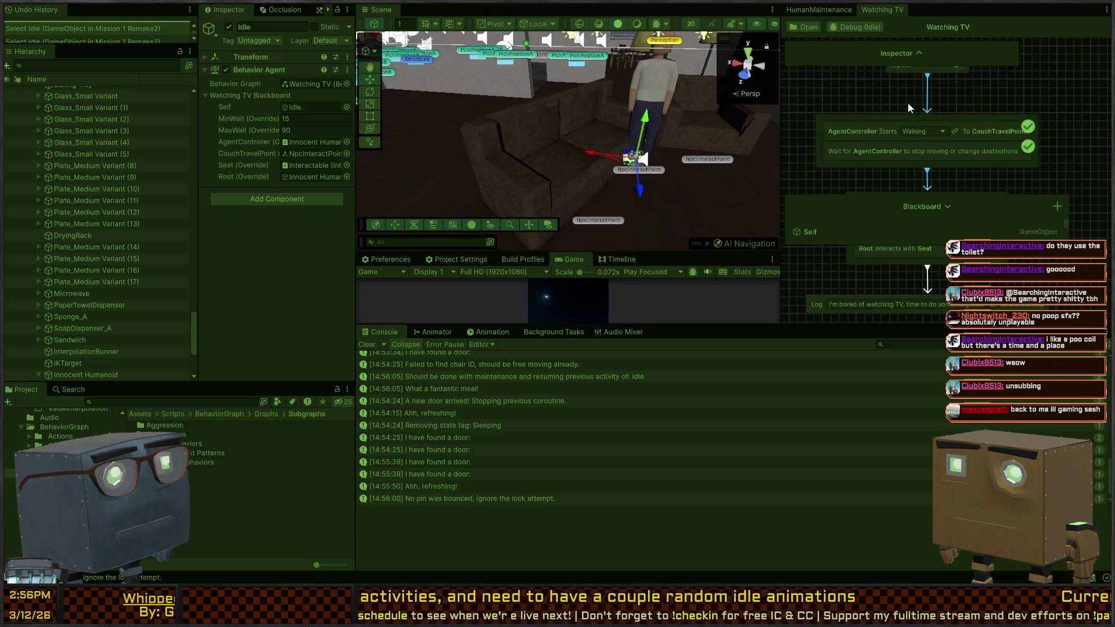
left_click_drag(908, 103, 900, 142)
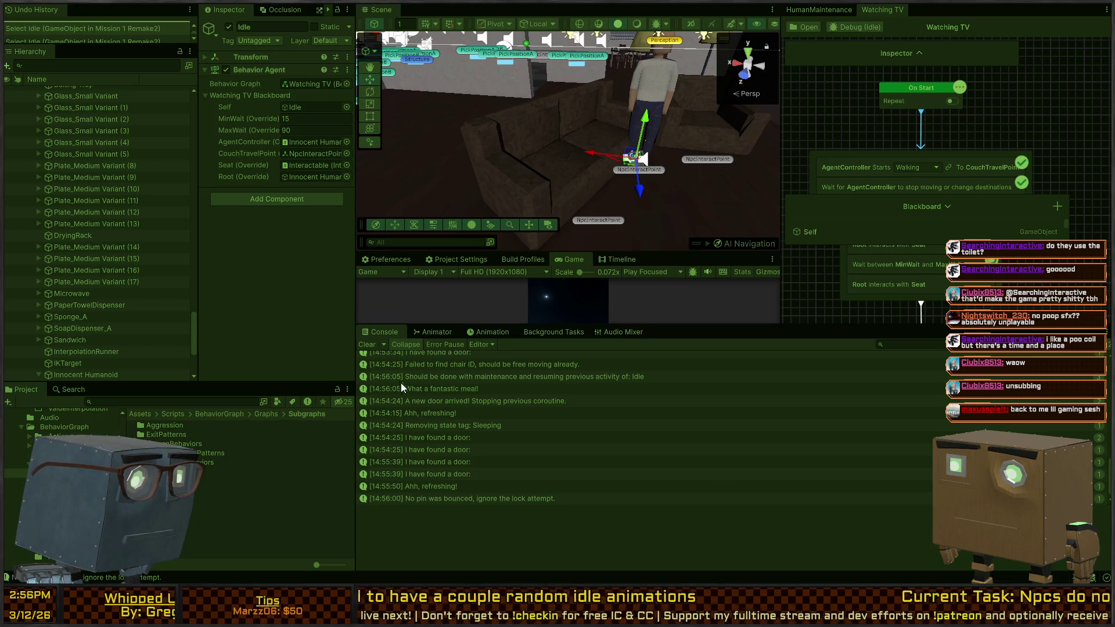
- Clear the Console and inspect the fresh NPC logs and 'not on a navmesh' errors
left_click(367, 345)
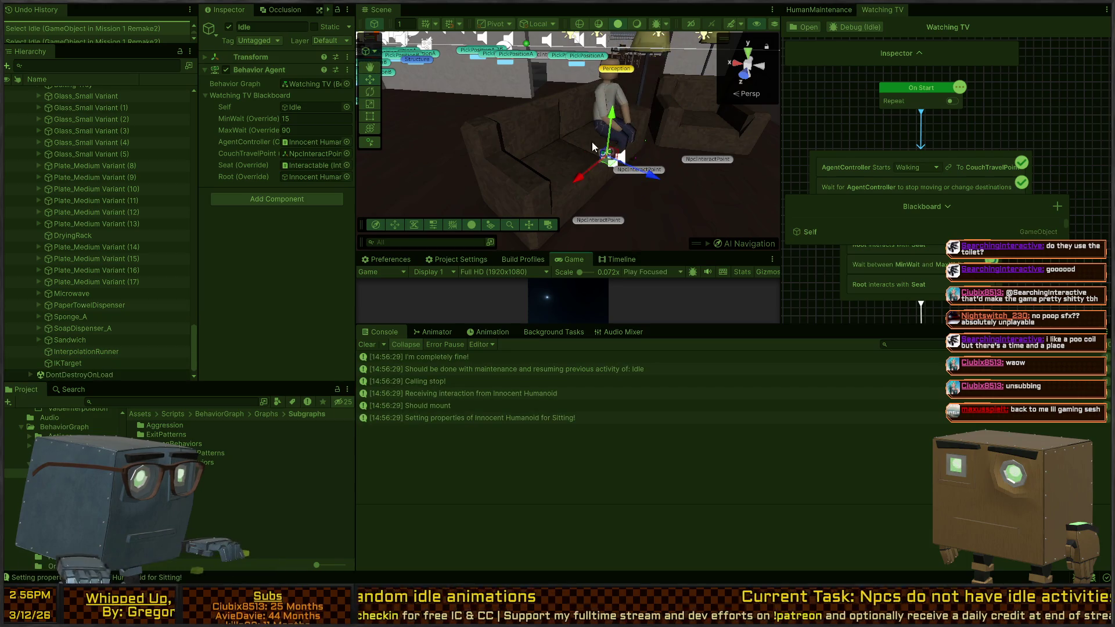
left_click(485, 369)
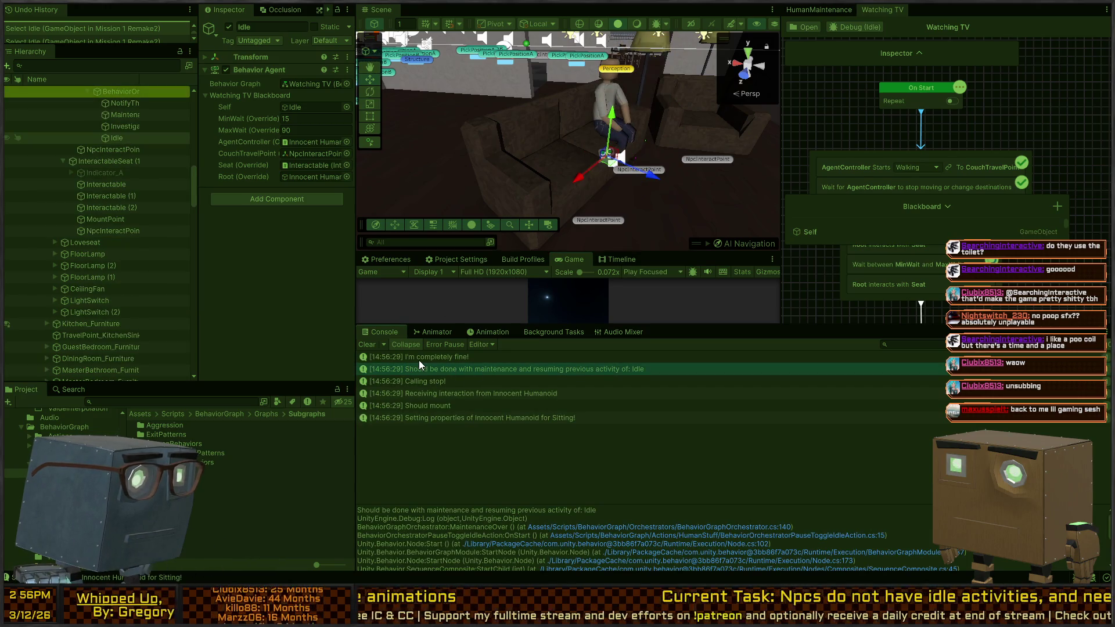
left_click(419, 360)
left_click(508, 372)
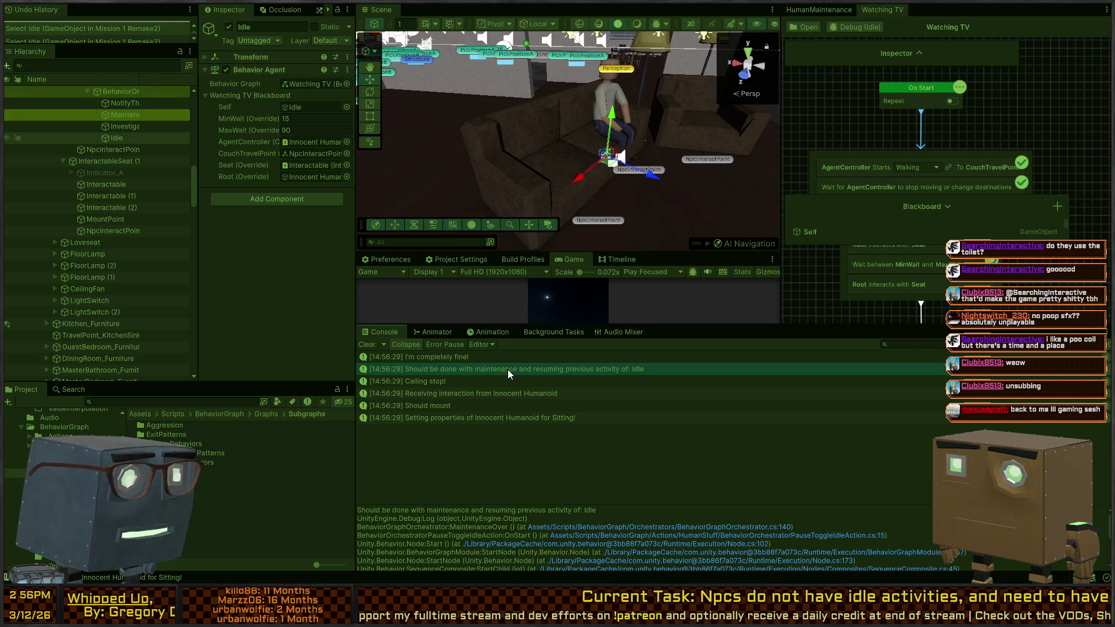
mouse_move(993, 215)
left_mouse_down()
mouse_move(960, 180)
mouse_move(960, 88)
left_mouse_up()
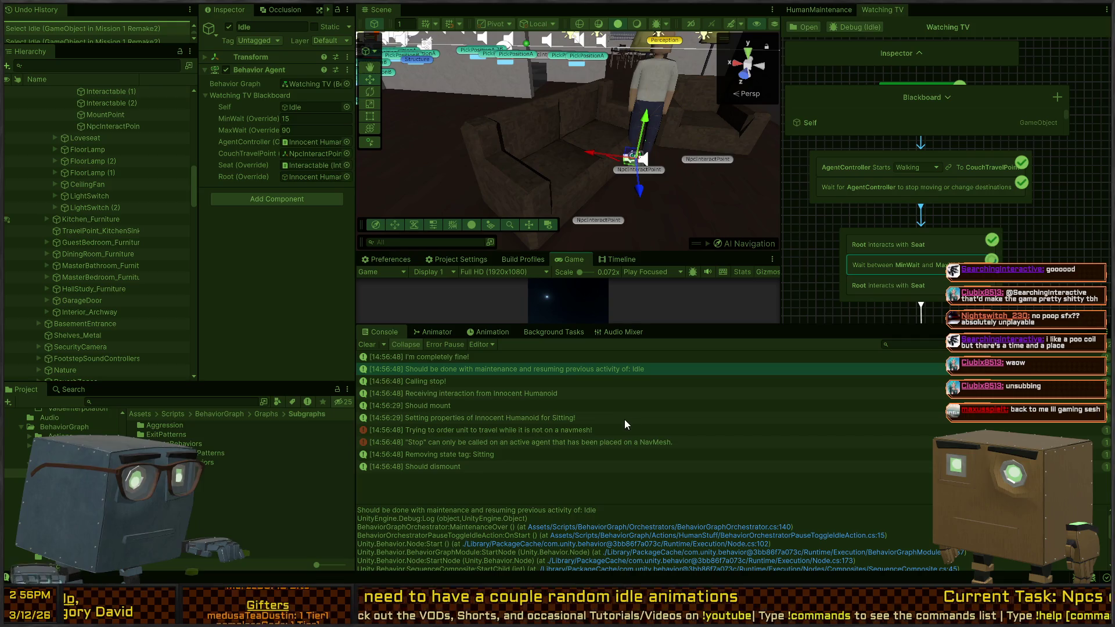
left_click(528, 431)
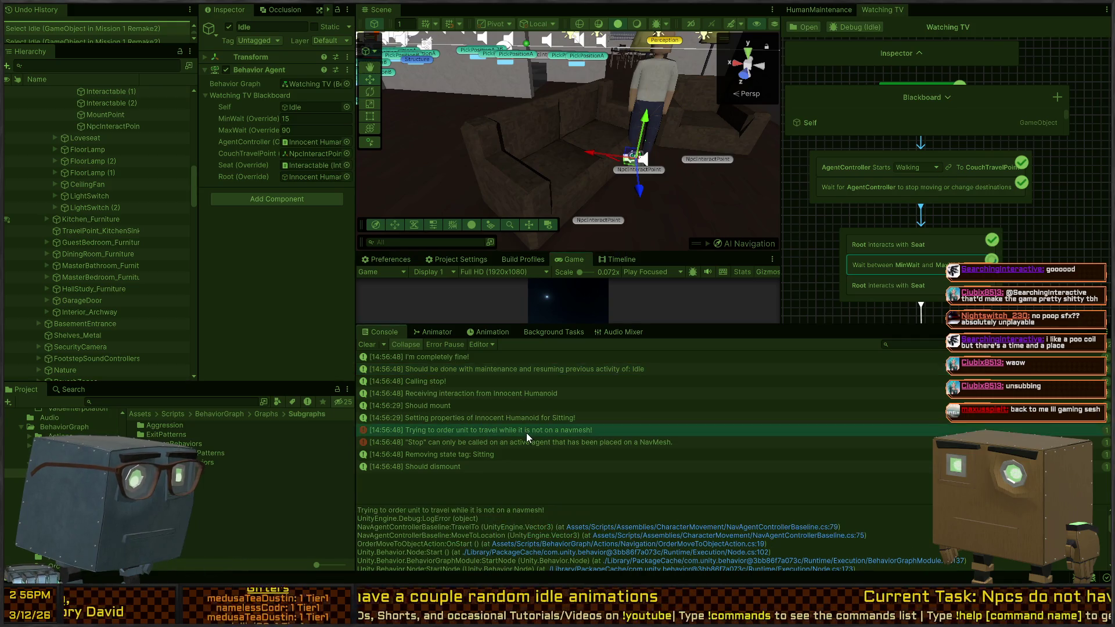
left_click(560, 444)
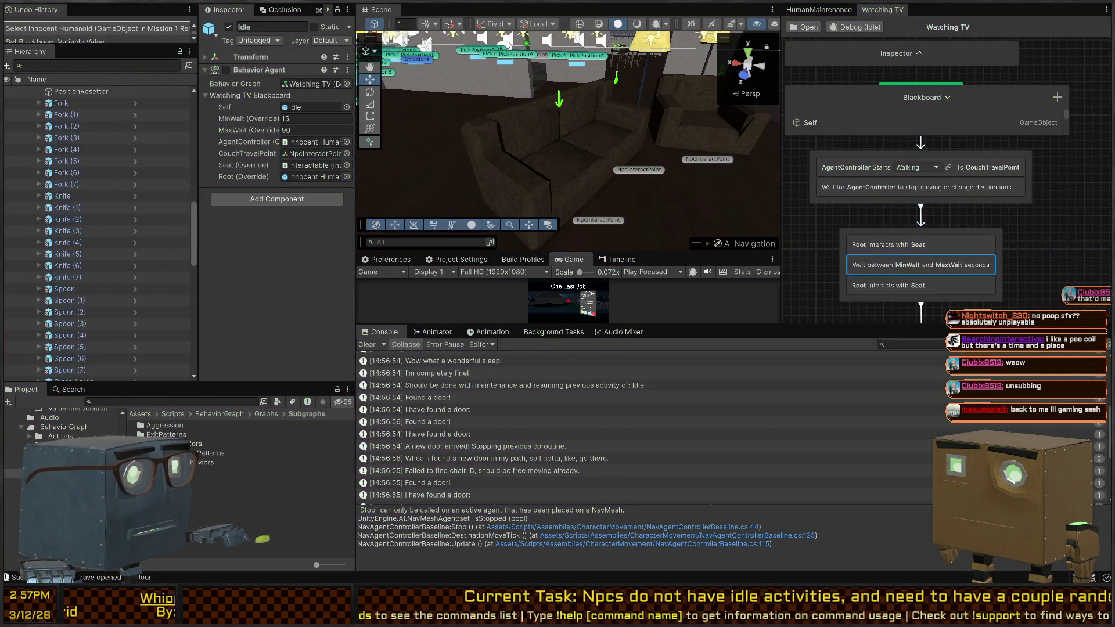
key("alt+Tab")
key("ctrl+minus")
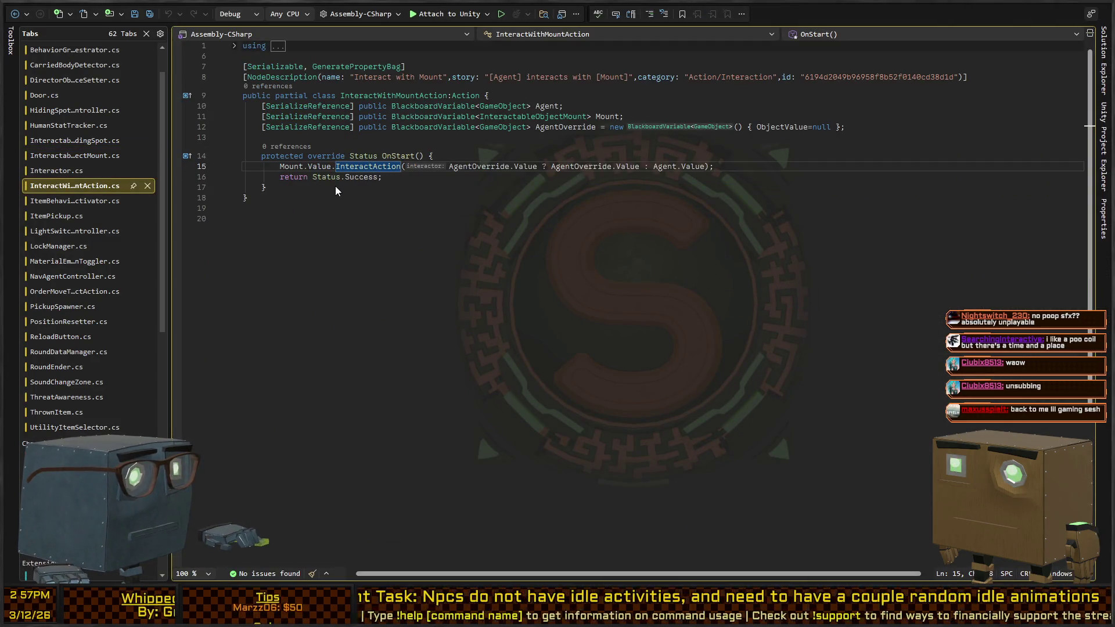
- Scroll through BehaviorGraphOrchestrator.cs around MaintenanceOver and SetMode, then return to Unity
key("ctrl+minus")
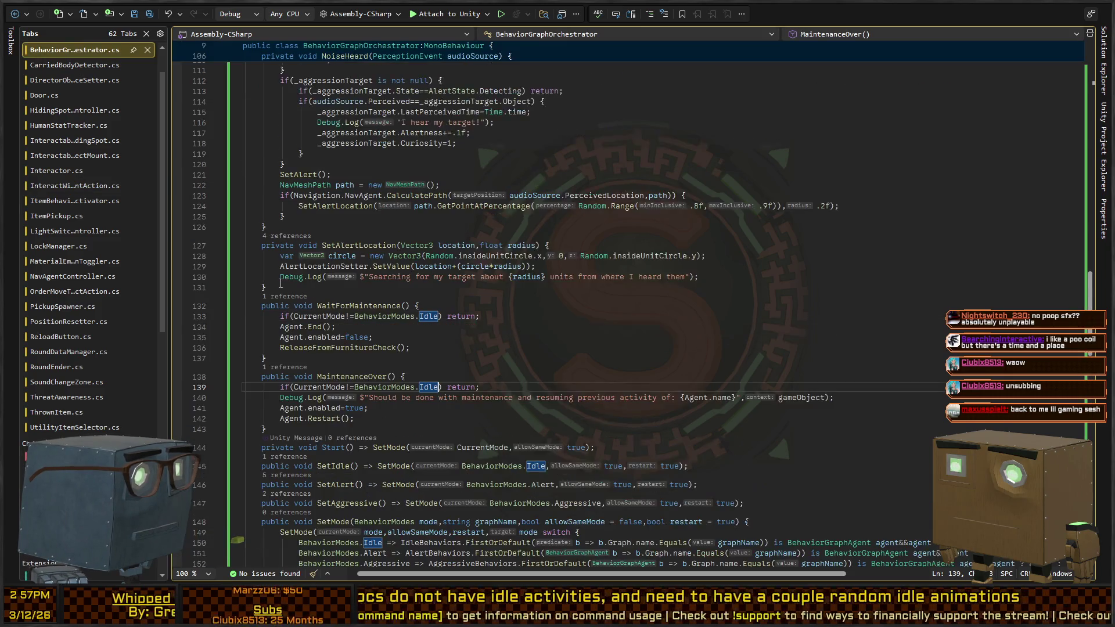
scroll(349, 284, "down", 2)
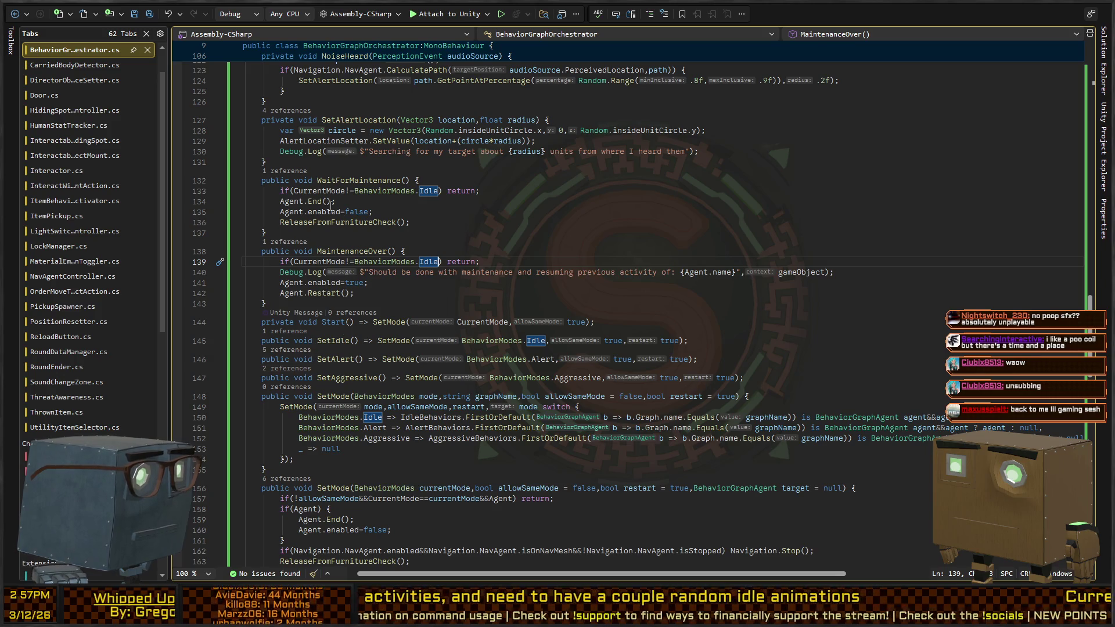
scroll(344, 210, "down", 12)
scroll(344, 226, "down", 4)
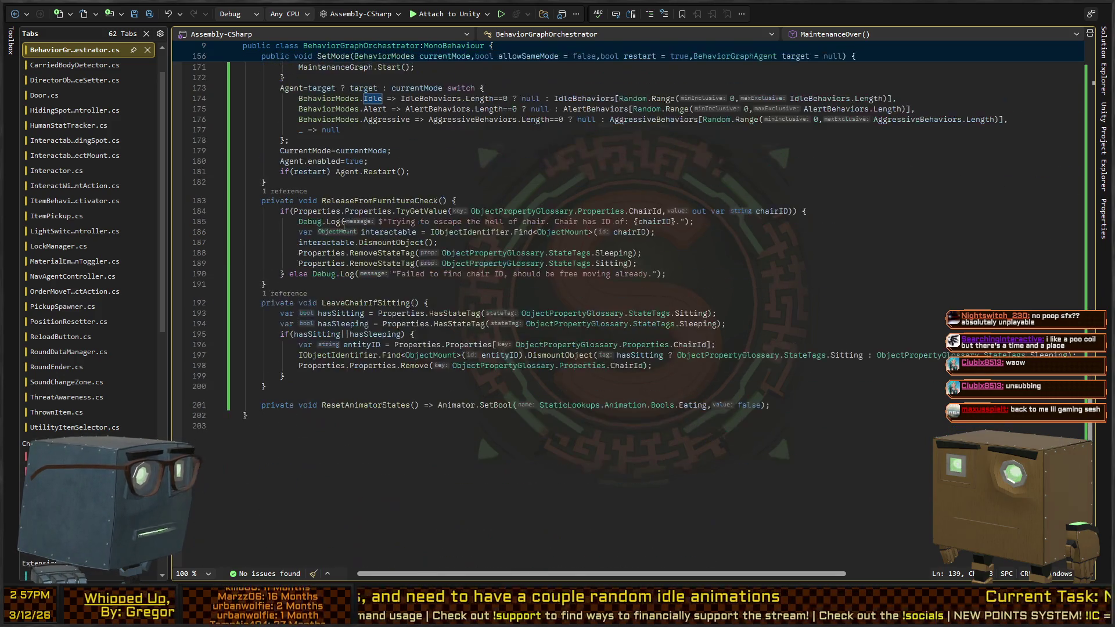
scroll(329, 207, "up", 6)
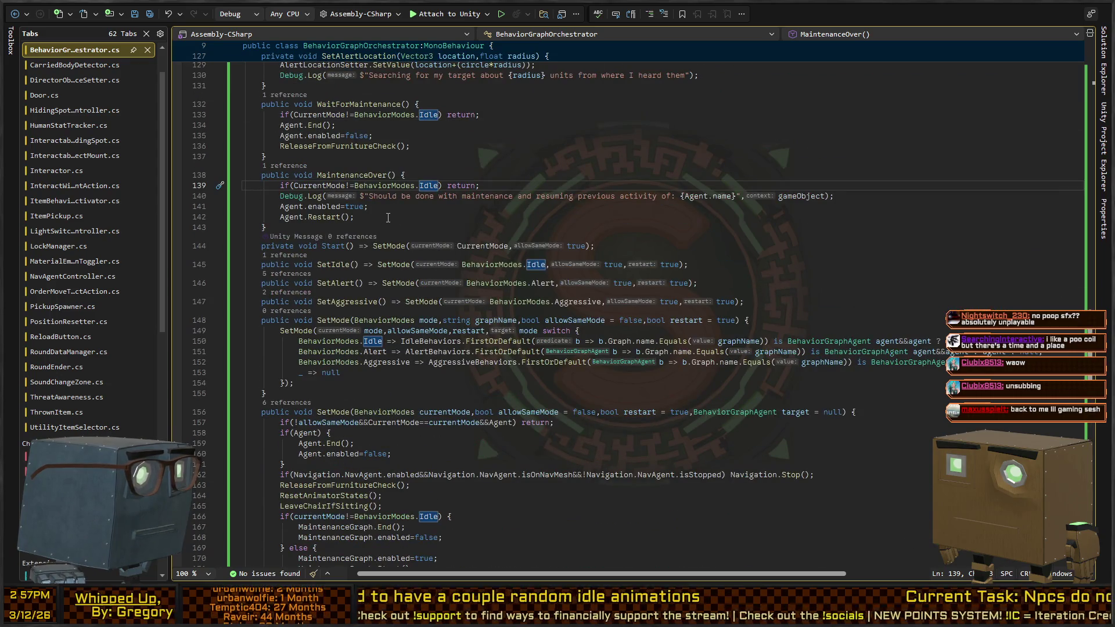
scroll(360, 214, "up", 2)
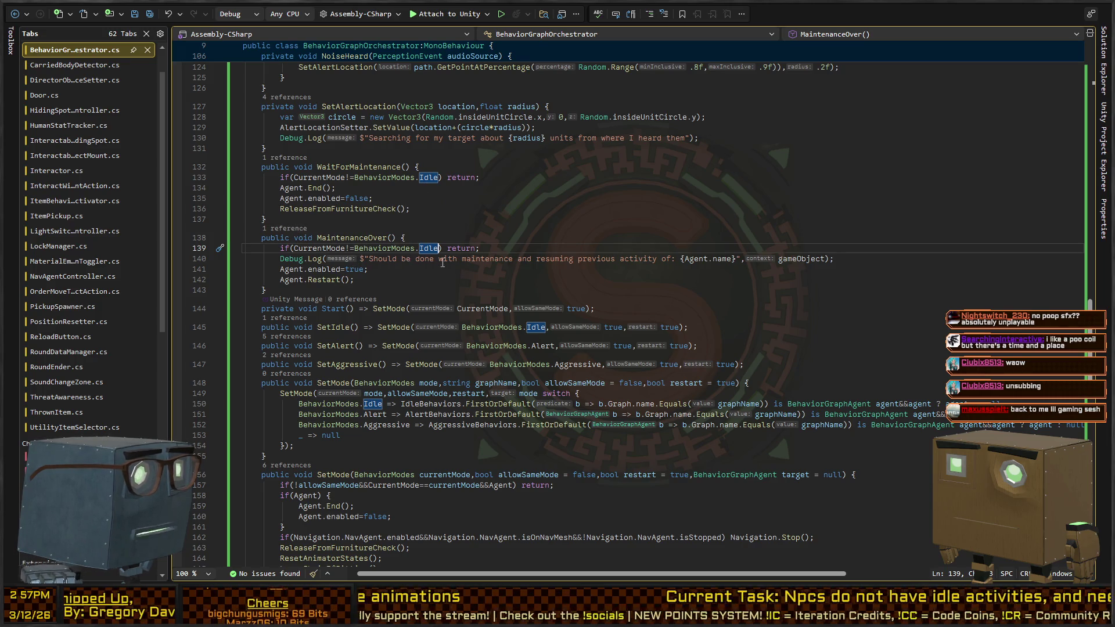
key("alt+Tab")
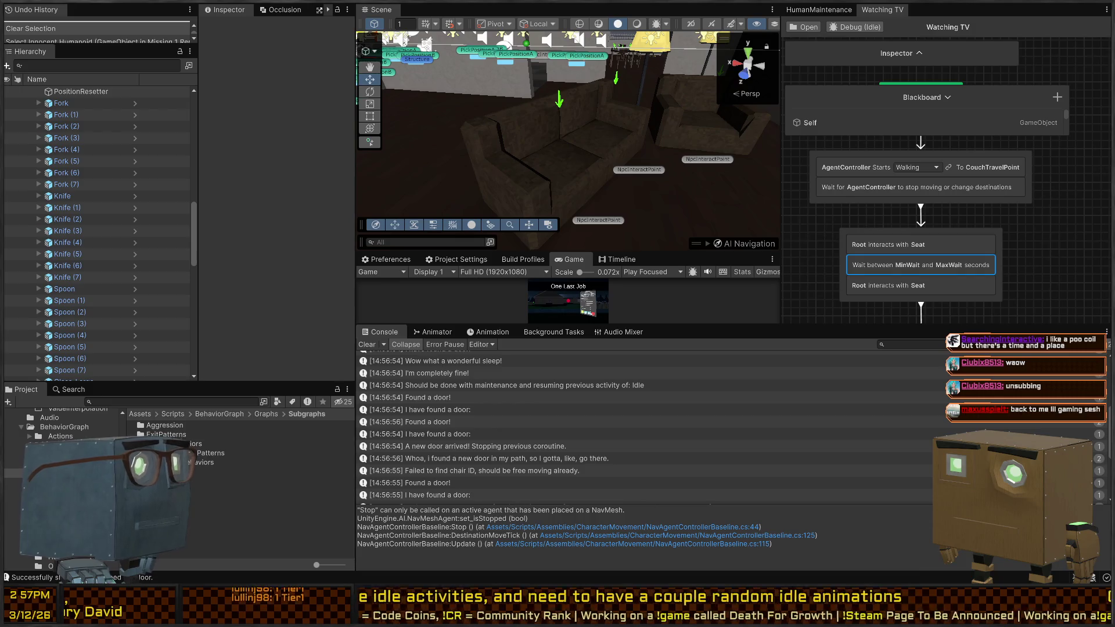
- Widen the Watching TV graph and dock an expanded Blackboard under the Inspector listing all variables
mouse_move(575, 143)
left_mouse_down()
mouse_move(606, 150)
mouse_move(462, 125)
left_mouse_up()
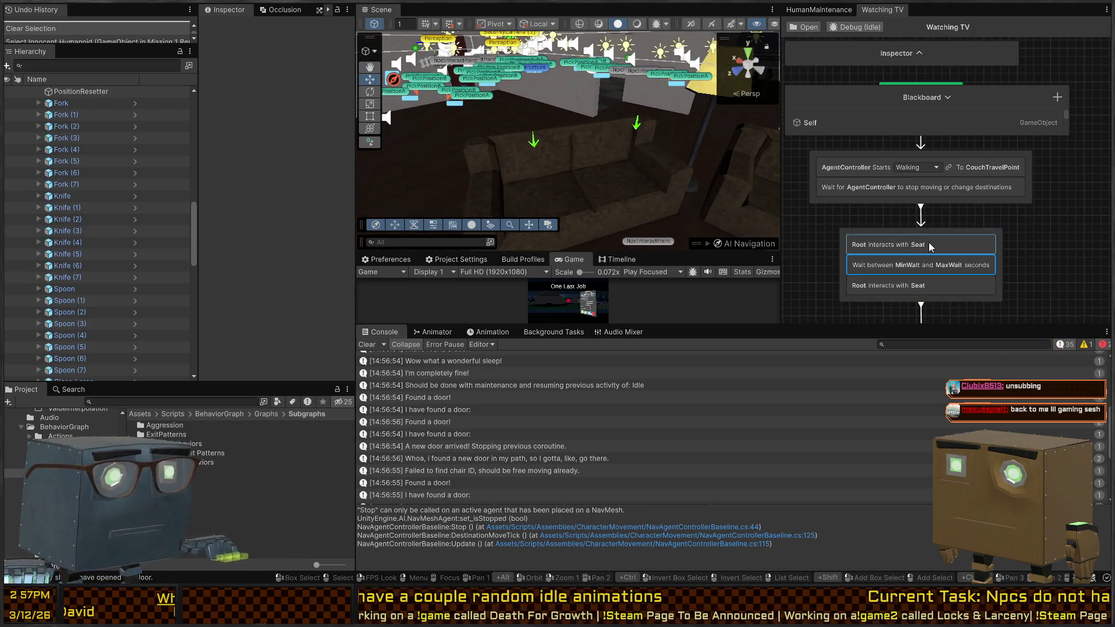
left_click_drag(781, 250, 735, 250)
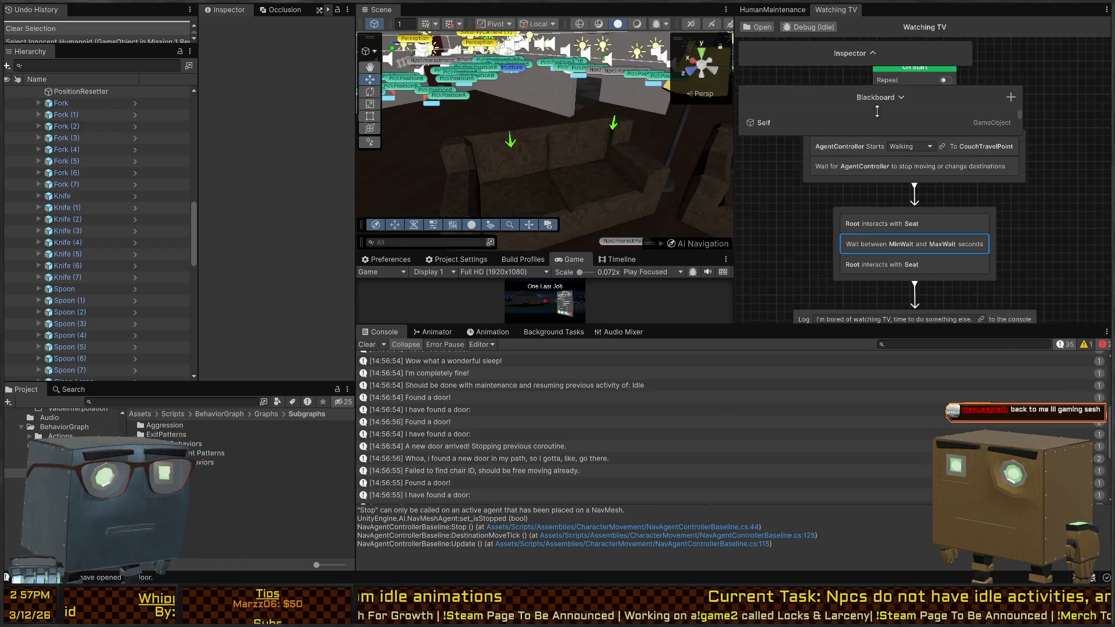
mouse_move(909, 98)
left_mouse_down()
mouse_move(909, 251)
mouse_move(909, 87)
left_mouse_up()
left_click(909, 251)
left_click_drag(1026, 100, 893, 101)
left_click_drag(973, 56, 894, 56)
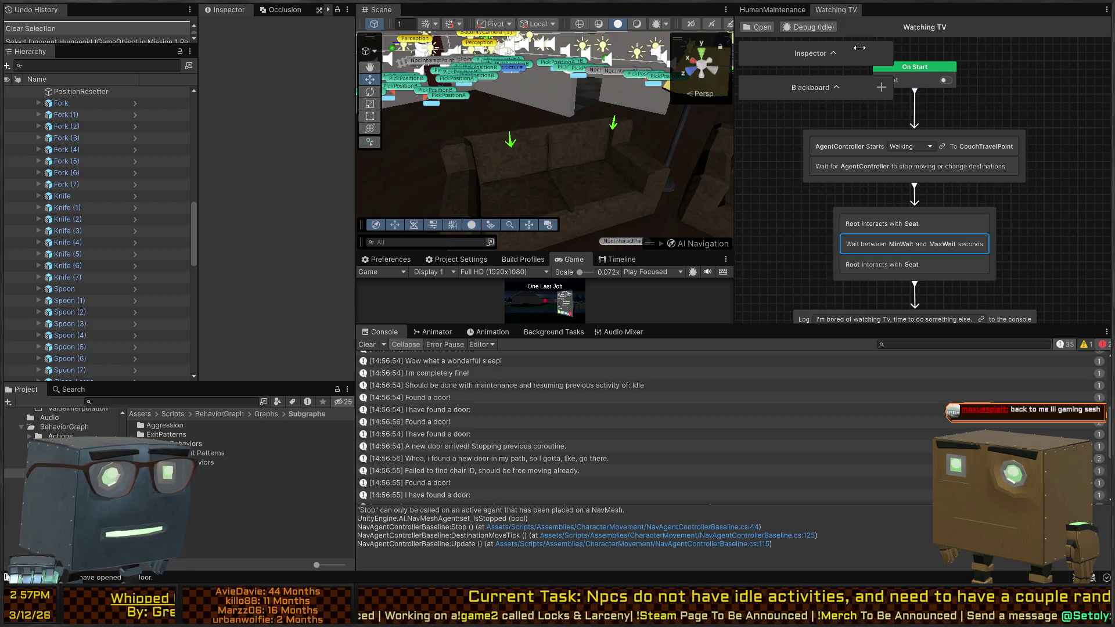
left_click_drag(836, 87, 832, 82)
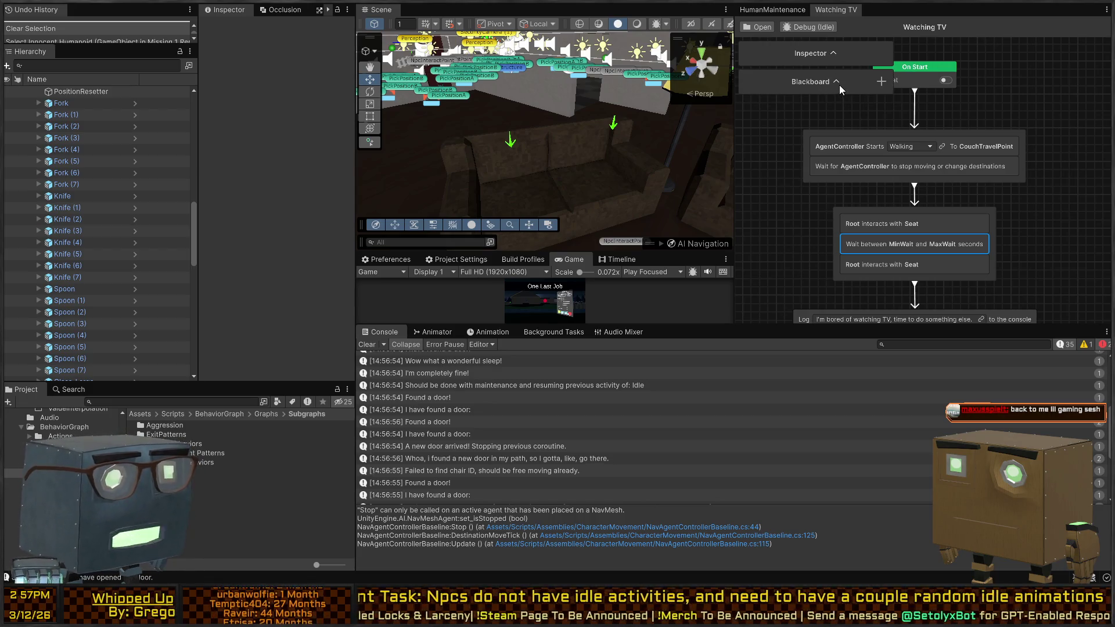
left_click(838, 84)
left_click_drag(809, 119, 809, 201)
left_click_drag(858, 250, 941, 260)
scroll(941, 261, "down", 2)
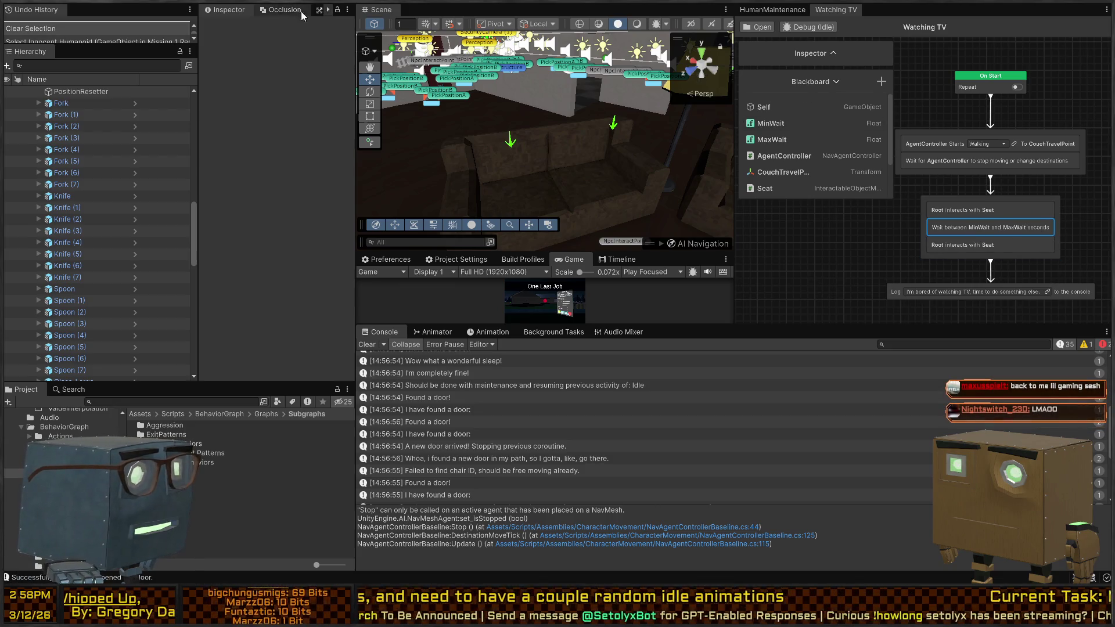
scroll(71, 169, "up", 5)
scroll(71, 168, "up", 10)
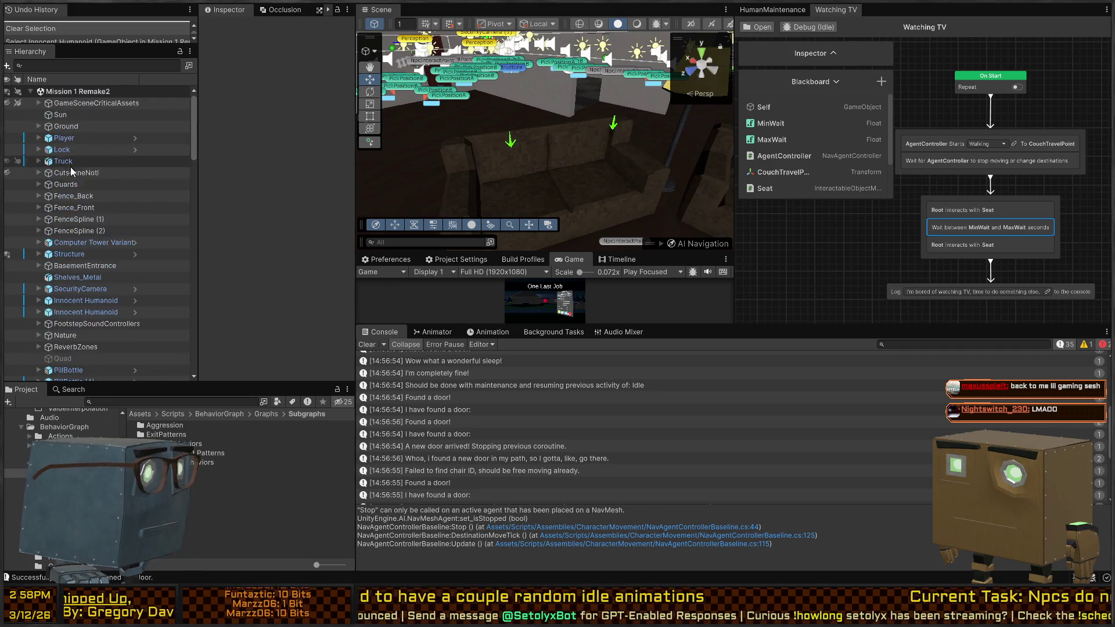
- Expand Innocent Humanoid > BehaviorOrchestrator in the Hierarchy and select the Idle agent
left_click(58, 300)
left_click(39, 312)
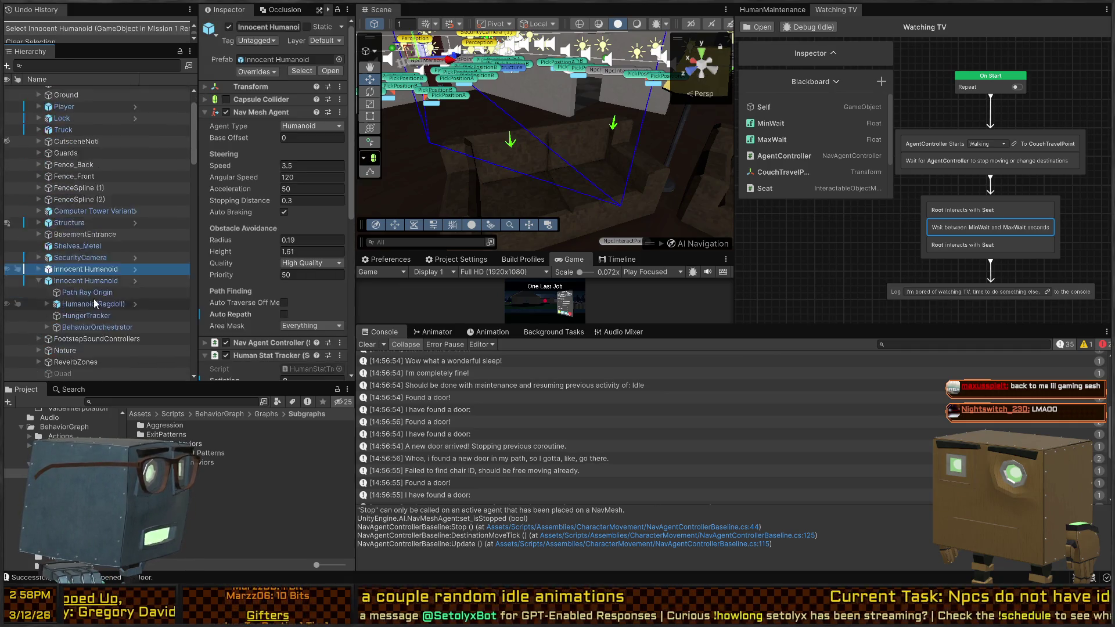
scroll(69, 244, "down", 5)
left_click(47, 200)
scroll(98, 214, "down", 1)
left_click(87, 205)
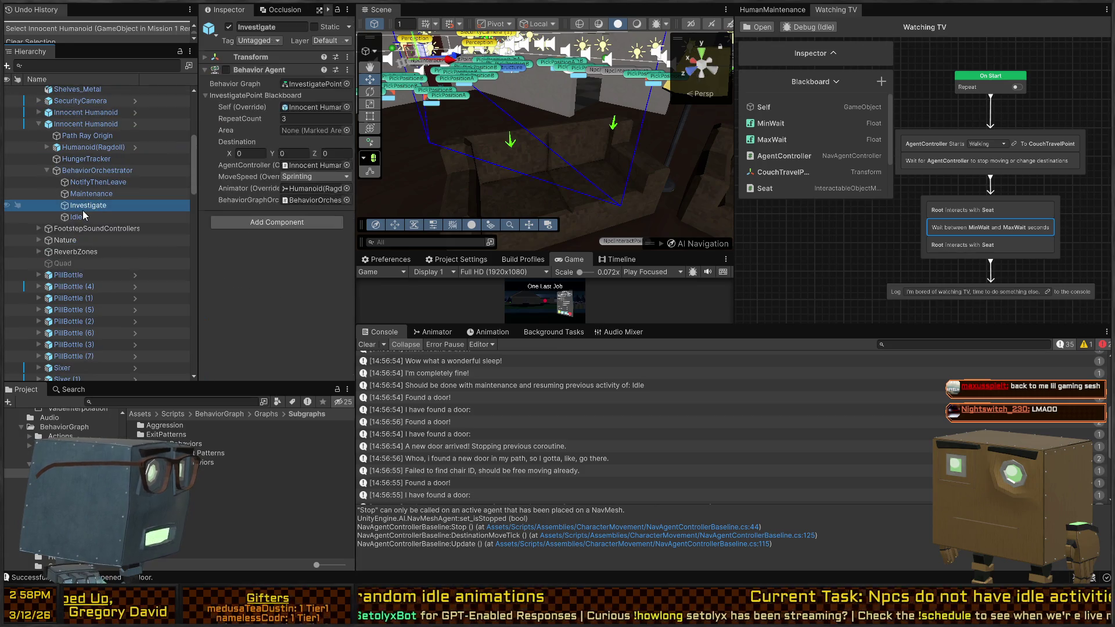
left_click(71, 217)
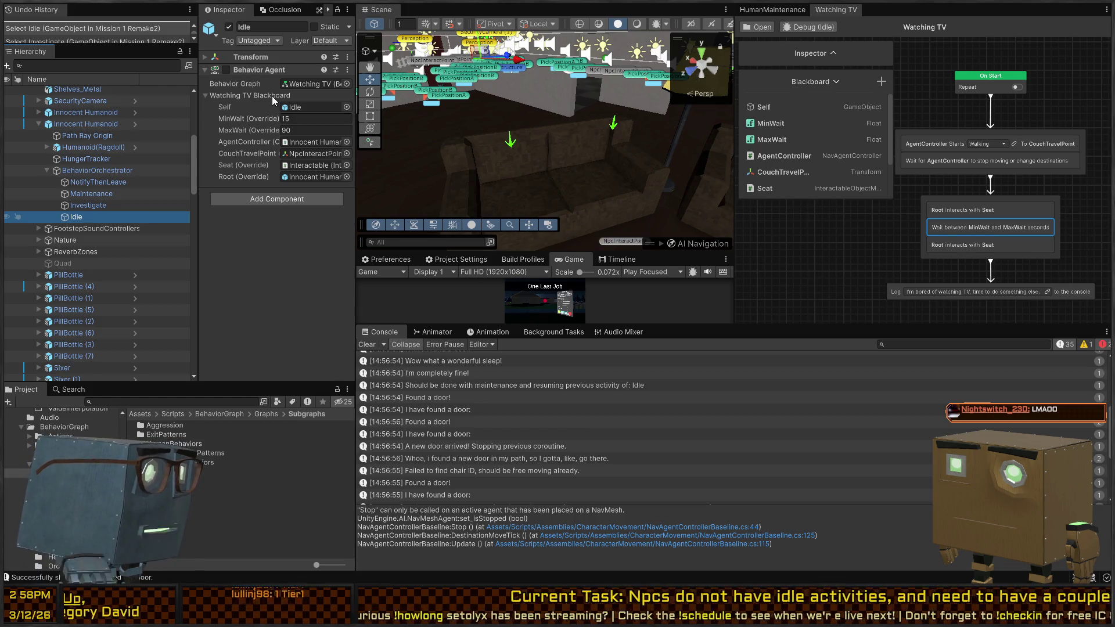
mouse_move(976, 116)
left_mouse_down()
mouse_move(941, 153)
mouse_move(958, 103)
left_mouse_up()
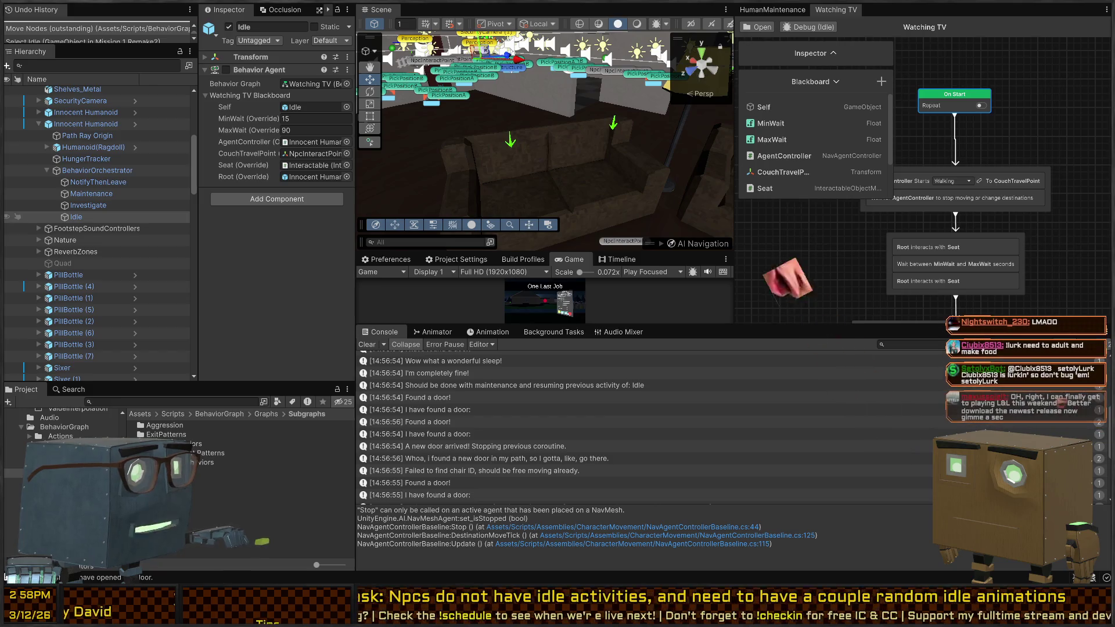
key("alt+Tab")
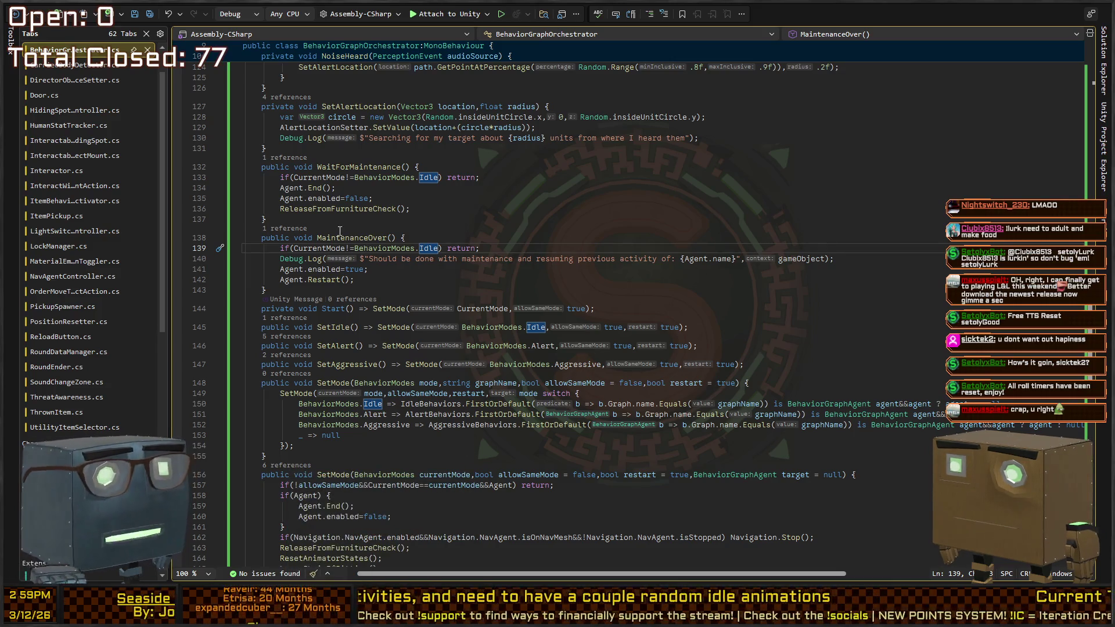
- Inspect MaintenanceOver's log, agent-enable and Agent.Restart lines
left_click(574, 258)
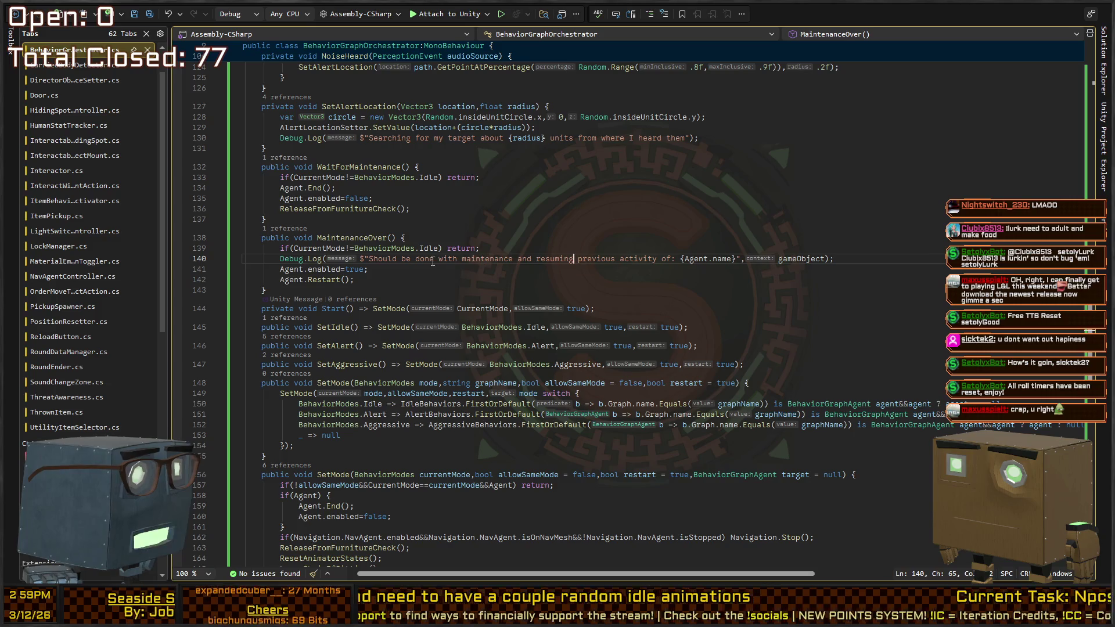
left_click(395, 273)
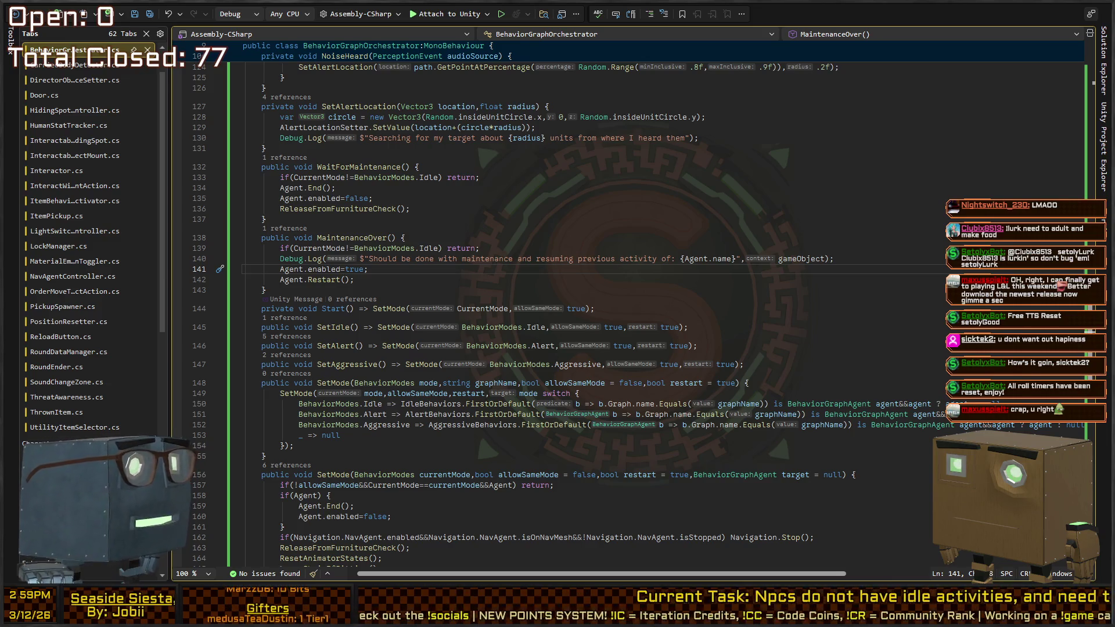
key("Down")
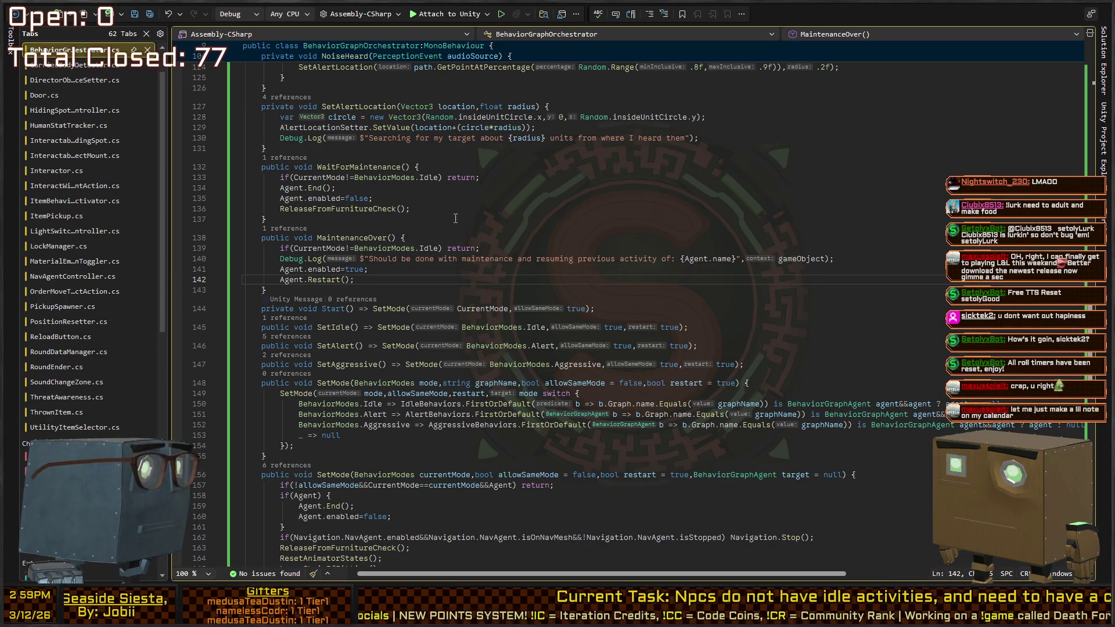
left_click(408, 261)
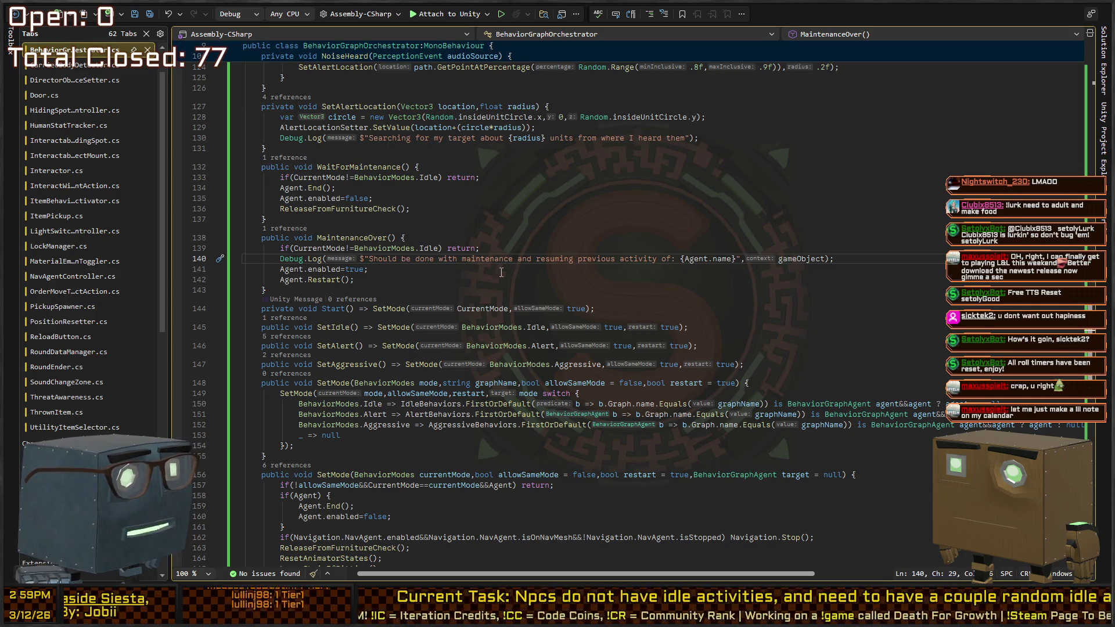
left_click(427, 249)
- Find where SetIdle is called, landing on ResumeBehaviors at line 44
scroll(337, 250, "down", 6)
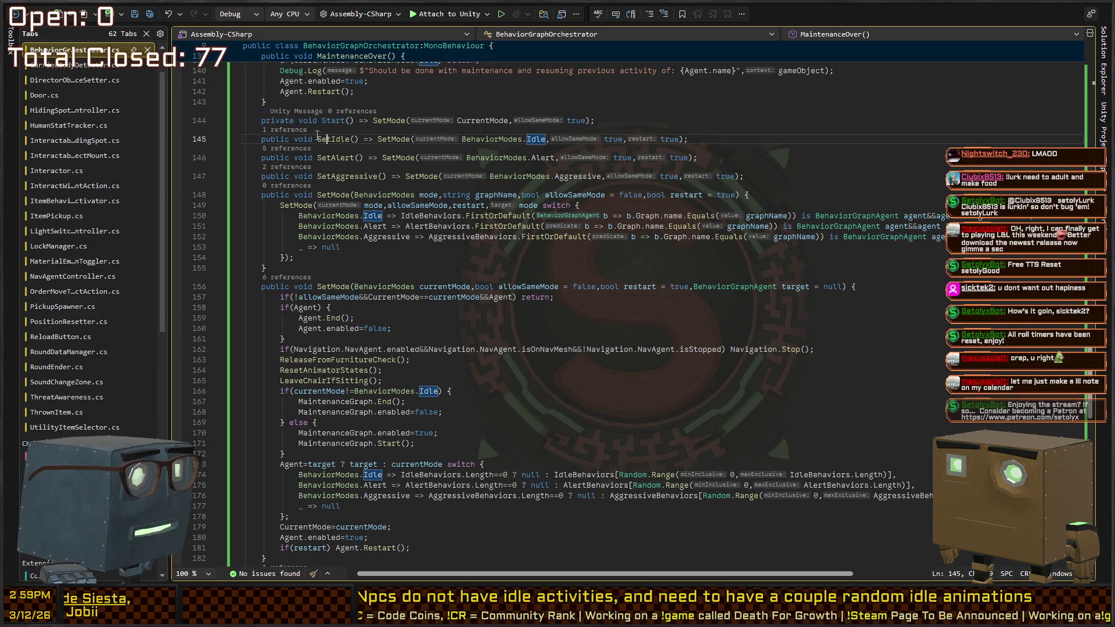
left_click(295, 138)
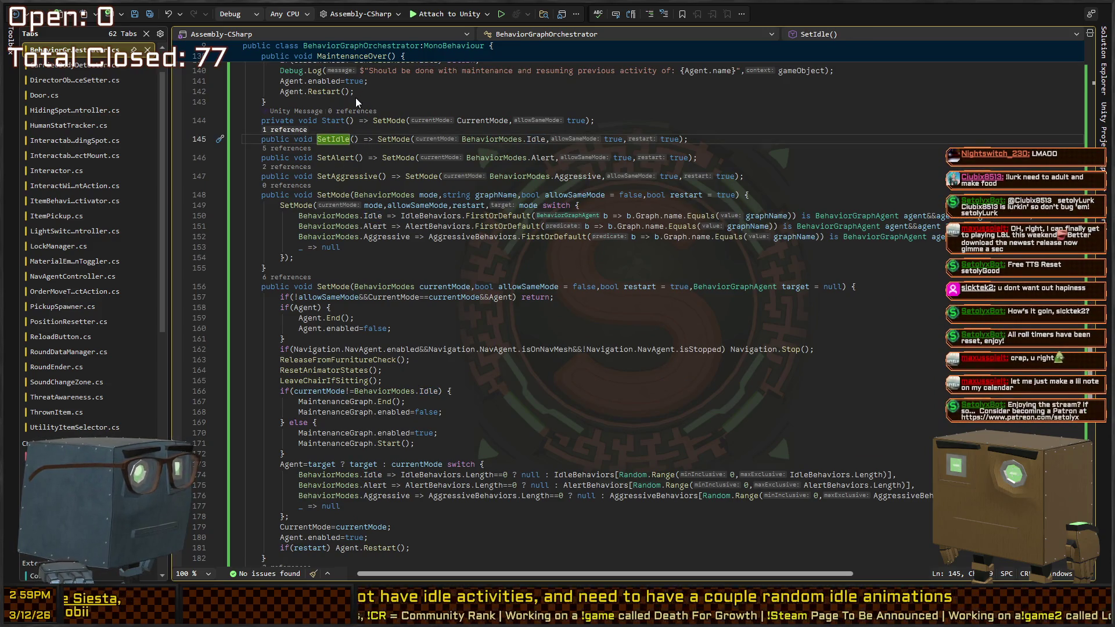
key("ctrl+shift+Up")
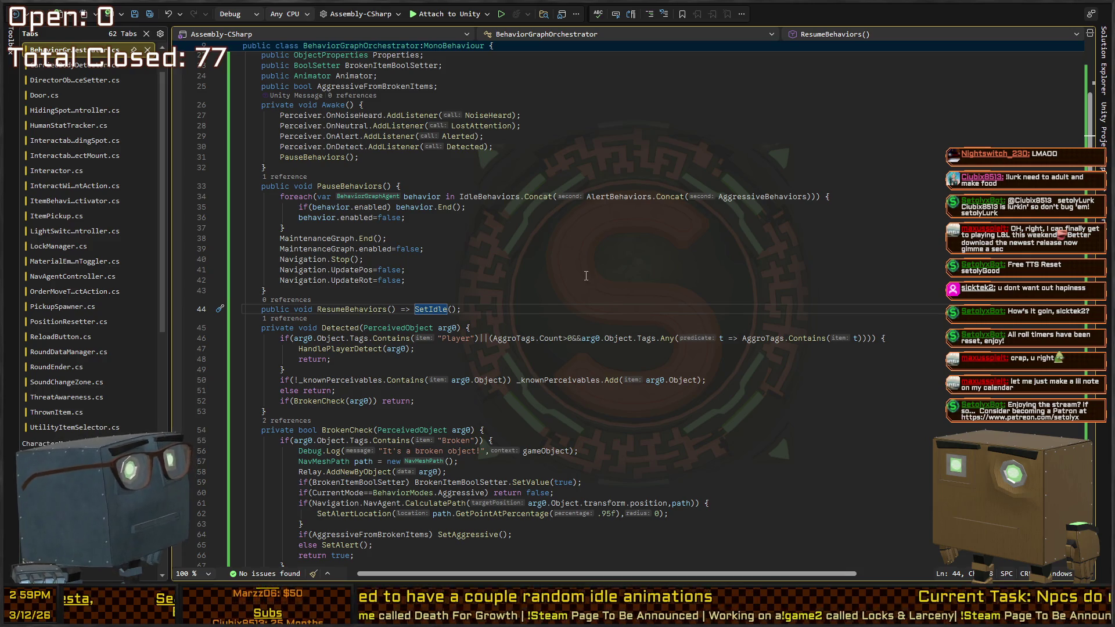
left_click(388, 309)
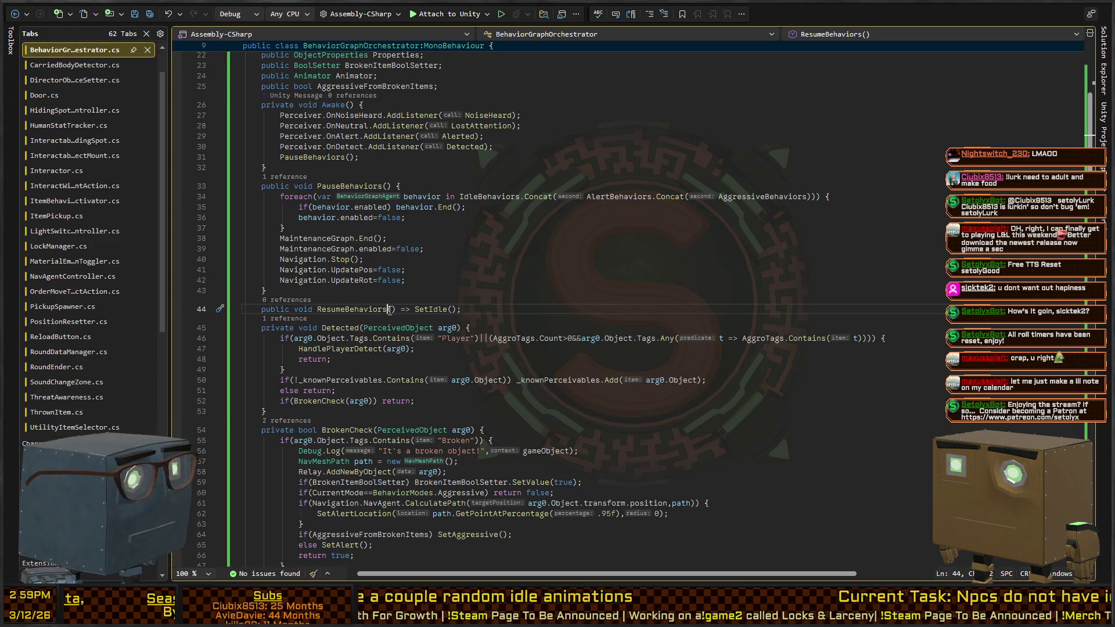
- Turn ResumeBehaviors into a block that logs "Resuming idle behaviors." with gameObject before SetIdle()
key("shift+End")
type("{")
key("Left")
type("Debug.Log(")
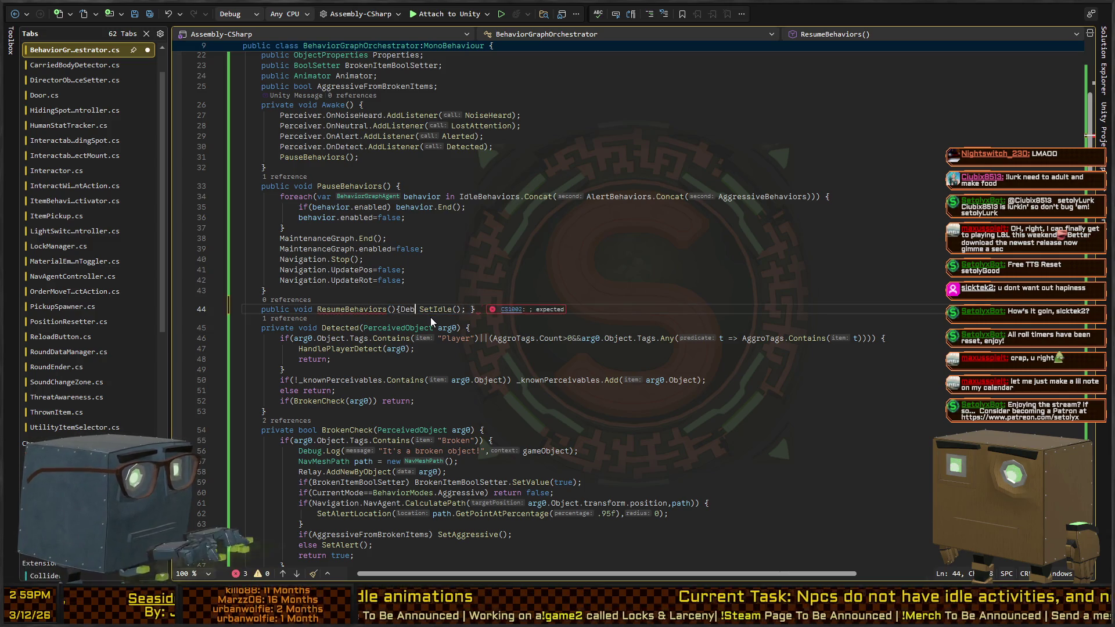
type("\"Resuming idle ")
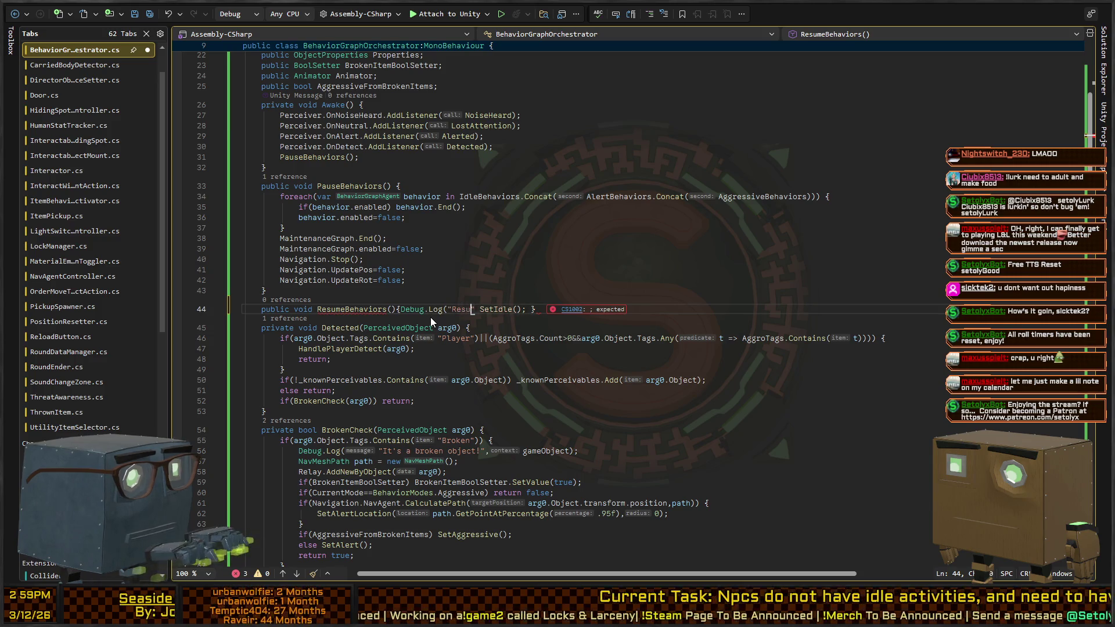
type("behaviors.\");")
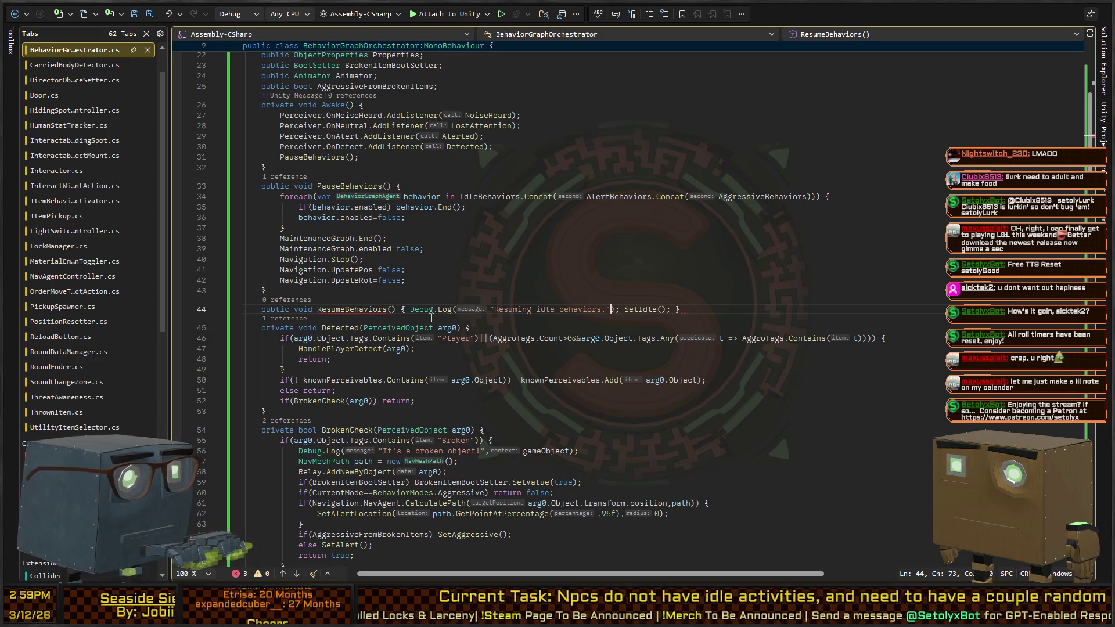
type(",gameObject")
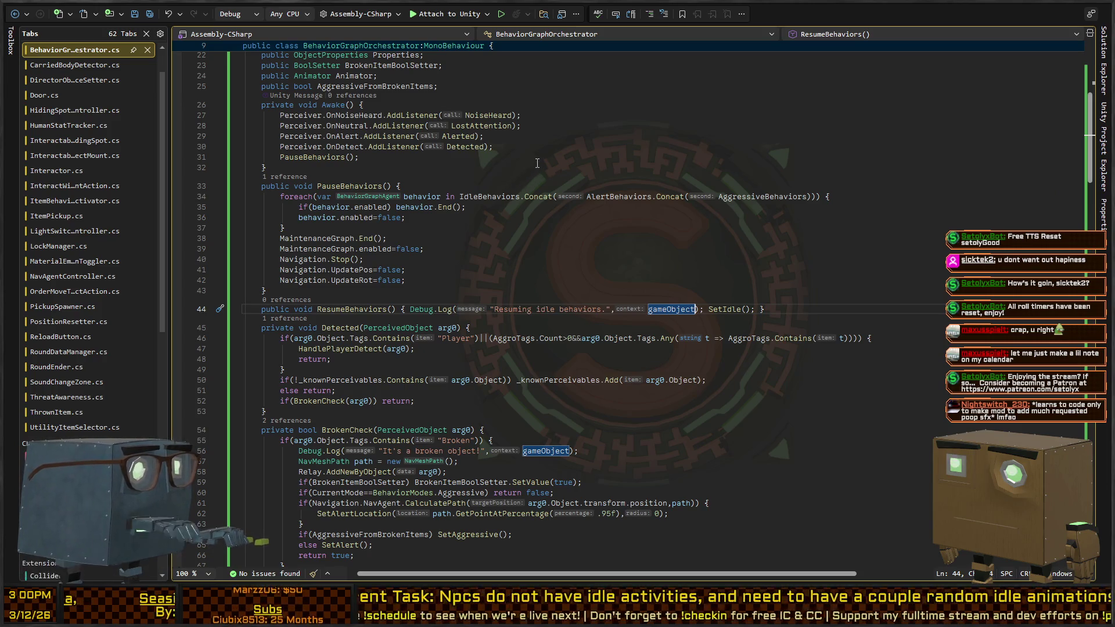
key("alt+Tab")
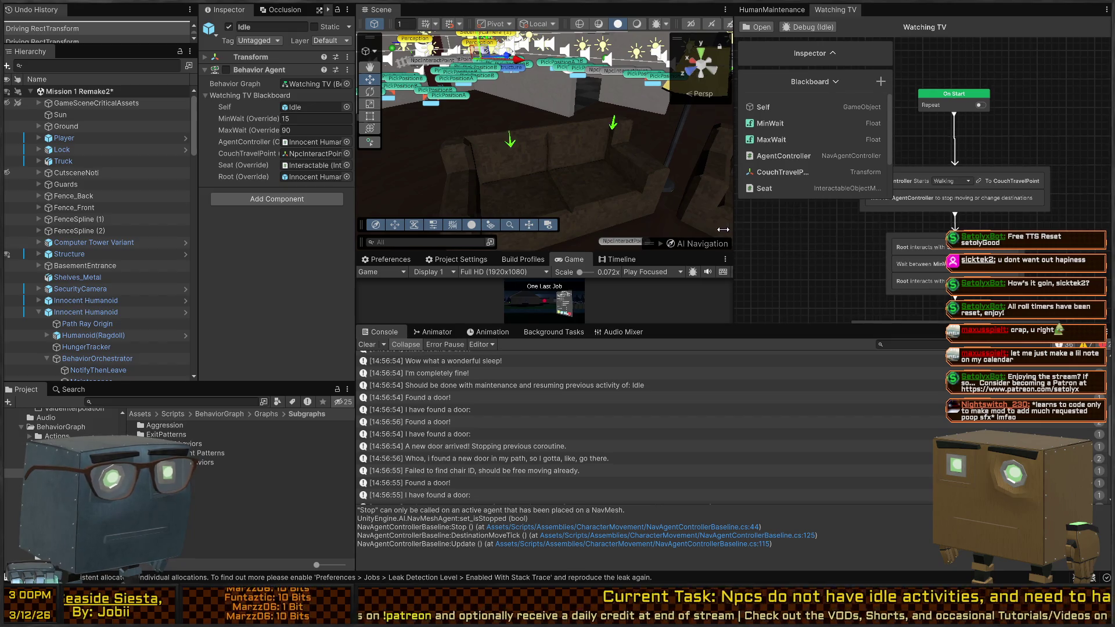
- Narrow the Scene panel and move the On Start node down in the Watching TV graph
left_click_drag(737, 229, 698, 229)
left_click_drag(849, 245, 884, 174)
scroll(897, 172, "up", 3)
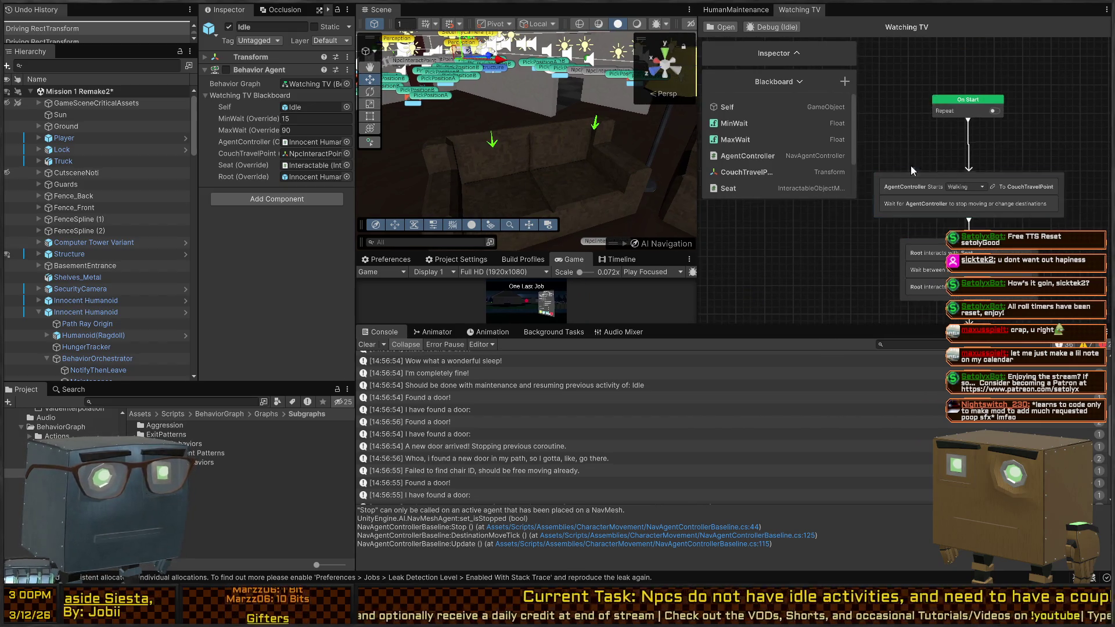
left_click_drag(967, 113, 970, 146)
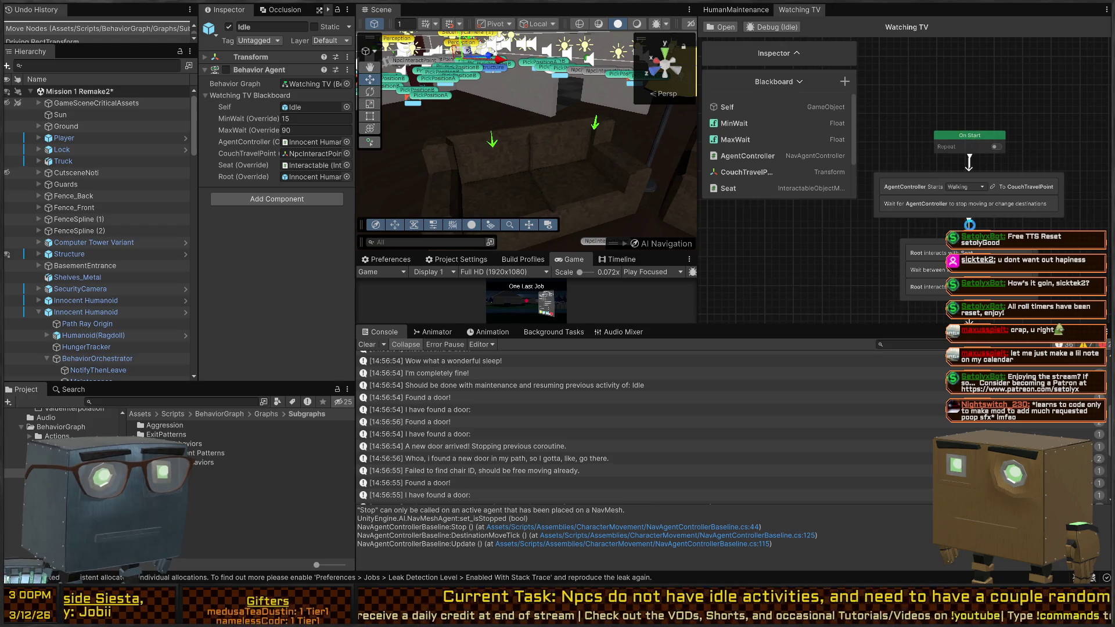
scroll(893, 209, "down", 4)
scroll(503, 174, "down", 5)
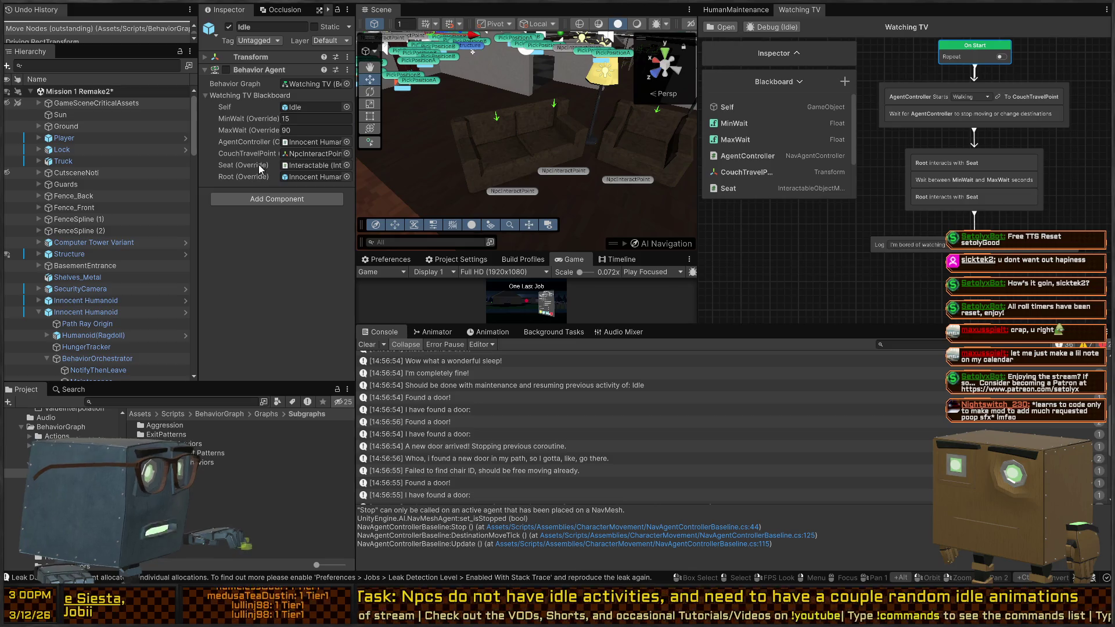
- Play-test the scene and inspect the 'Should be done with maintenance' log and its source object
key("ctrl+p")
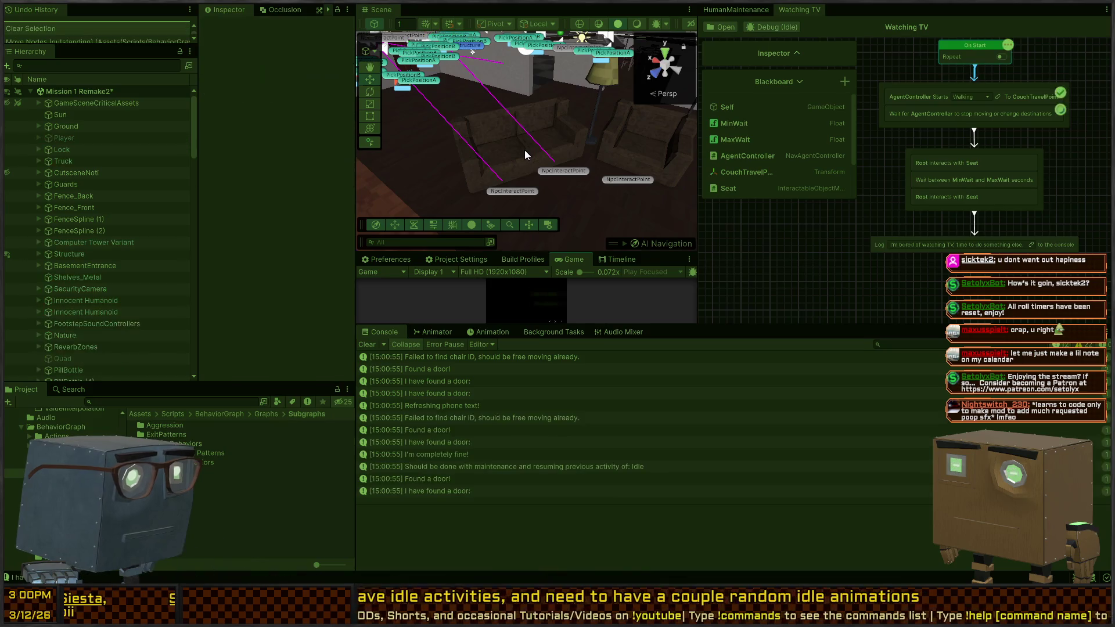
left_click(561, 466)
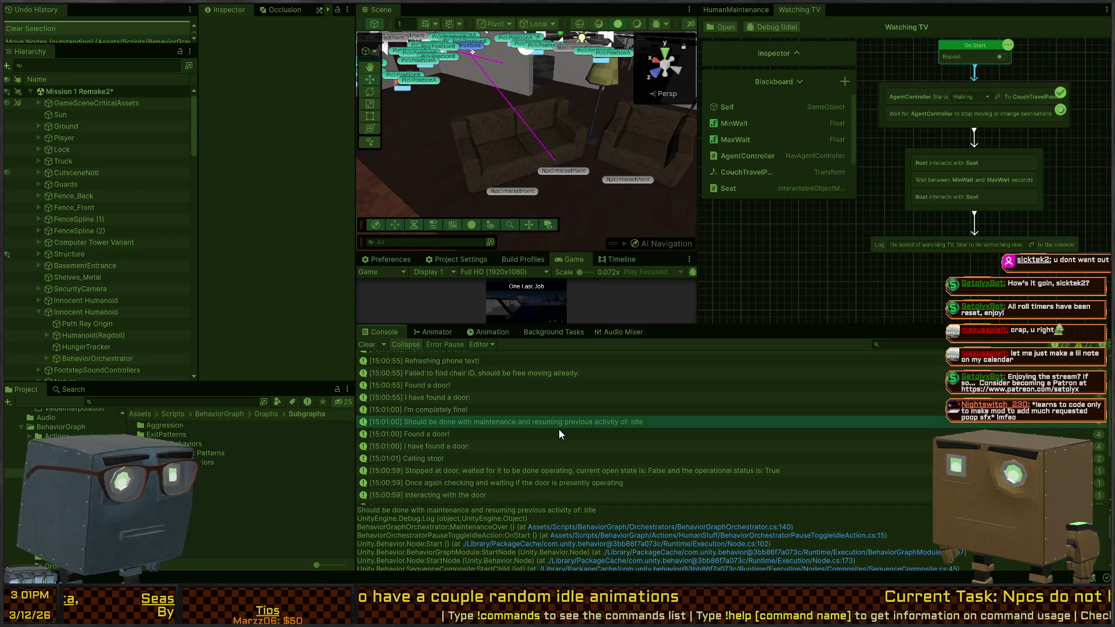
key("ctrl+p")
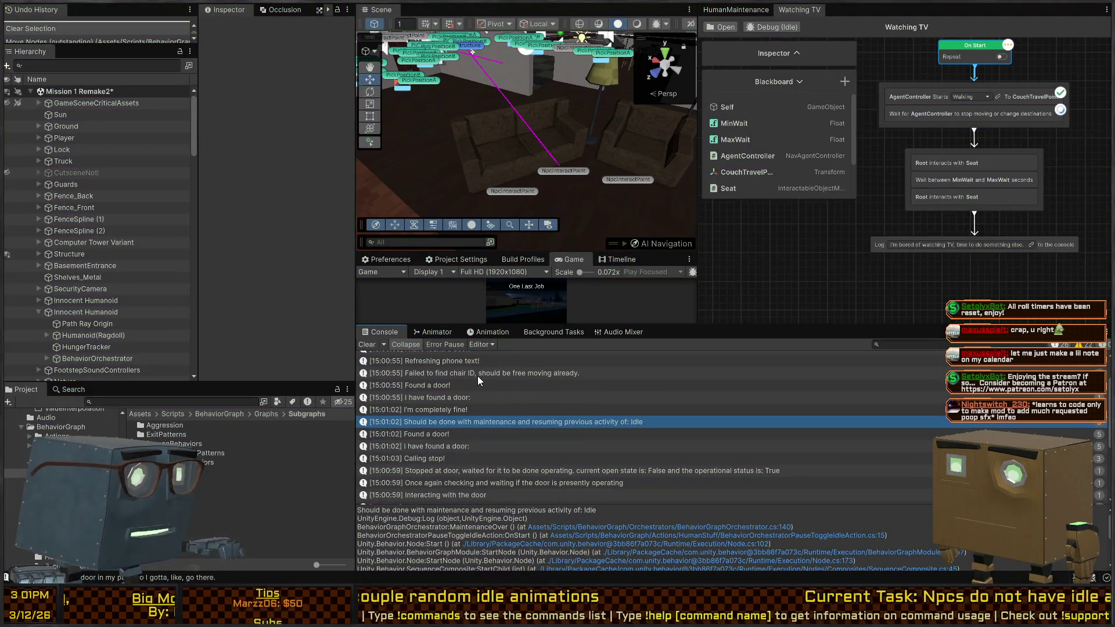
left_click(554, 427)
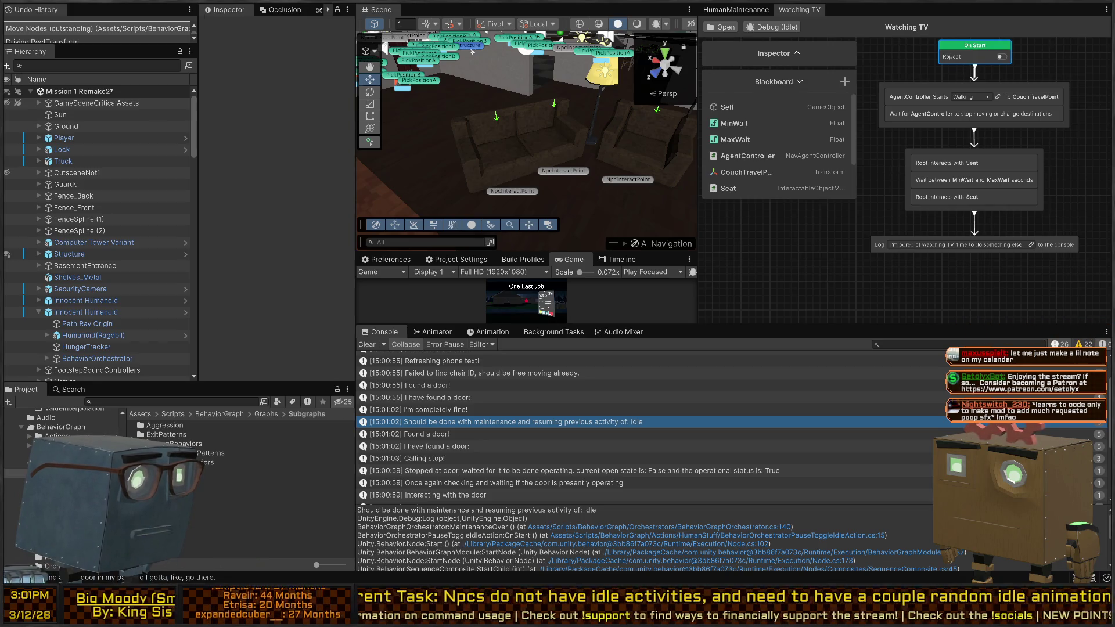
- Follow the log's stack trace to BehaviorGraphOrchestrator.cs line 140 and BehaviorOrchestratorPauseToggleIdleAction.cs
key("alt+Tab")
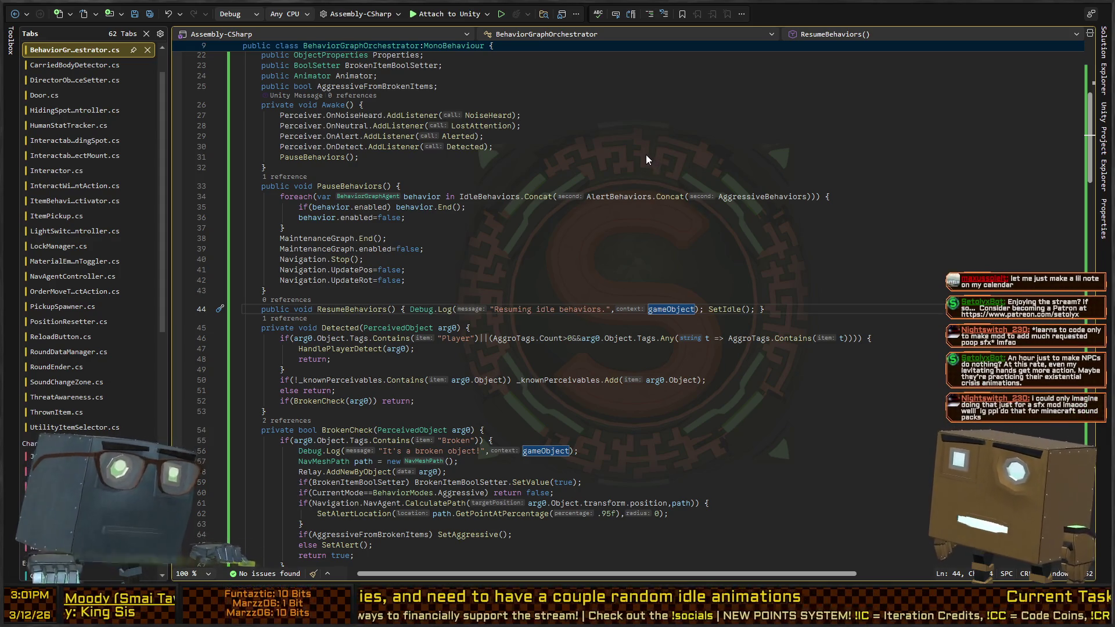
key("alt+Tab")
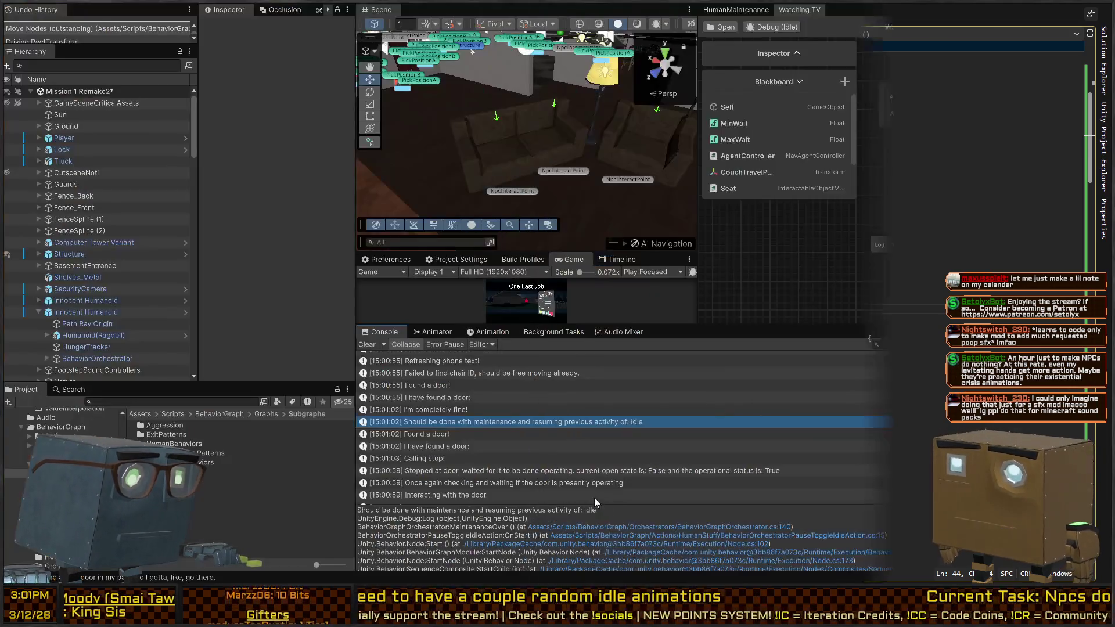
left_click(641, 533)
left_click(639, 528)
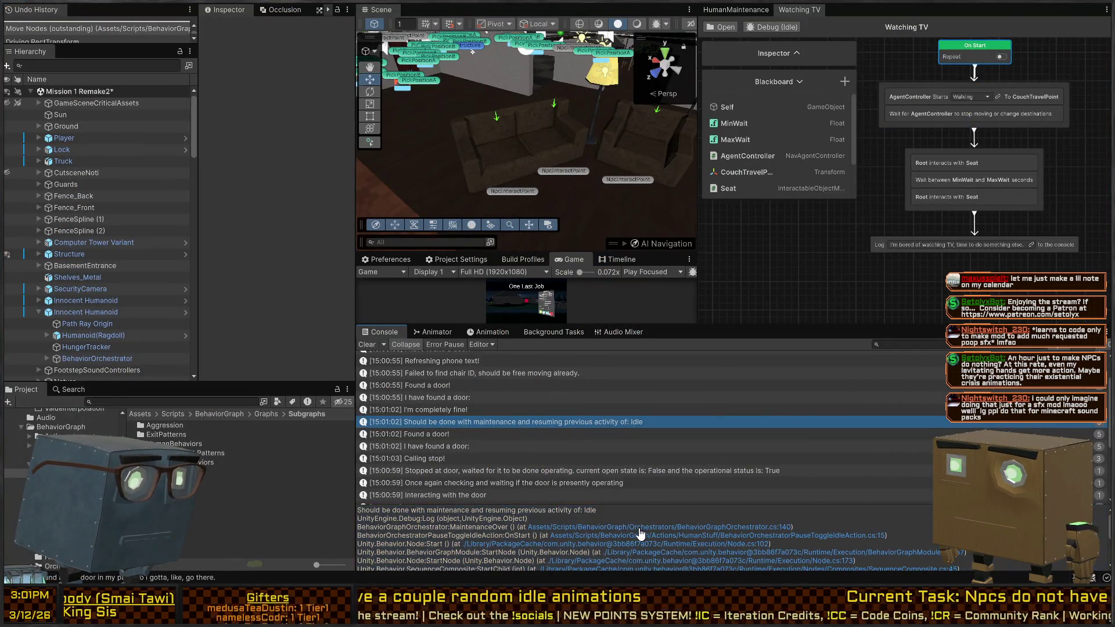
key("alt+Tab")
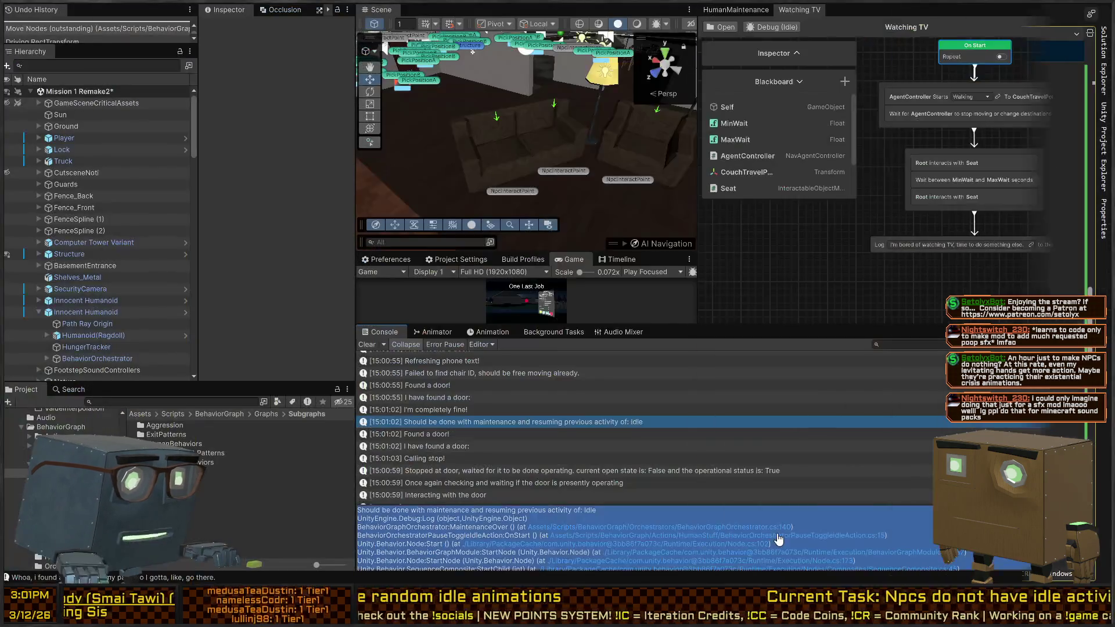
key("alt+Tab")
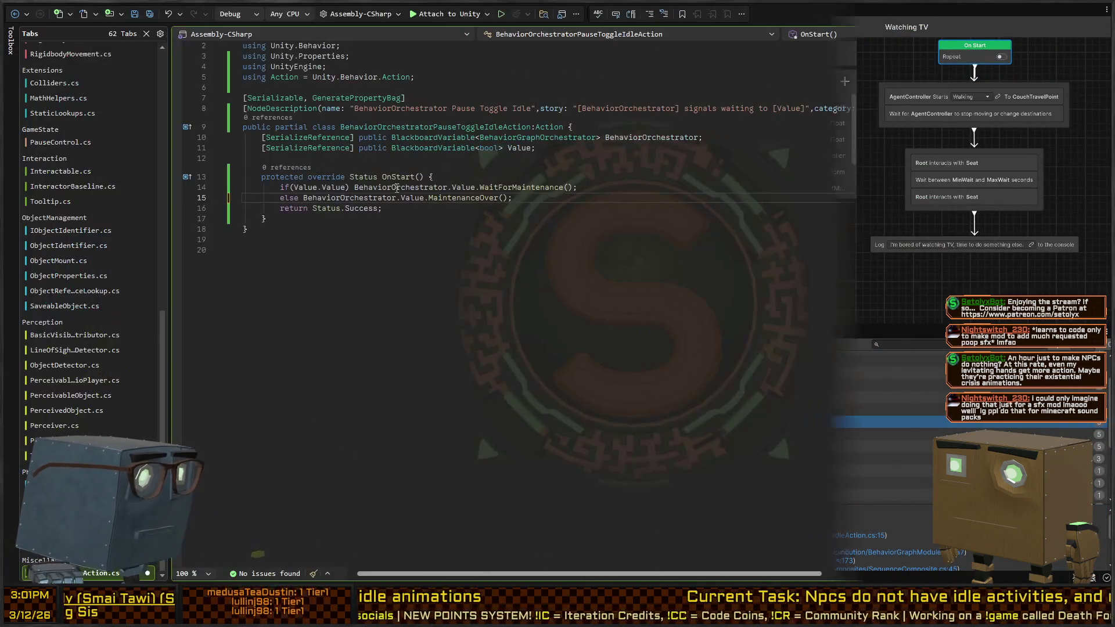
- Extend MaintenanceOver's Idle check on line 139 with '||Agent.enabled' to return early
left_click(435, 198, "ctrl")
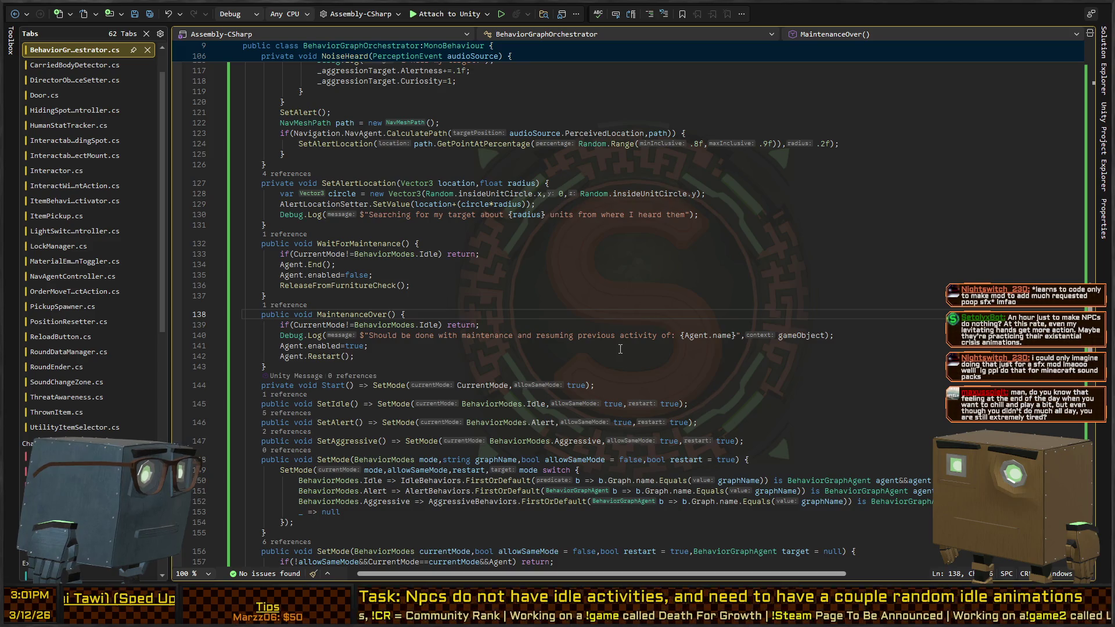
key("ctrl+Return")
type("if(Agent.enabled) return;")
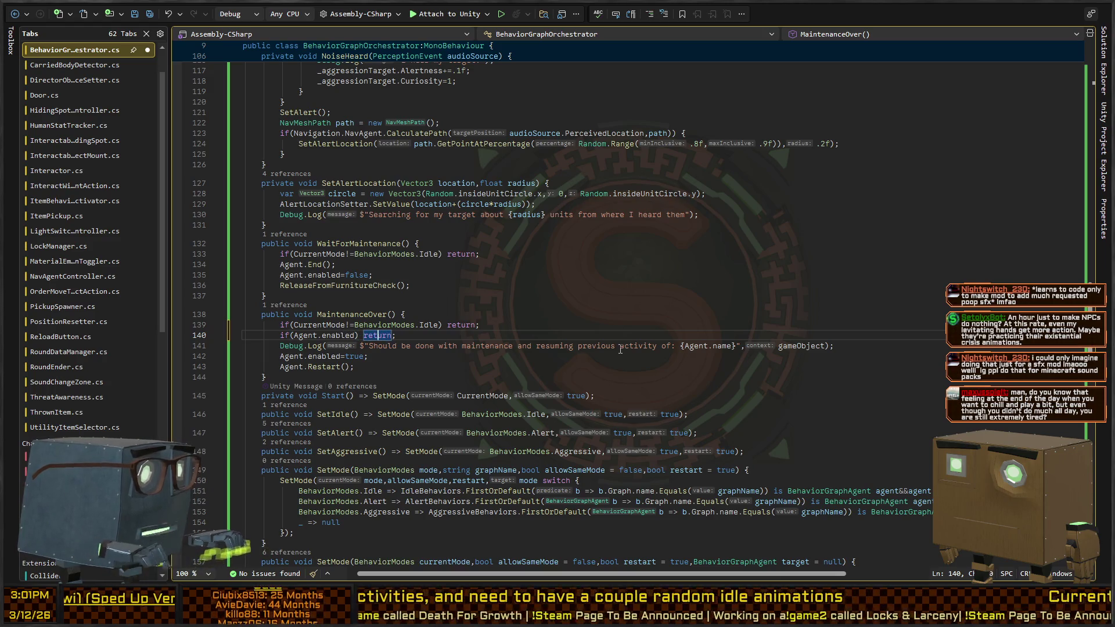
key("BackSpace")
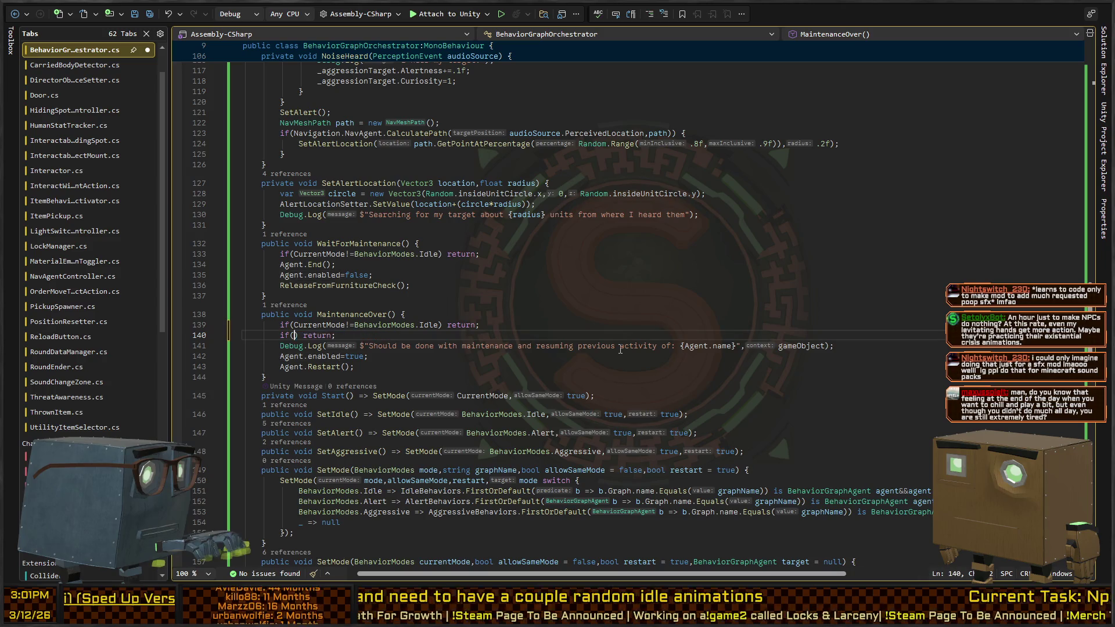
key("BackSpace")
type("||Agent.enabled")
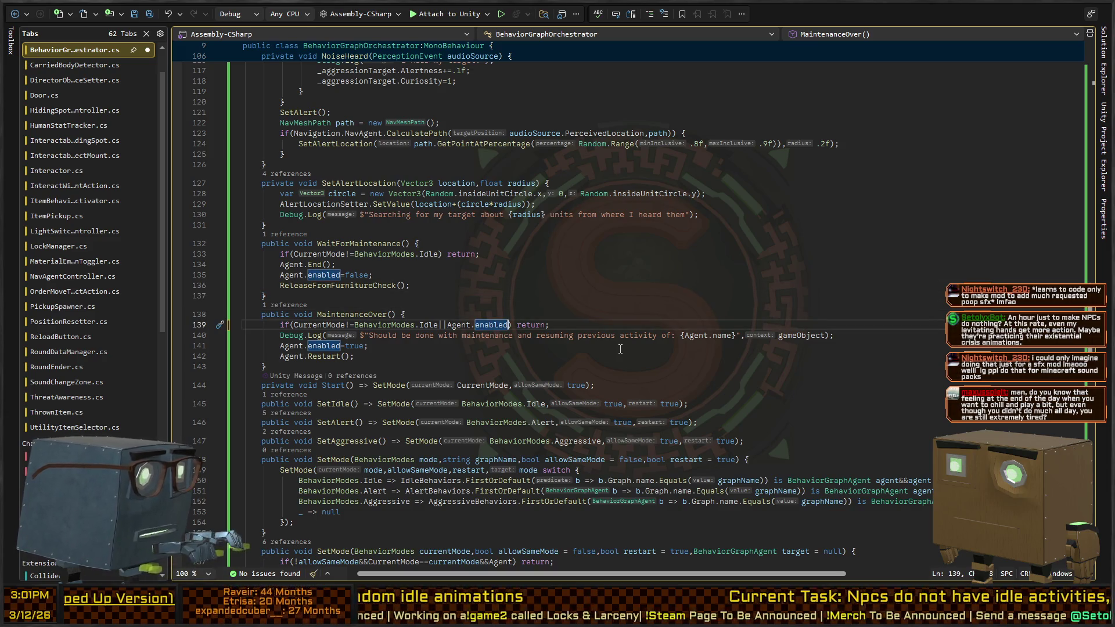
key("Up")
key("Up")
key("Up")
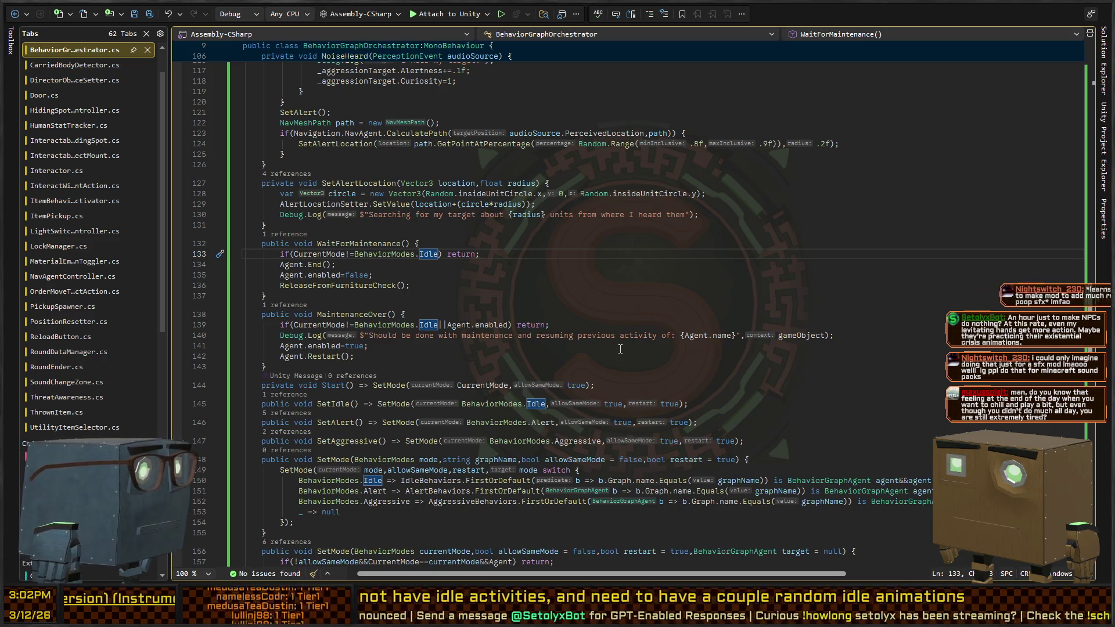
key("alt+Tab")
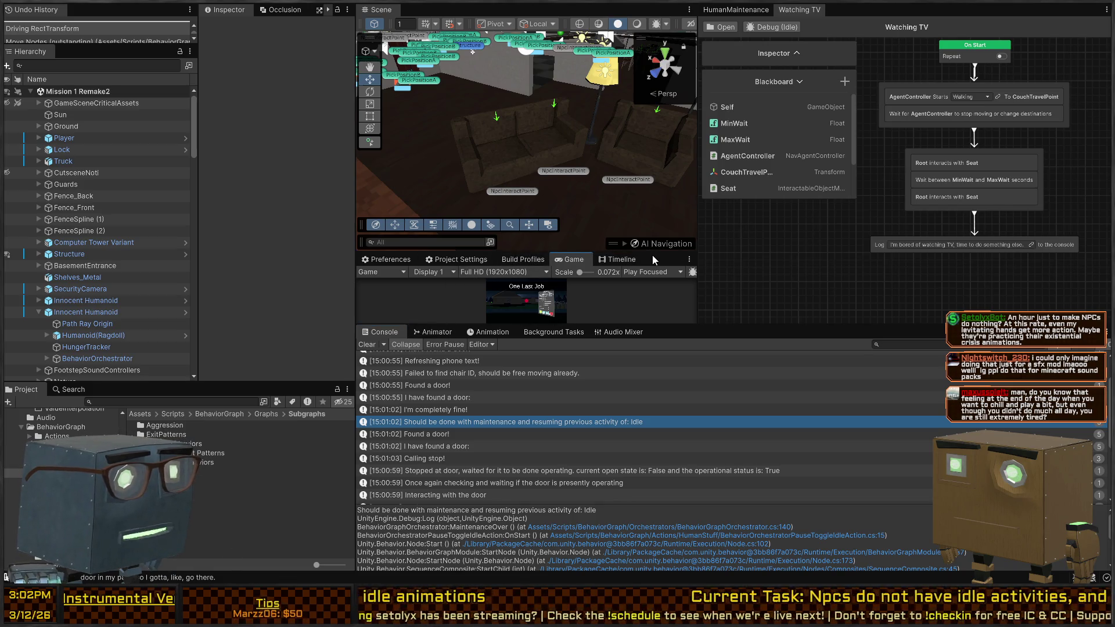
- Dock the Scene view beside Game and close the Watching TV and HumanMaintenance graph tabs
left_click_drag(650, 256, 392, 13)
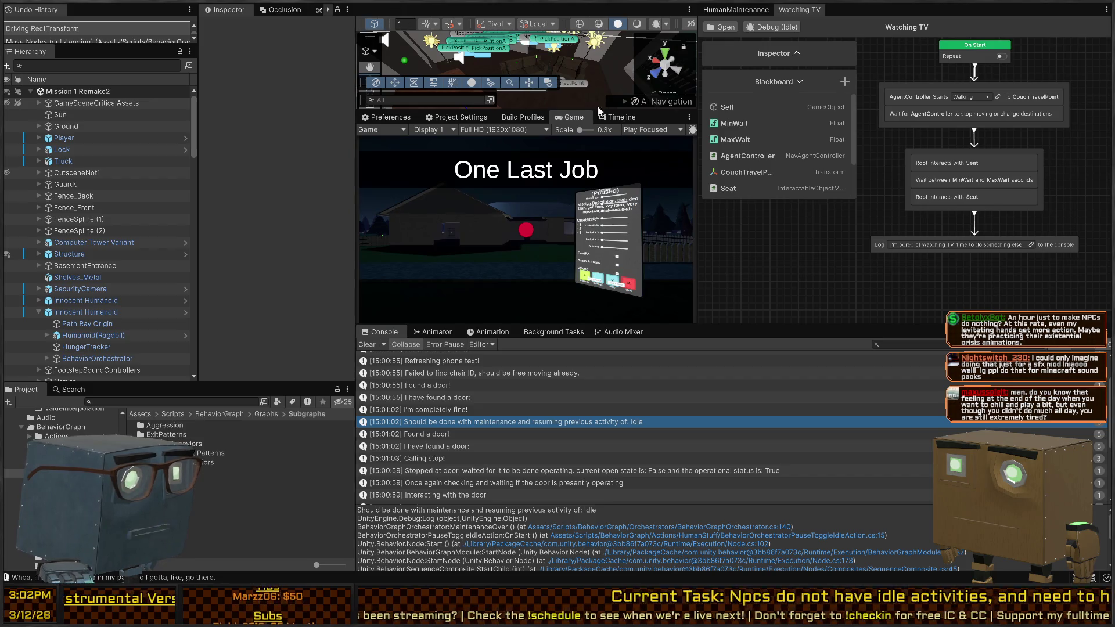
left_click_drag(608, 117, 608, 117)
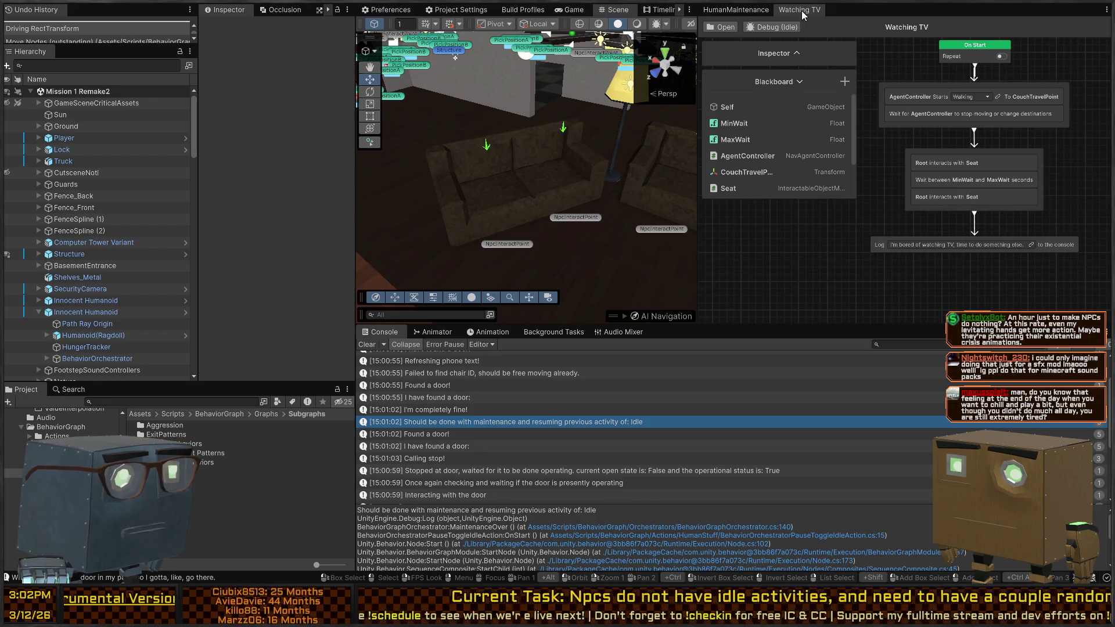
middle_click(799, 9)
middle_click(736, 9)
- Play-test the house, skipping the cutscene and flying the Scene camera around the sofas and lamp
left_click_drag(680, 210, 719, 155)
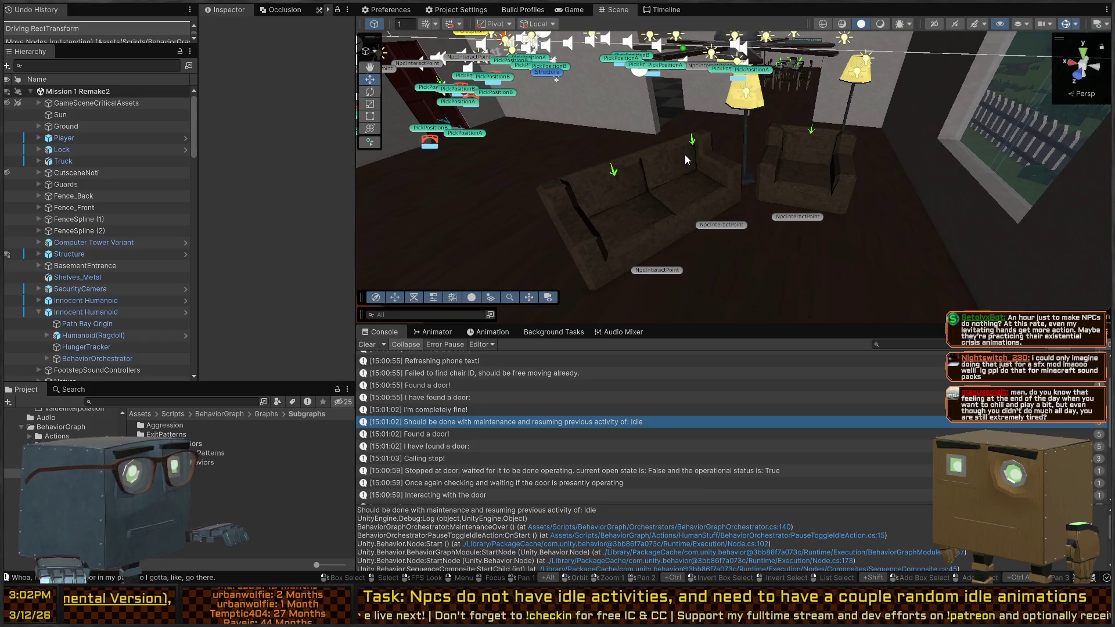
key("ctrl+p")
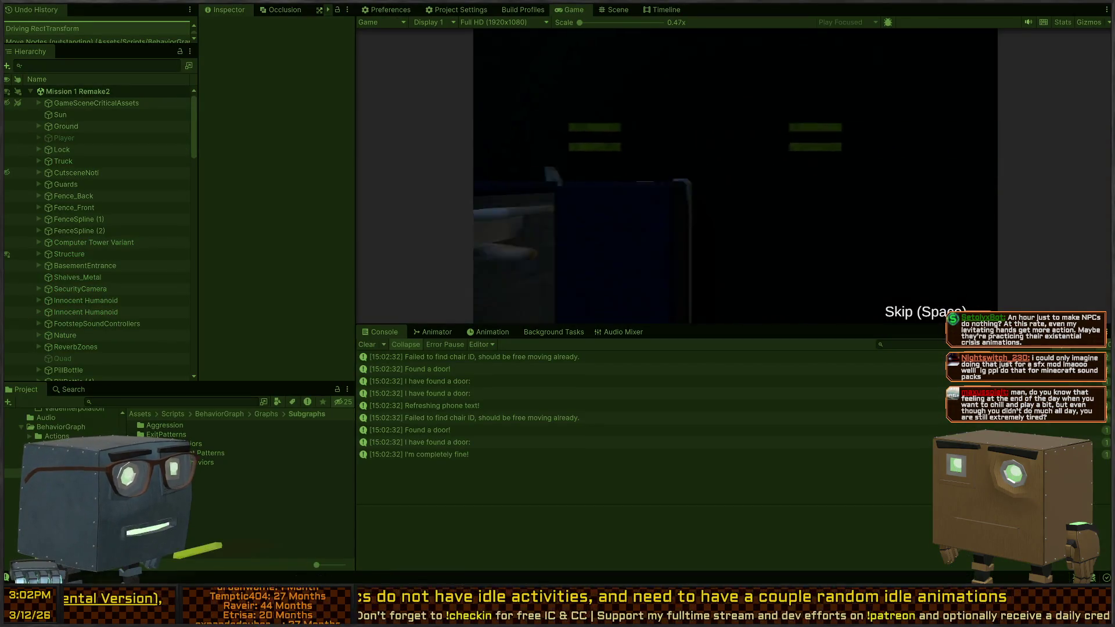
key("space")
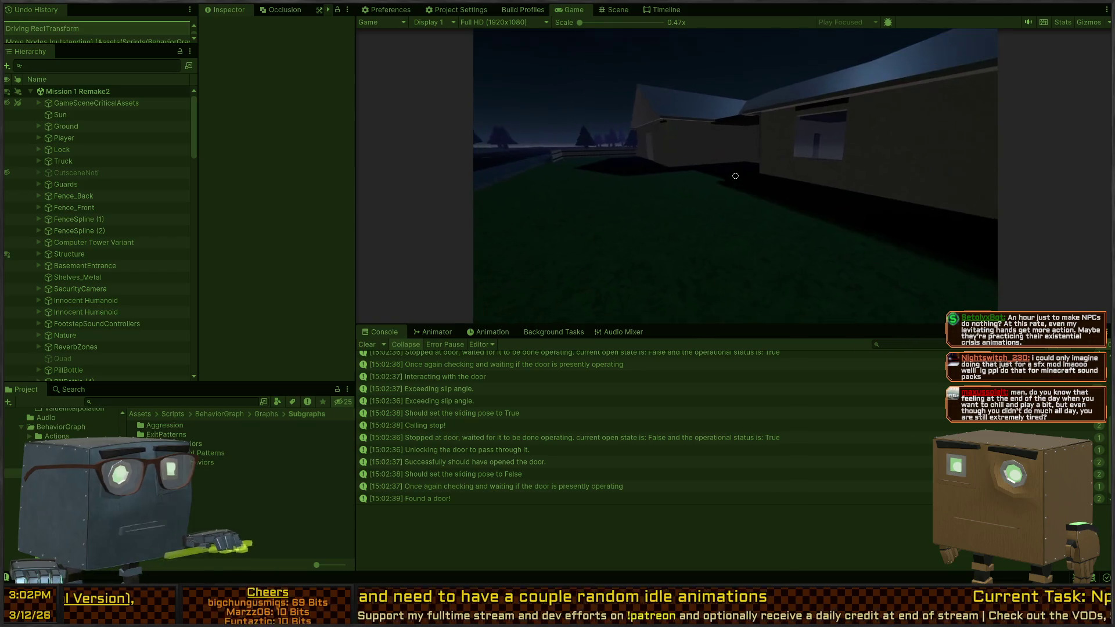
key("ctrl+1")
mouse_move(708, 188)
left_mouse_down()
mouse_move(724, 115)
mouse_move(626, 97)
mouse_move(666, 97)
mouse_move(622, 82)
left_mouse_up()
mouse_move(681, 114)
left_mouse_down()
mouse_move(786, 140)
mouse_move(765, 227)
left_mouse_up()
- Restart Play mode and switch between the Game and Scene views to watch the NPCs
key("ctrl+p")
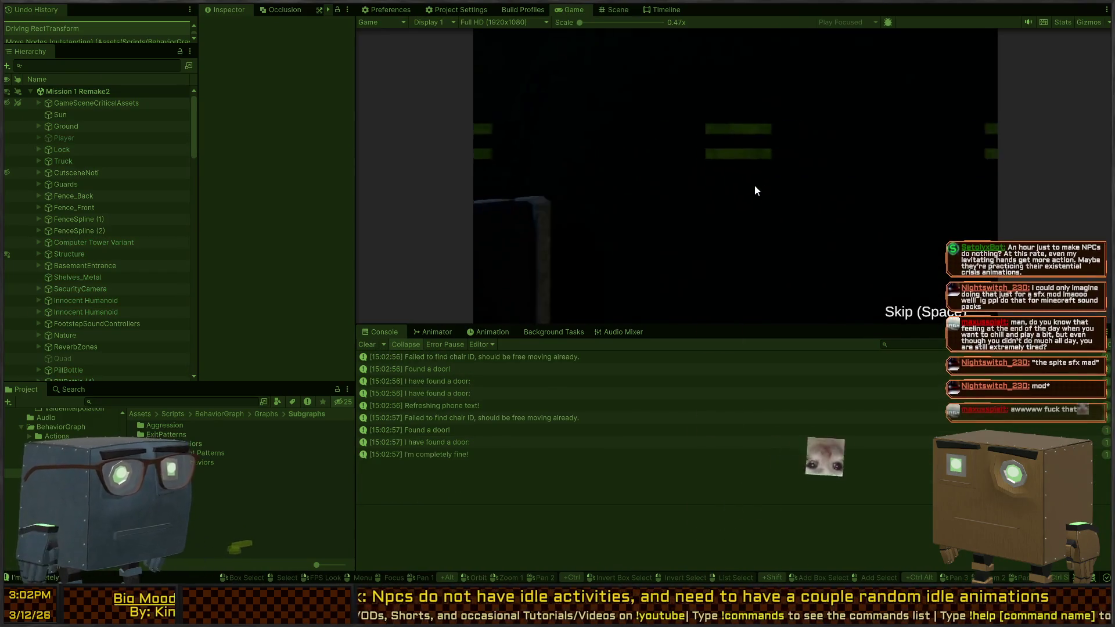
key("ctrl+1")
key("ctrl+2")
left_click(616, 10)
key("ctrl+2")
left_click(614, 12)
- Fly the Scene camera into the house and frame the NPC with the Perception label
key("w")
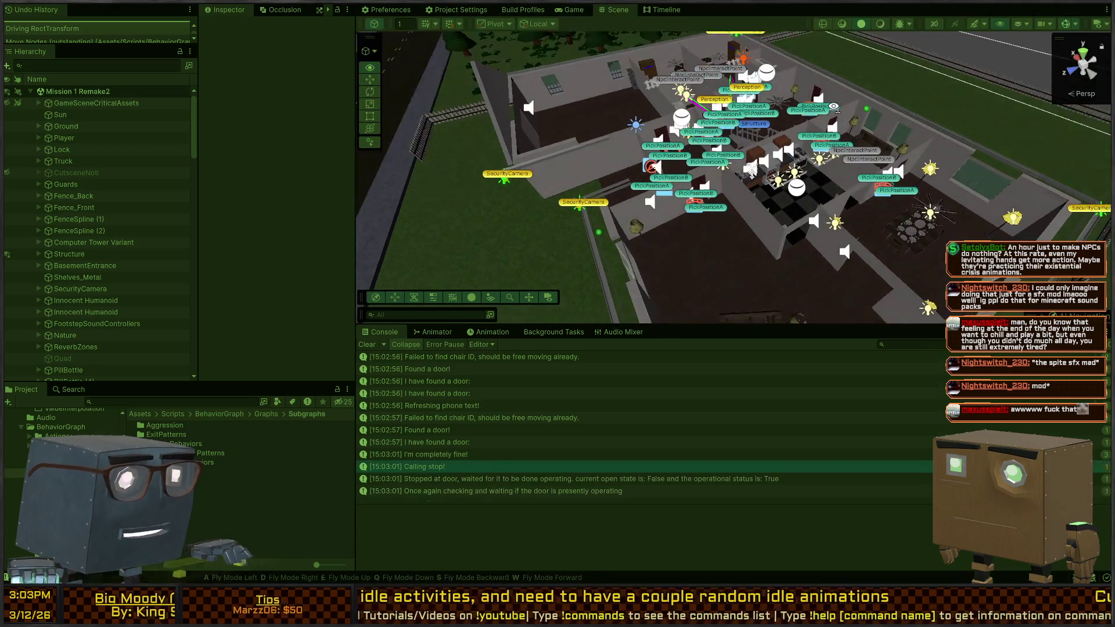
left_click_drag(820, 141, 585, 159)
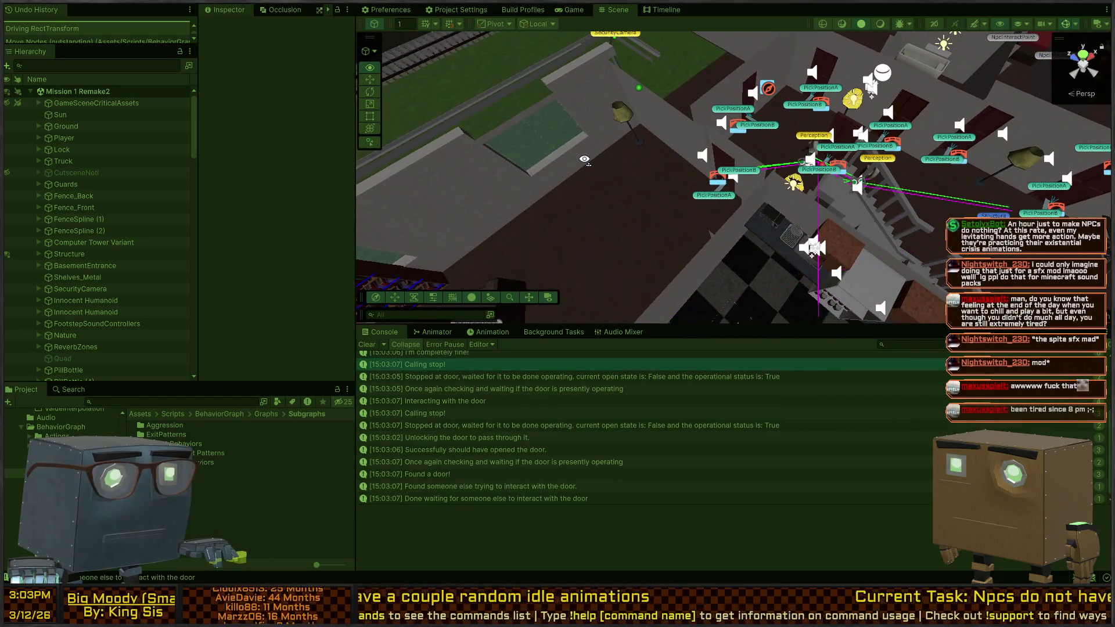
key("d")
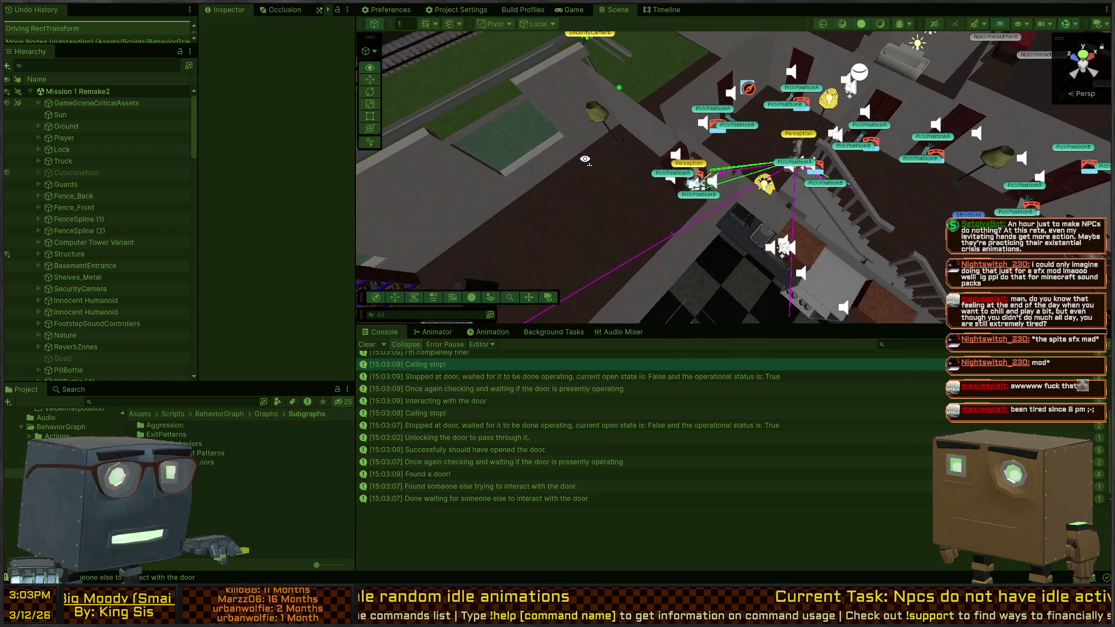
key("a")
mouse_move(585, 160)
left_mouse_down()
mouse_move(372, 178)
mouse_move(813, 126)
left_mouse_up()
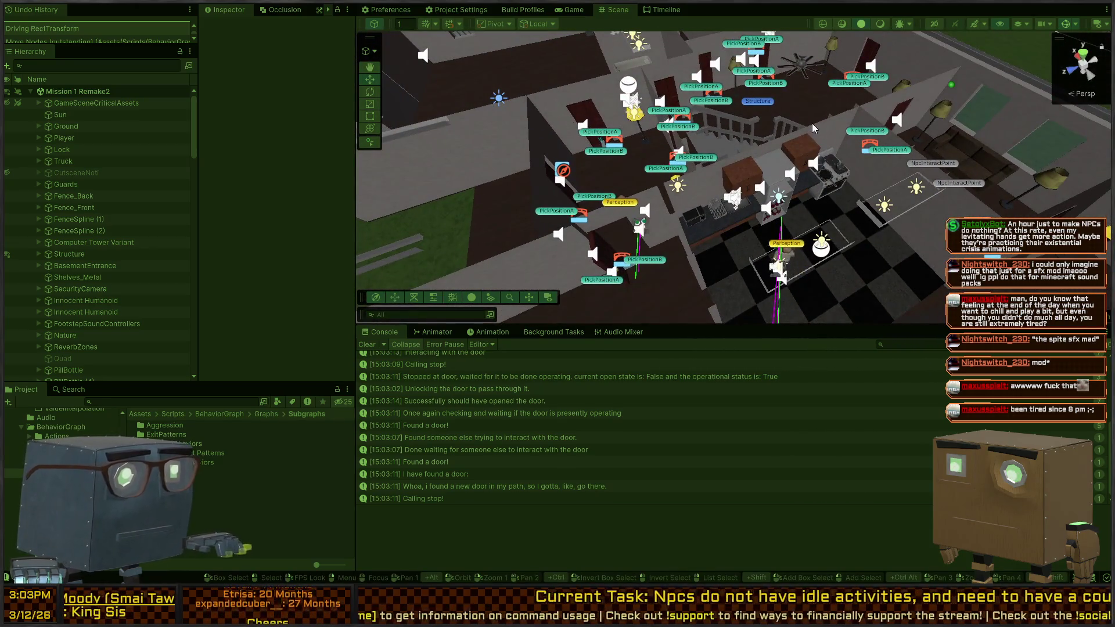
left_click(793, 214)
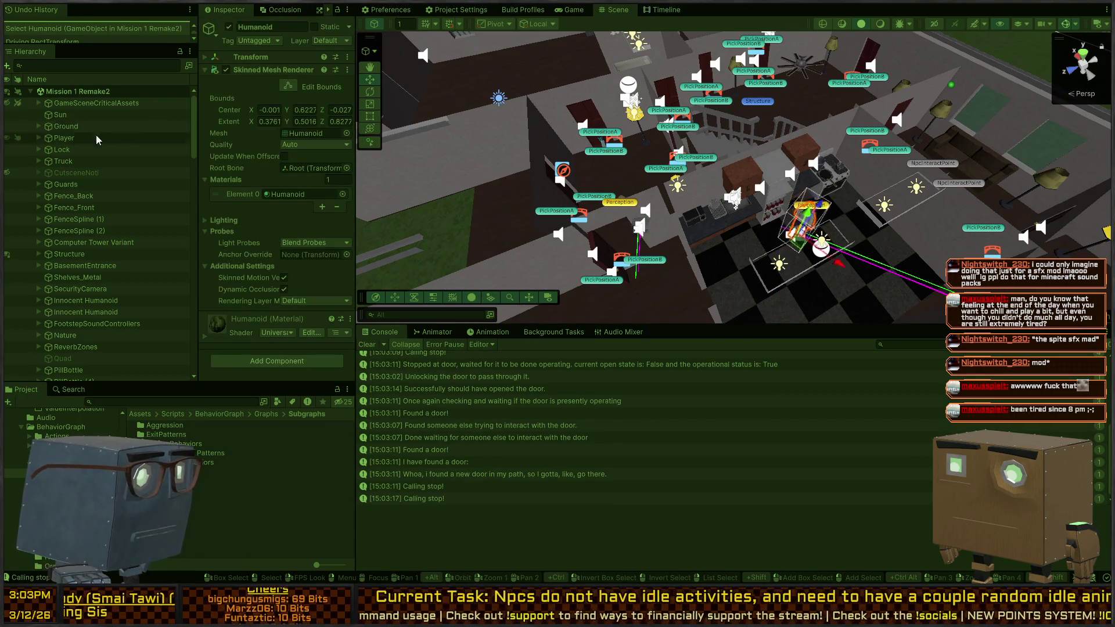
scroll(99, 182, "down", 20)
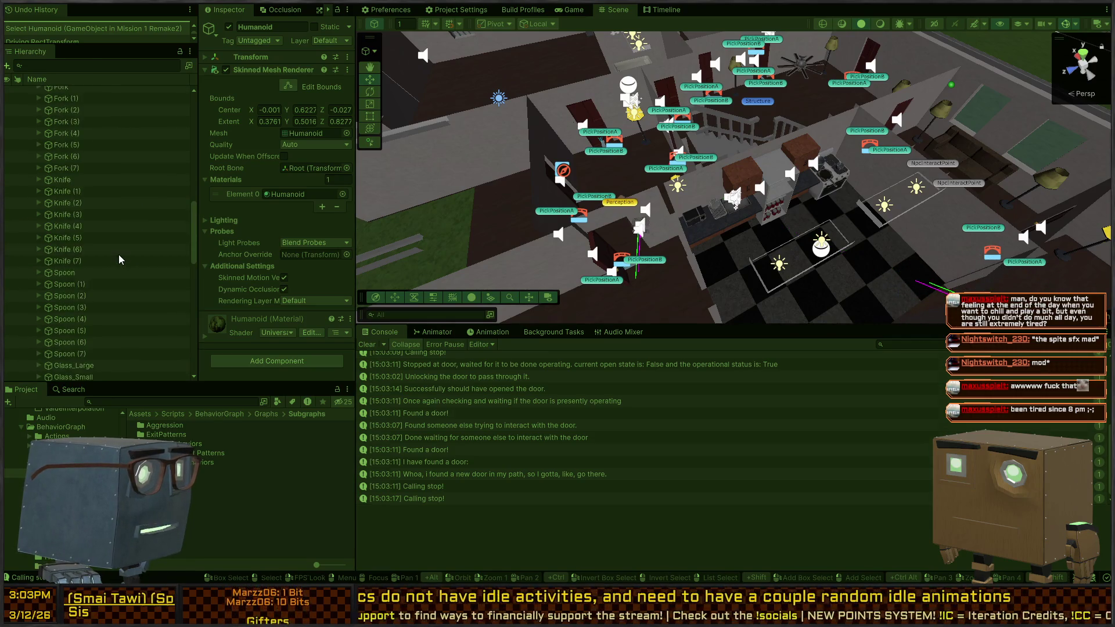
key("f")
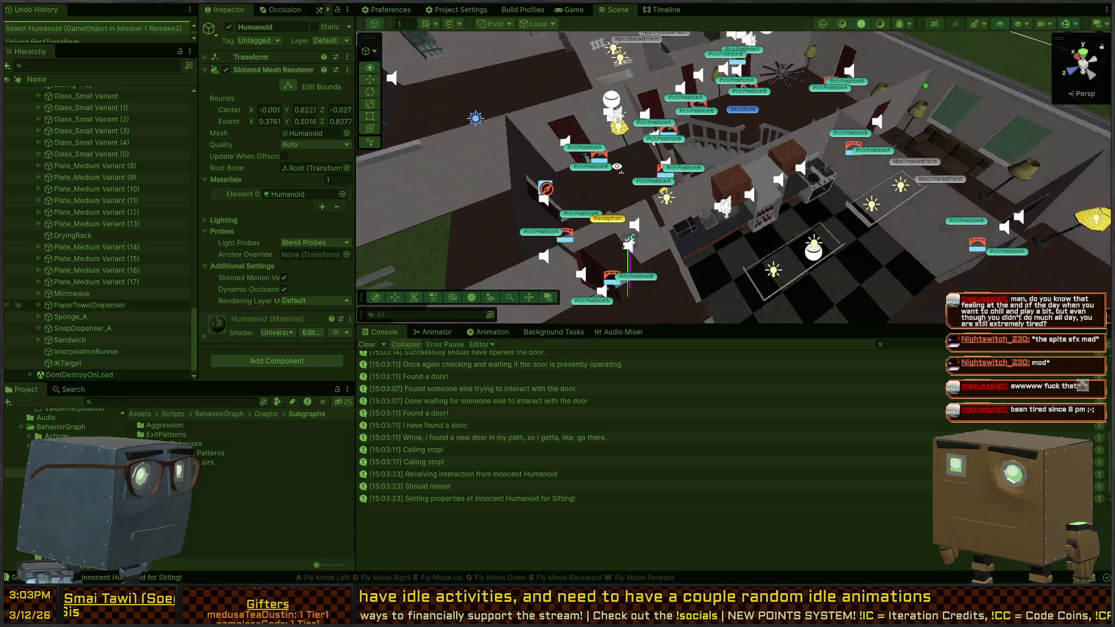
- Preview the house in the Game view, then fly toward the kitchen and clear the selection
scroll(114, 162, "up", 4)
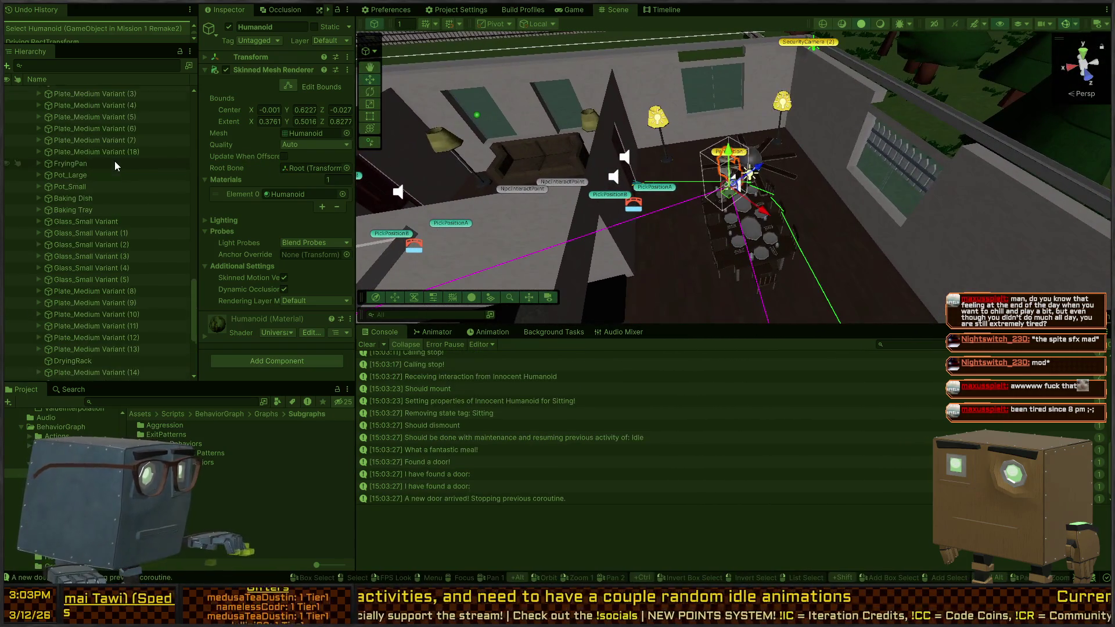
key("ctrl+2")
key("ctrl+1")
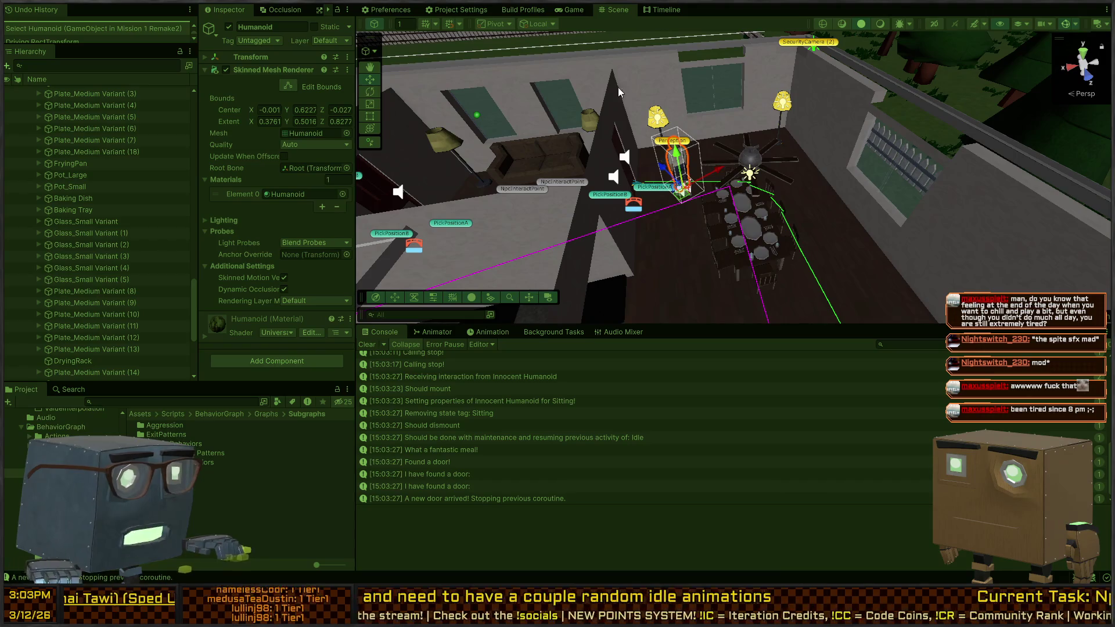
left_click(587, 13)
left_click(618, 10)
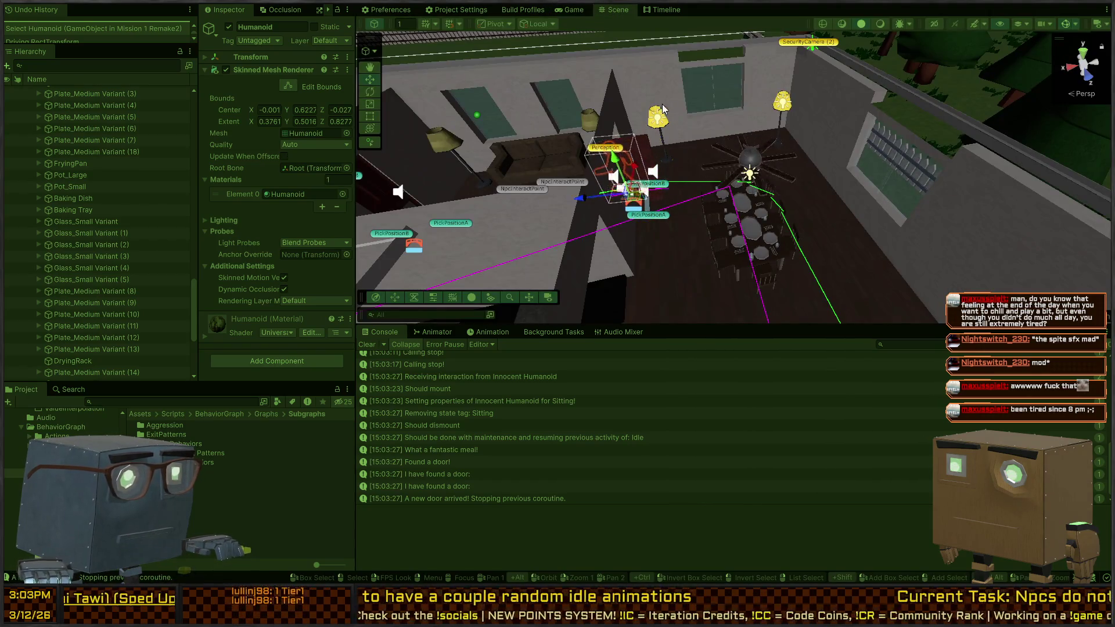
key("w")
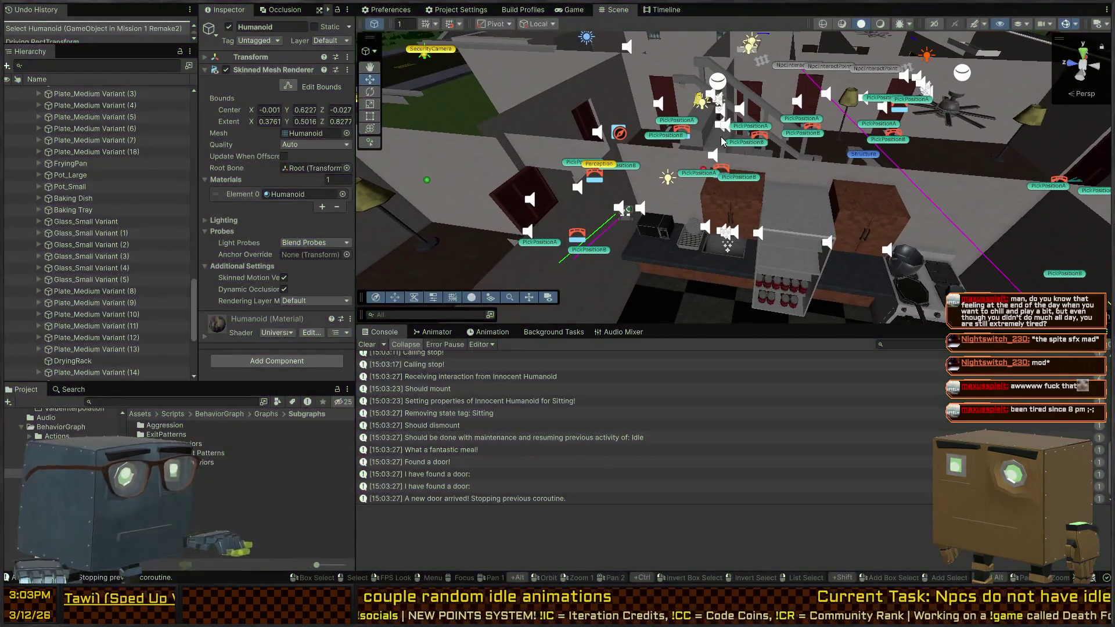
left_click(798, 95)
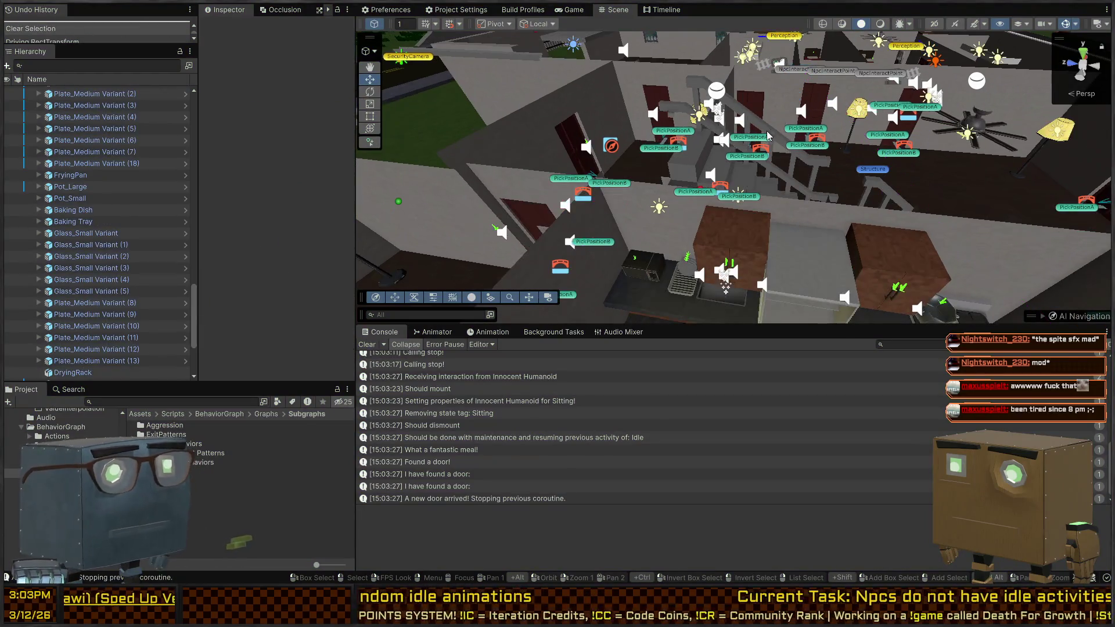
- Select the Innocent Humanoid to check its stats, then the humanoid by the bed, and start Play mode
key("w")
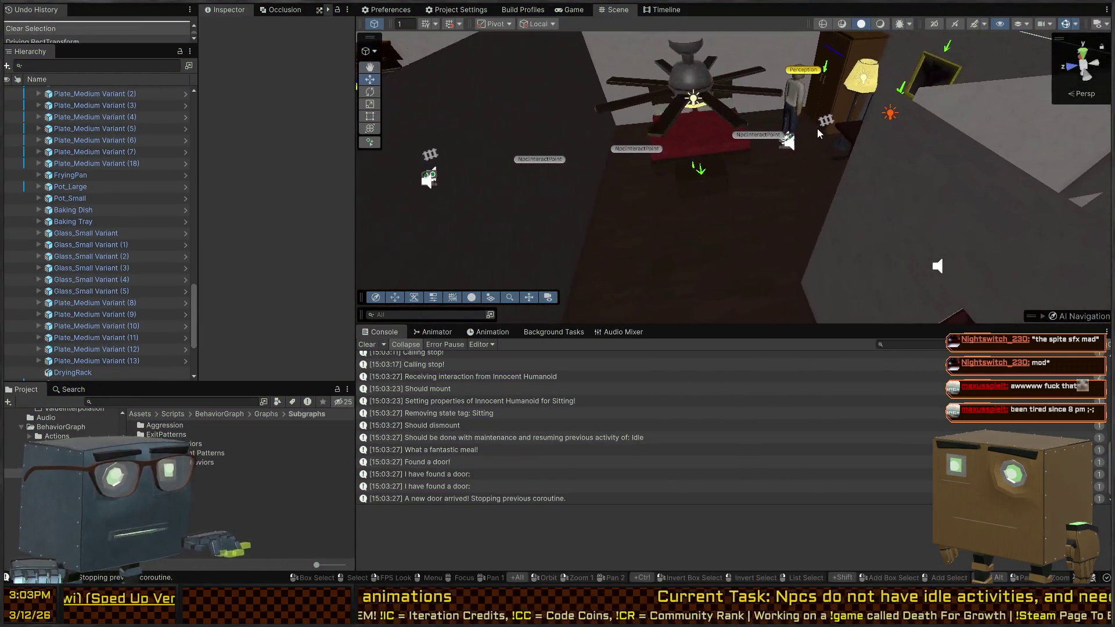
left_click(791, 114)
scroll(275, 172, "down", 10)
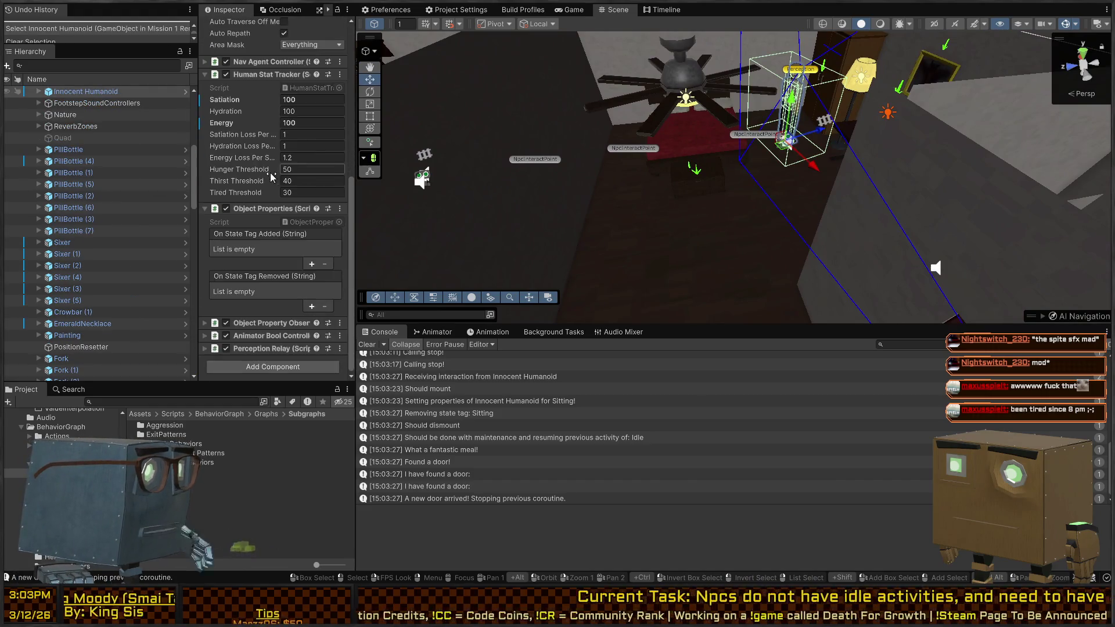
left_click_drag(639, 174, 778, 168)
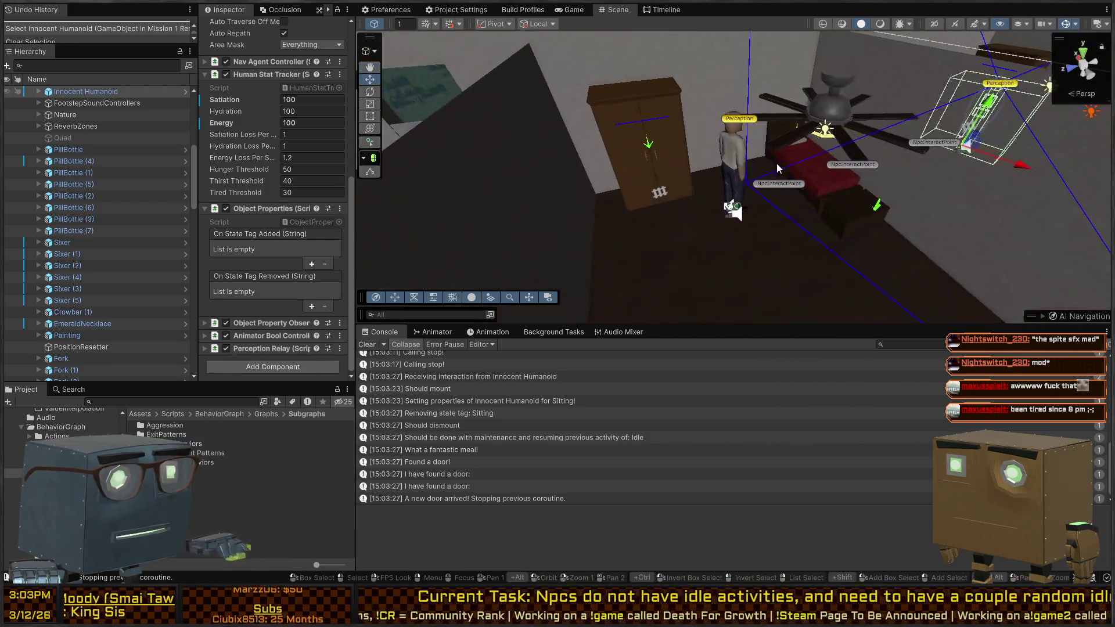
left_click(735, 162)
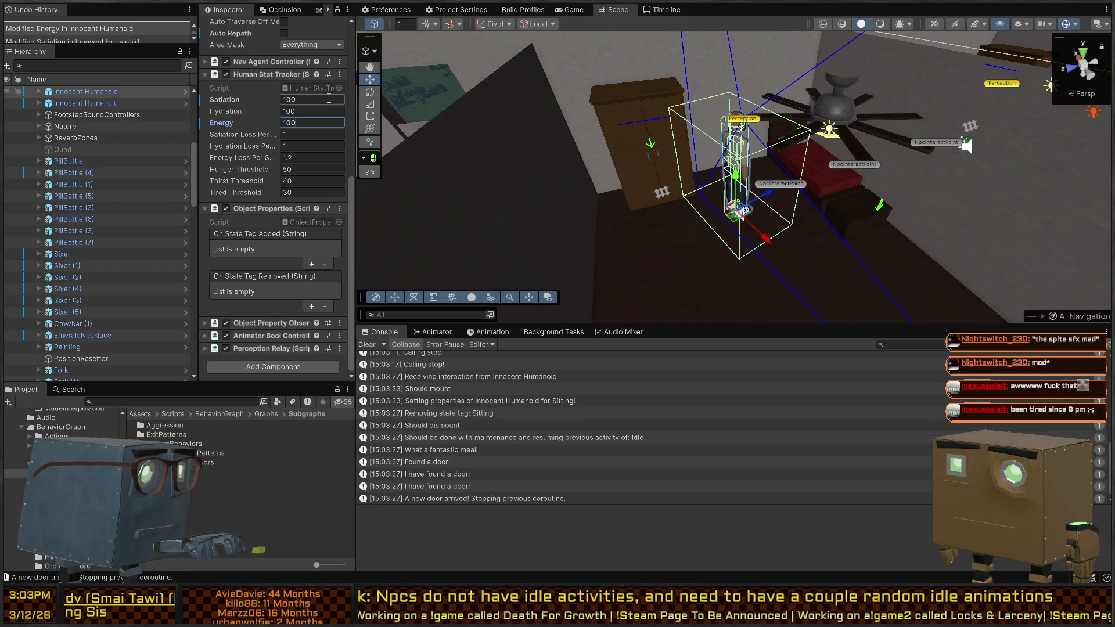
key("ctrl+p")
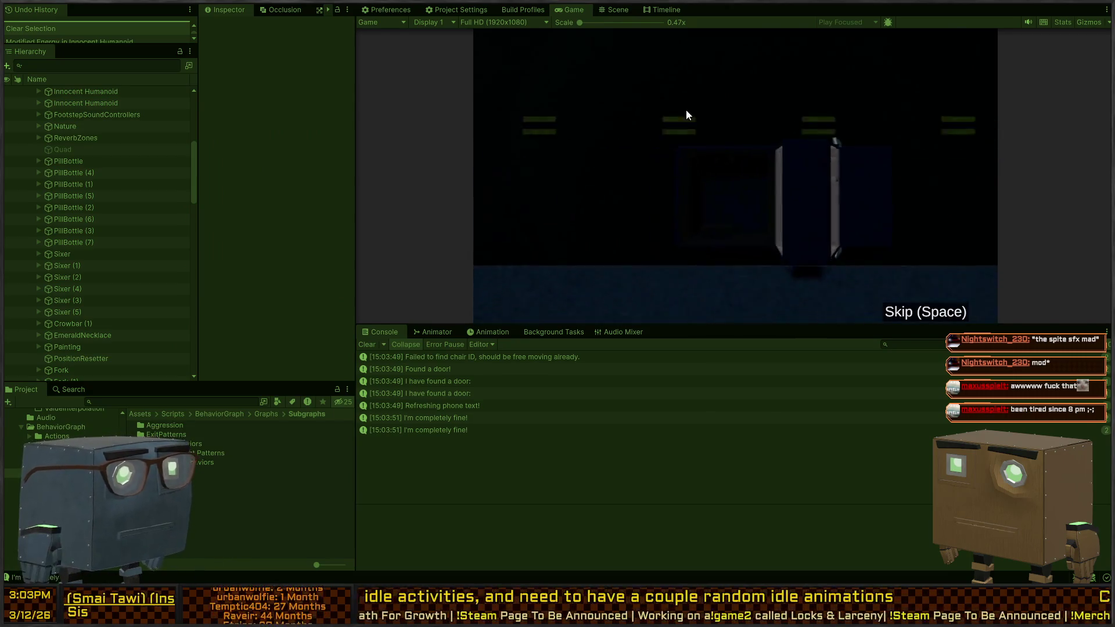
- Skip the door cutscene and fly the Scene view from the couch to the ceiling fan to follow the NPC
key("space")
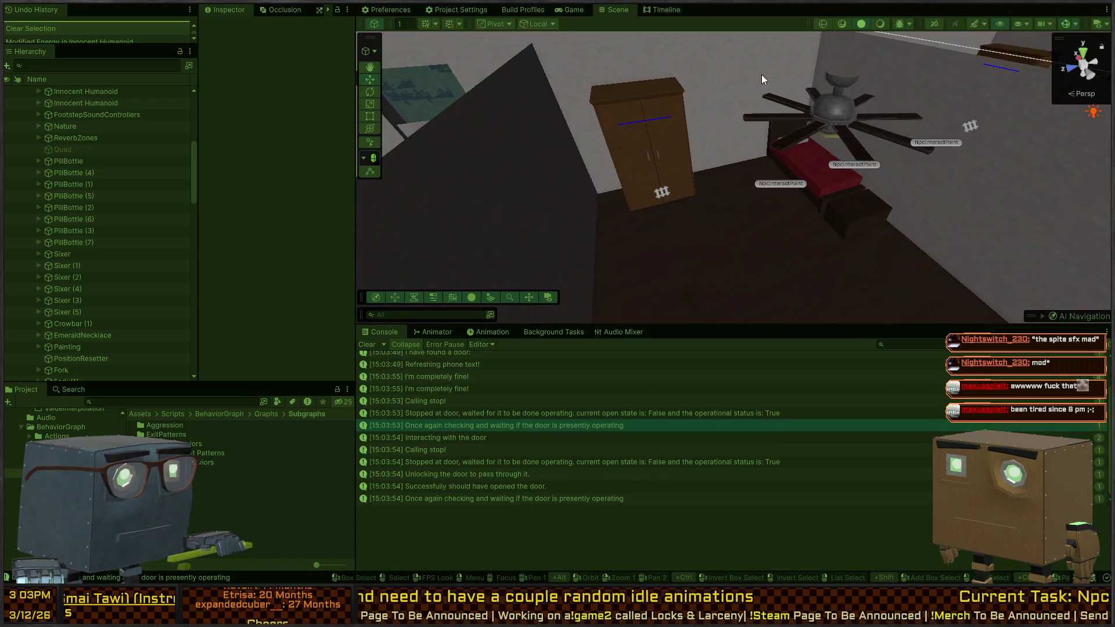
mouse_move(763, 79)
left_mouse_down()
mouse_move(899, 216)
mouse_move(793, 153)
mouse_move(812, 152)
left_mouse_up()
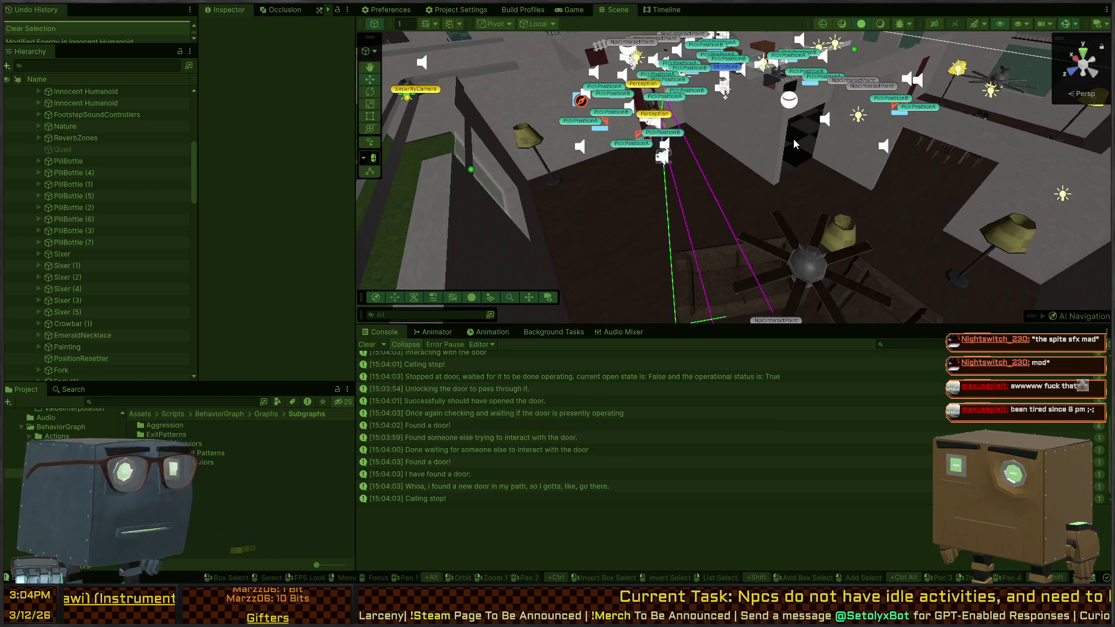
mouse_move(794, 144)
left_mouse_down()
mouse_move(761, 239)
mouse_move(808, 190)
mouse_move(897, 172)
mouse_move(703, 123)
mouse_move(771, 147)
mouse_move(755, 211)
mouse_move(716, 172)
mouse_move(462, 140)
mouse_move(540, 136)
mouse_move(948, 177)
mouse_move(545, 191)
left_mouse_up()
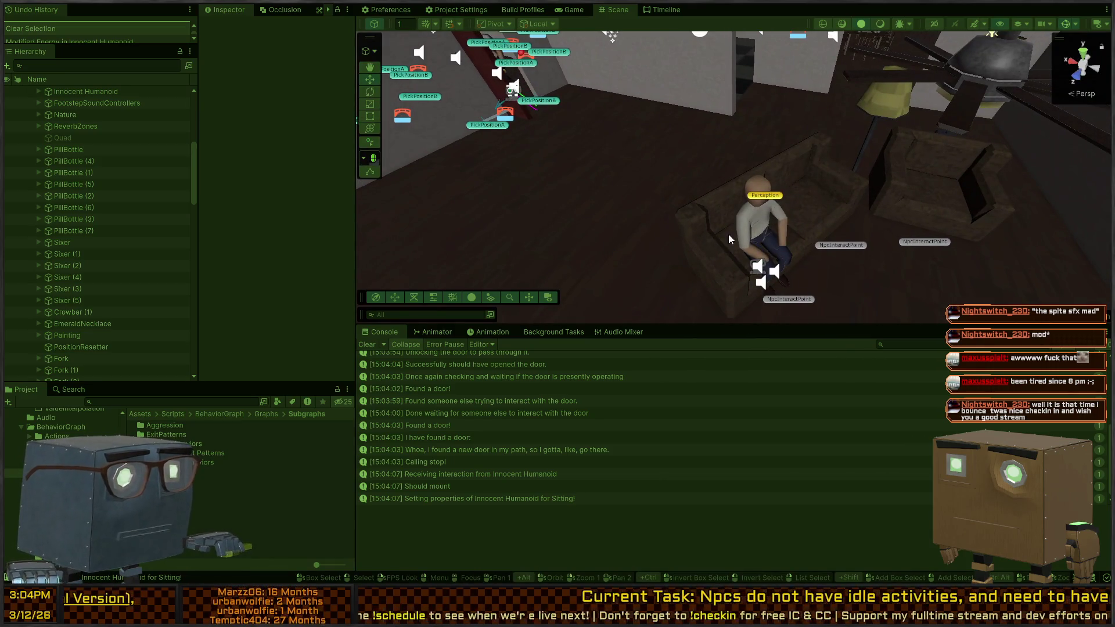
mouse_move(552, 214)
left_mouse_down()
mouse_move(863, 191)
mouse_move(793, 167)
mouse_move(457, 187)
left_mouse_up()
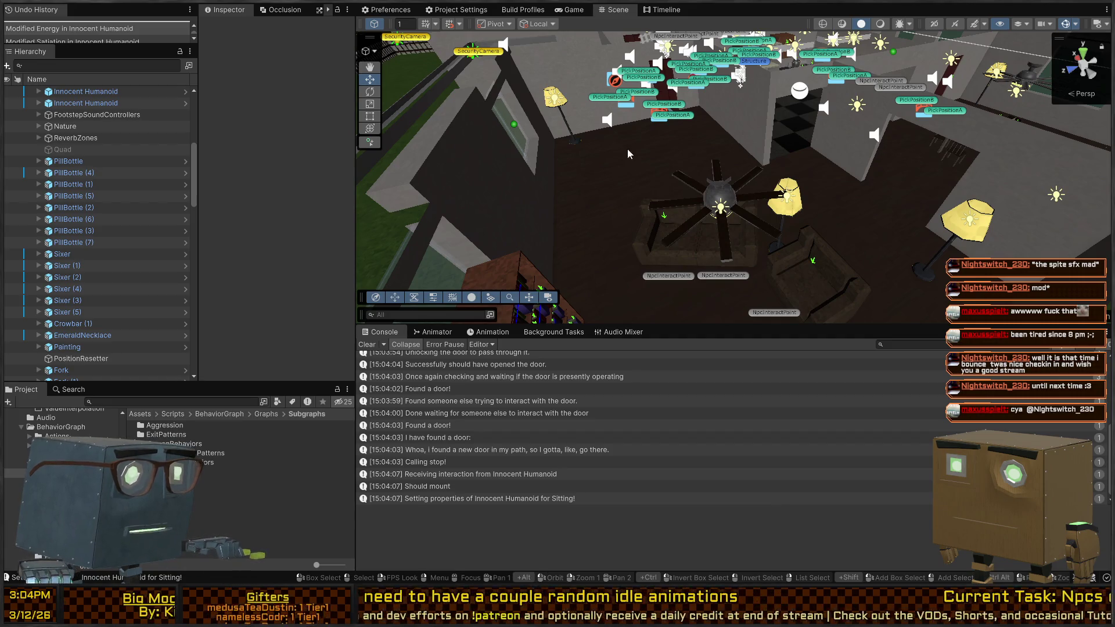
- Orbit the Scene view over the building, then switch to BehaviorGraphOrchestrator.cs in Visual Studio
scroll(627, 149, "down", 5)
mouse_move(637, 135)
left_mouse_down()
mouse_move(545, 191)
mouse_move(779, 168)
mouse_move(818, 179)
mouse_move(707, 140)
mouse_move(828, 152)
left_mouse_up()
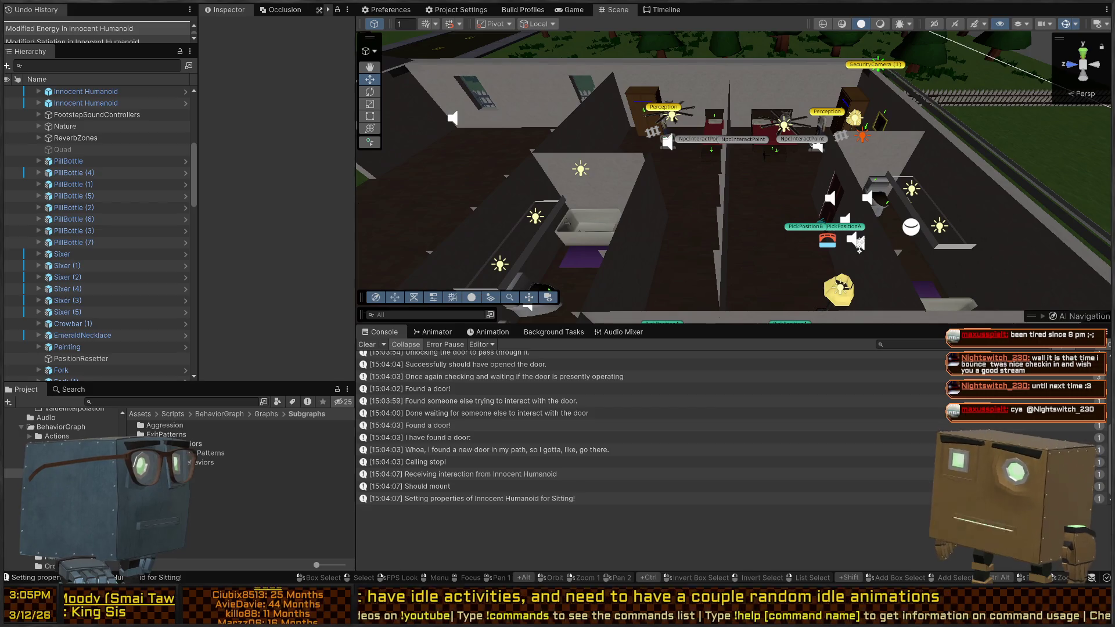
mouse_move(858, 244)
left_mouse_down("alt")
mouse_move(911, 162)
mouse_move(732, 105)
mouse_move(750, 120)
mouse_move(823, 114)
left_mouse_up("alt")
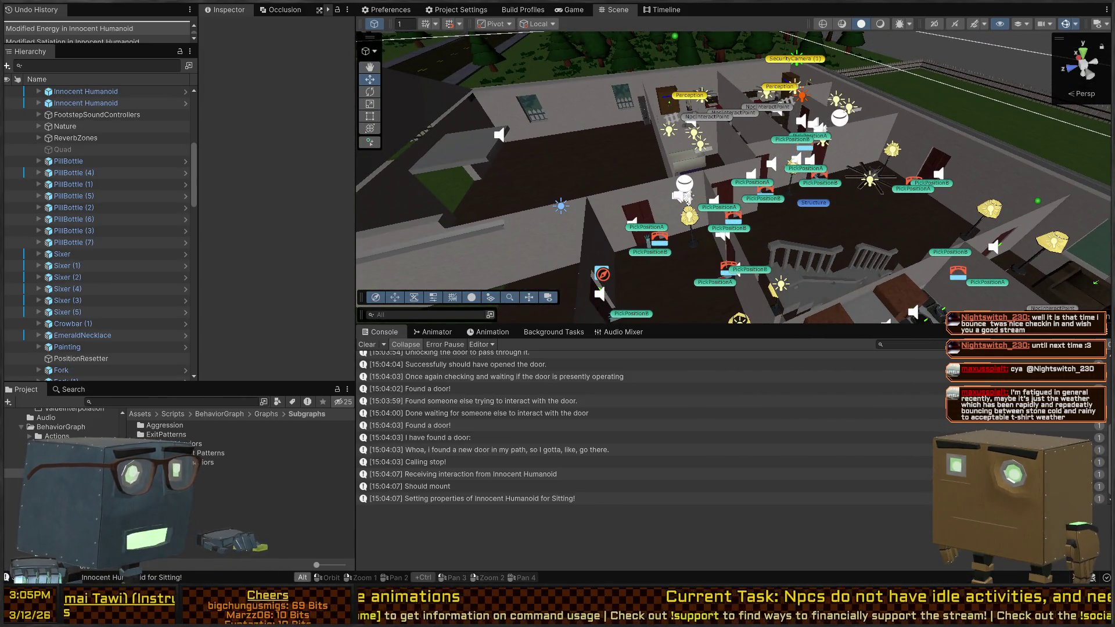
key("alt+Tab")
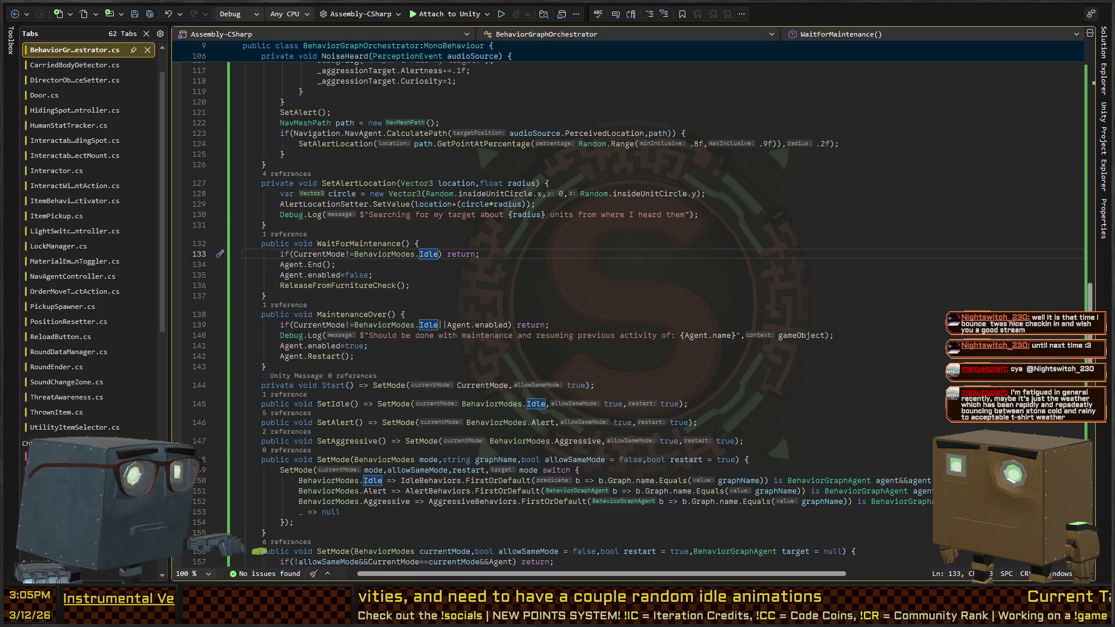
- Return to the Unity Editor and orbit the house scene to a new viewpoint
key("alt+Tab")
mouse_move(418, 186)
left_mouse_down()
mouse_move(459, 225)
mouse_move(635, 153)
mouse_move(644, 185)
mouse_move(558, 177)
mouse_move(671, 179)
mouse_move(772, 138)
left_mouse_up()
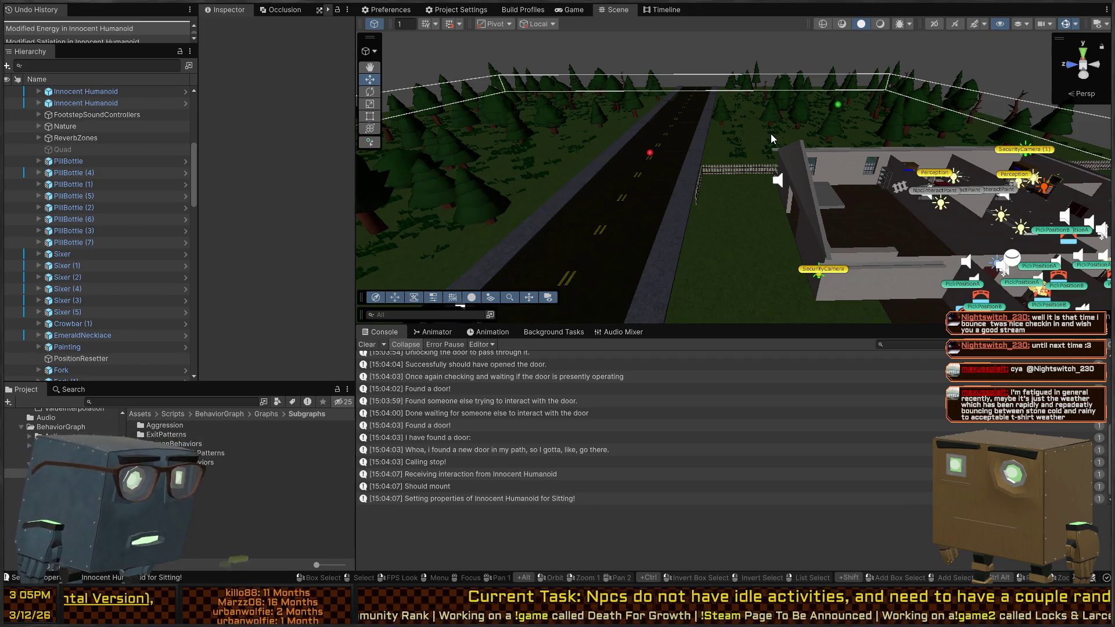
- Open Subgraphs > IdleHumanBehaviors and name the new behavior graph 'Going For A Walk'
mouse_move(772, 133)
left_mouse_down()
mouse_move(699, 210)
mouse_move(690, 190)
mouse_move(938, 186)
mouse_move(644, 185)
left_mouse_up()
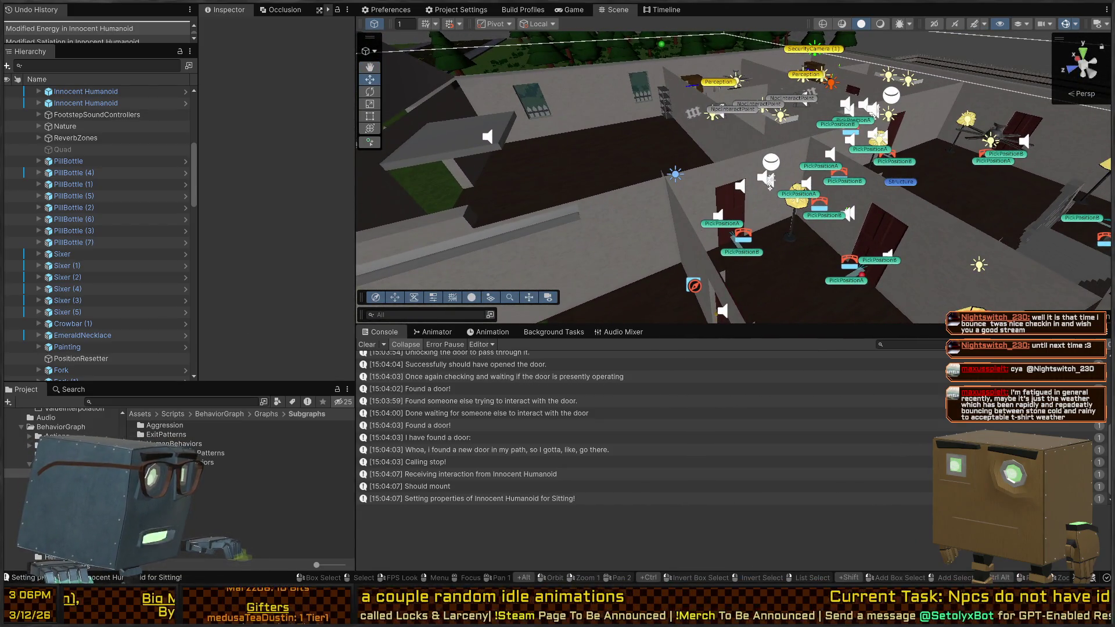
left_click(220, 444)
left_click(220, 453)
double_click(209, 462)
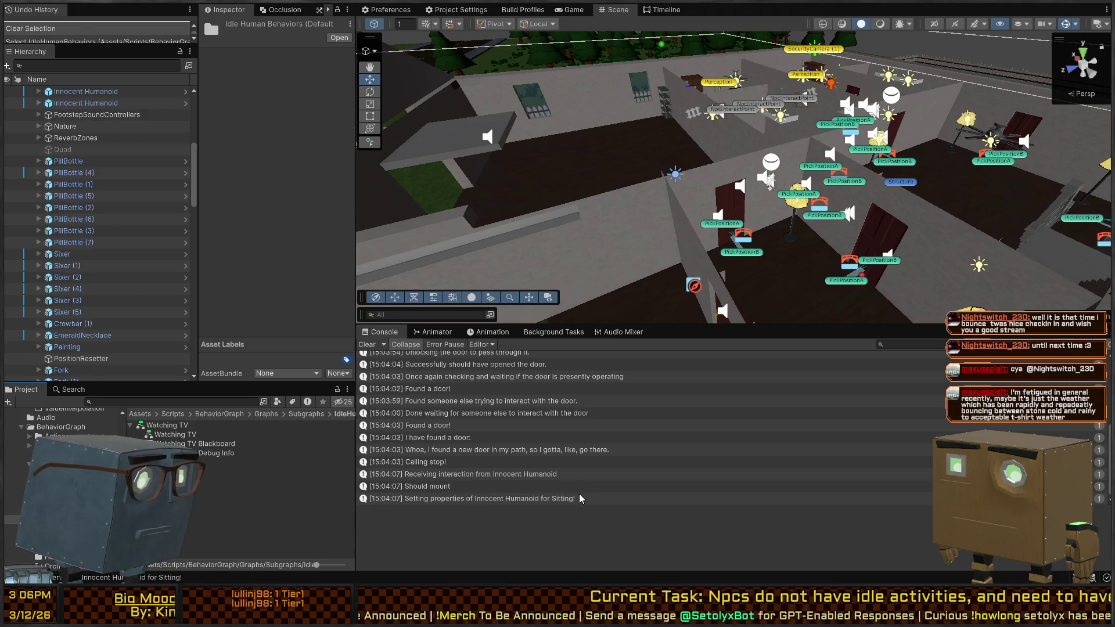
type("GoingFor")
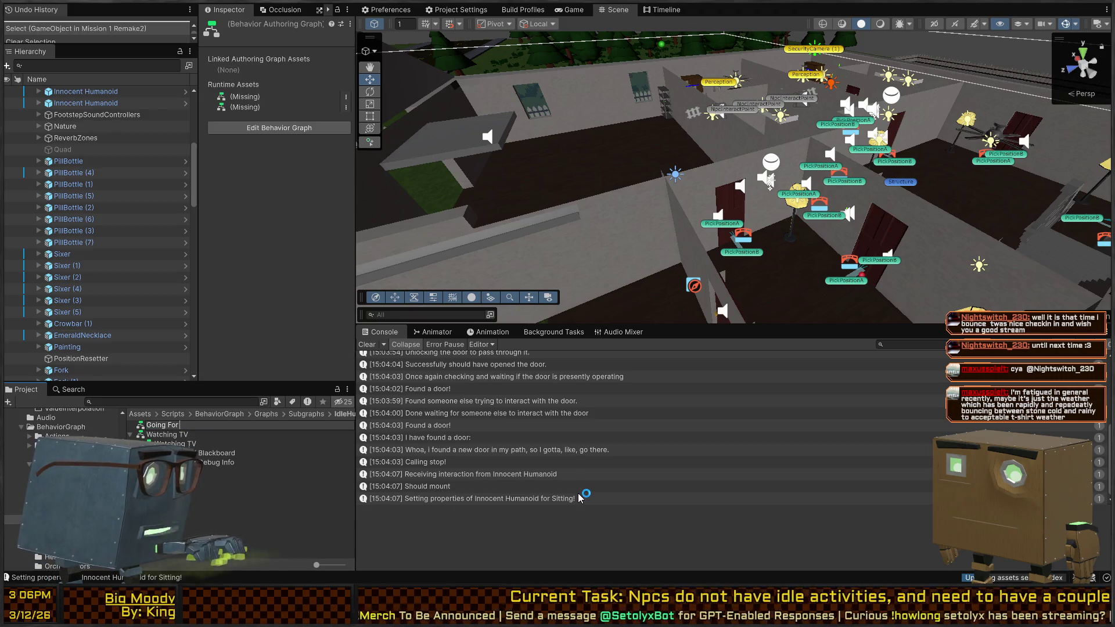
type(" A Walk")
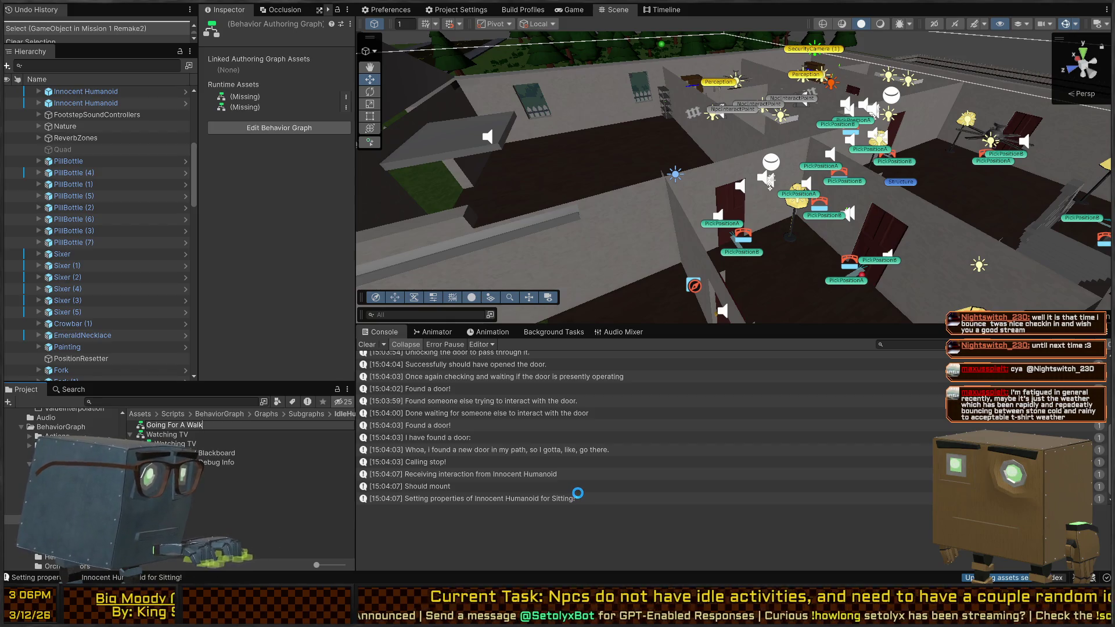
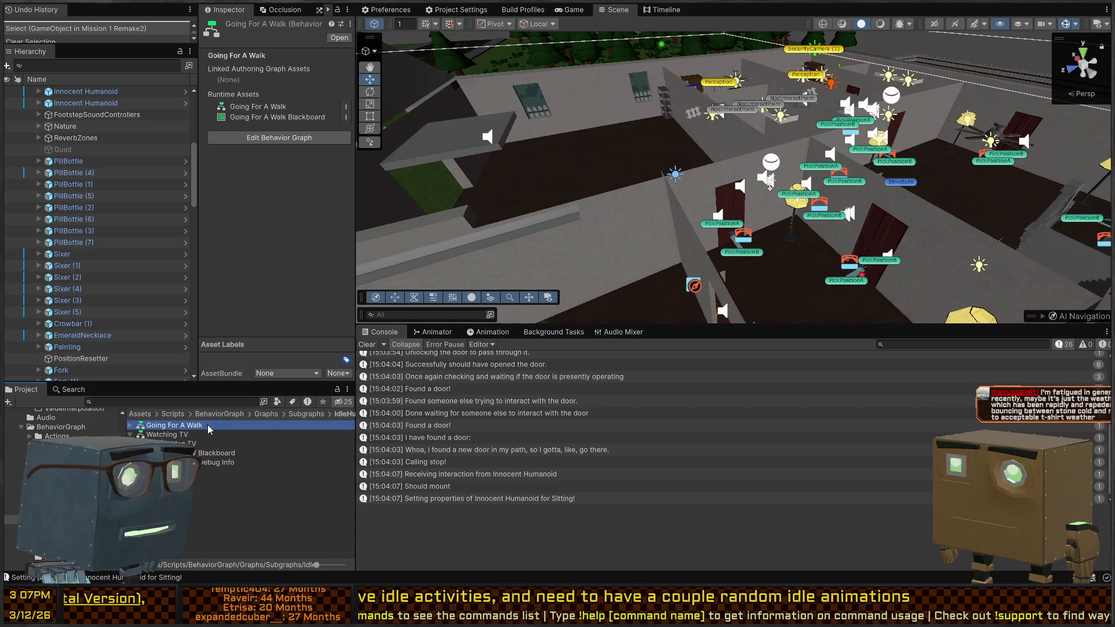
- Open the Going For A Walk graph and add an Agent Controller order node linked under On Start
left_click(808, 16)
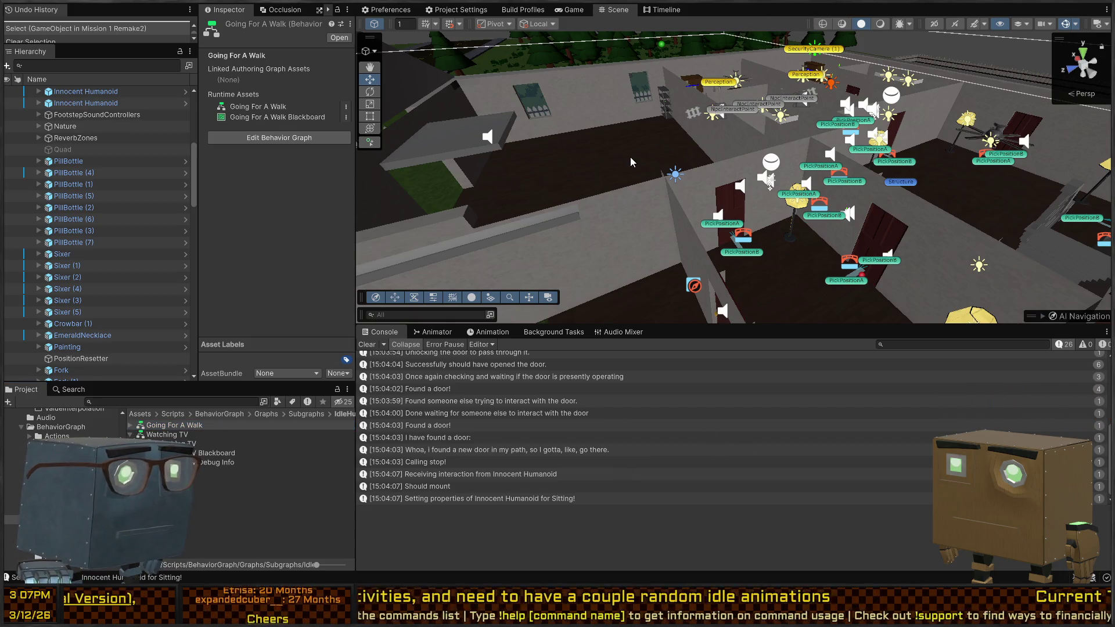
key("a")
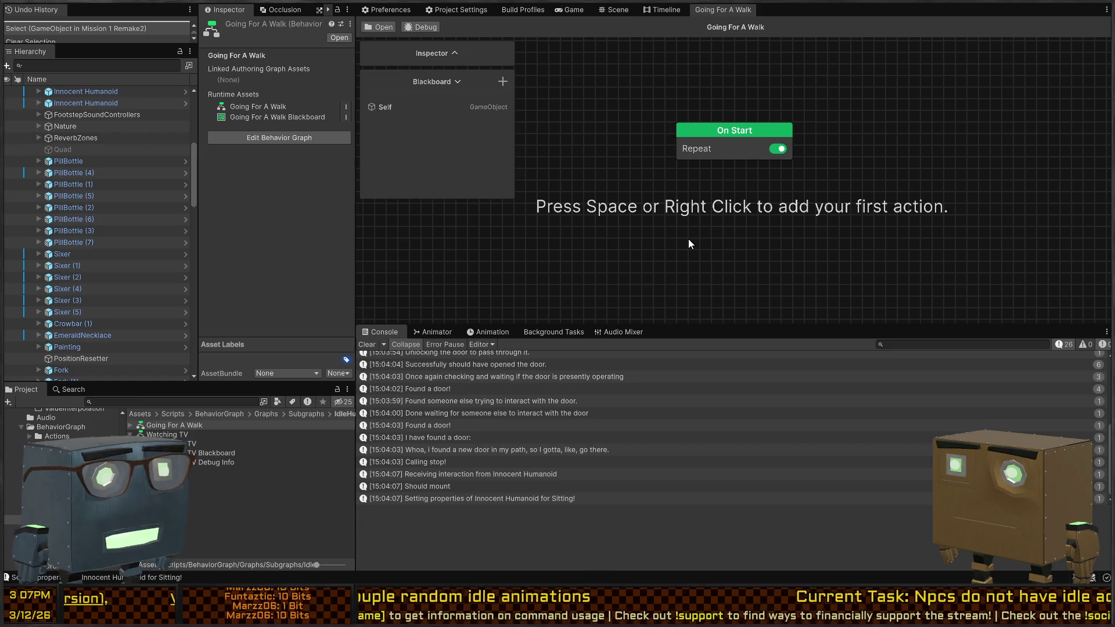
key("a")
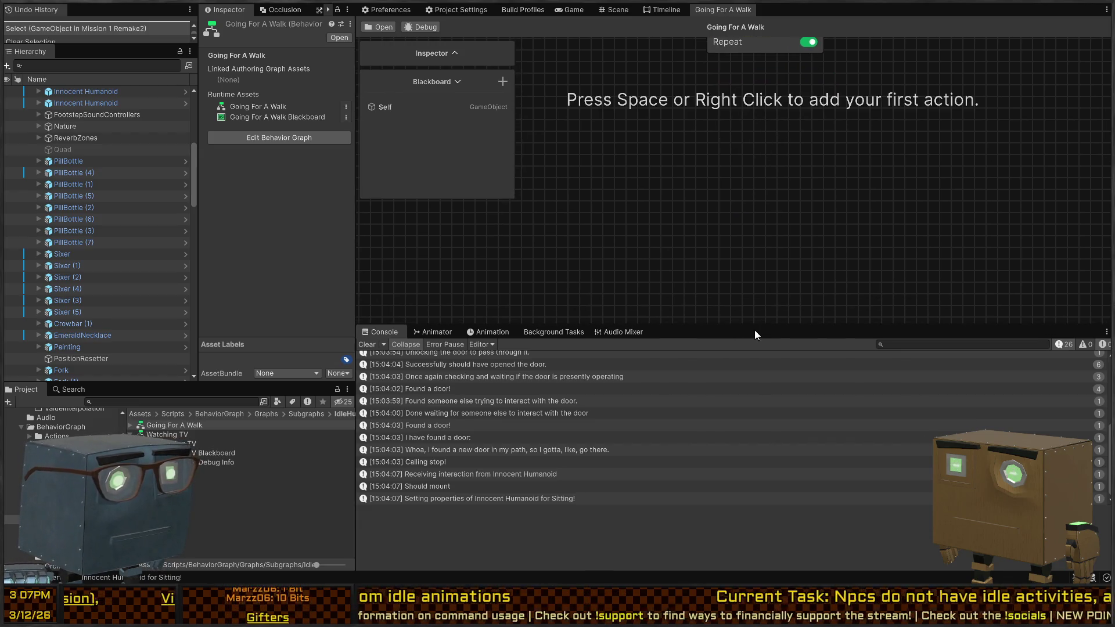
left_click_drag(752, 326, 749, 477)
key("a")
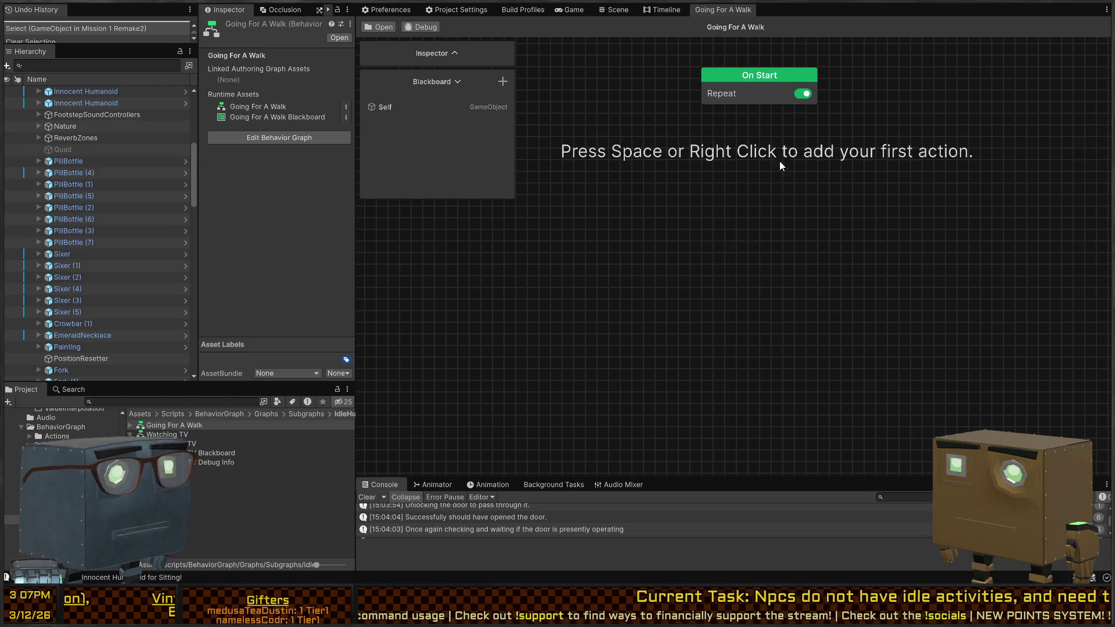
left_click_drag(760, 108, 678, 181)
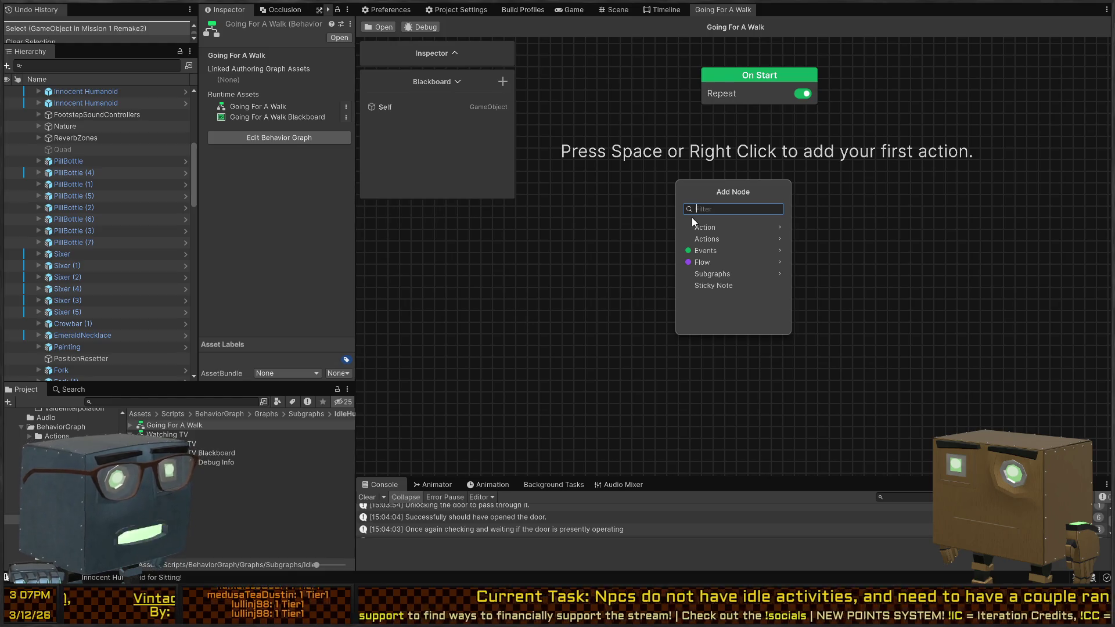
type("order")
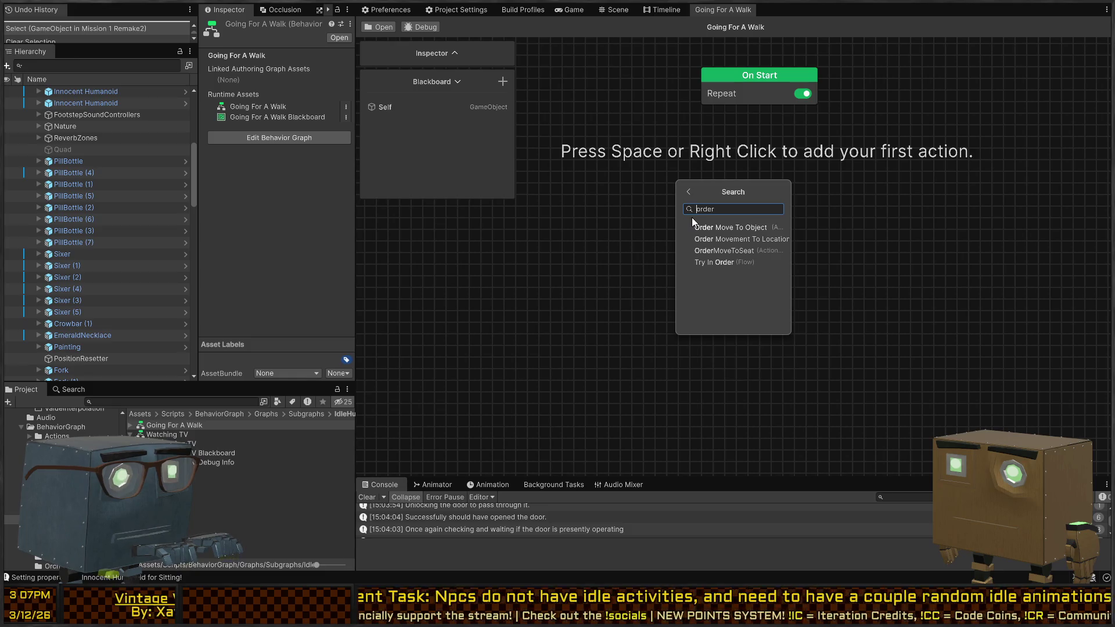
key("Return")
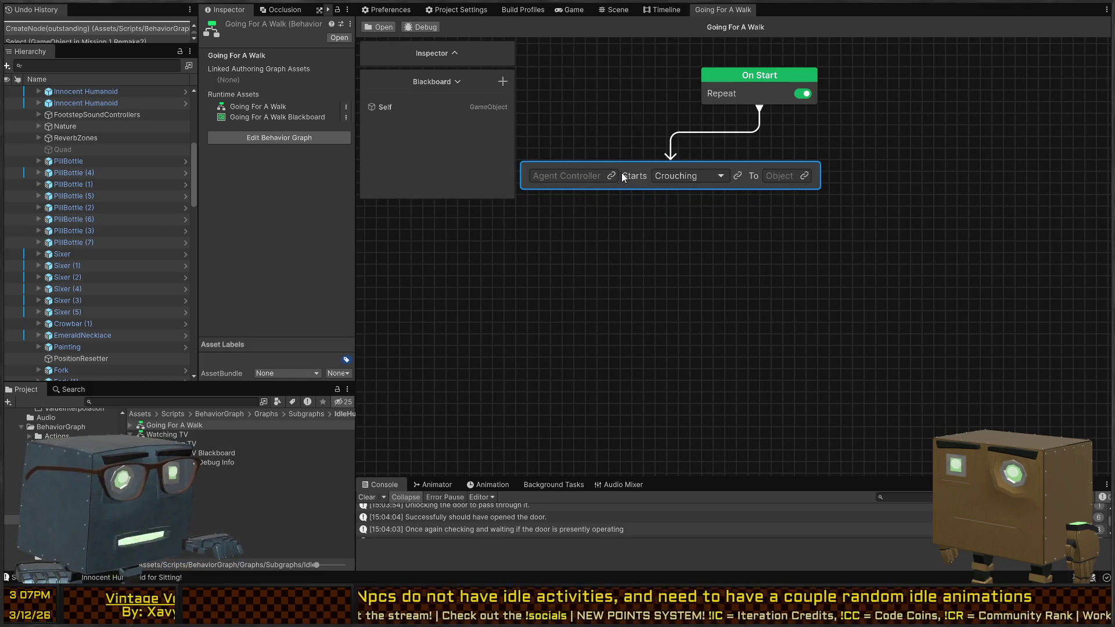
- Bind the order node to a new NavAgentController variable and set its movement to Walking
left_click(611, 176)
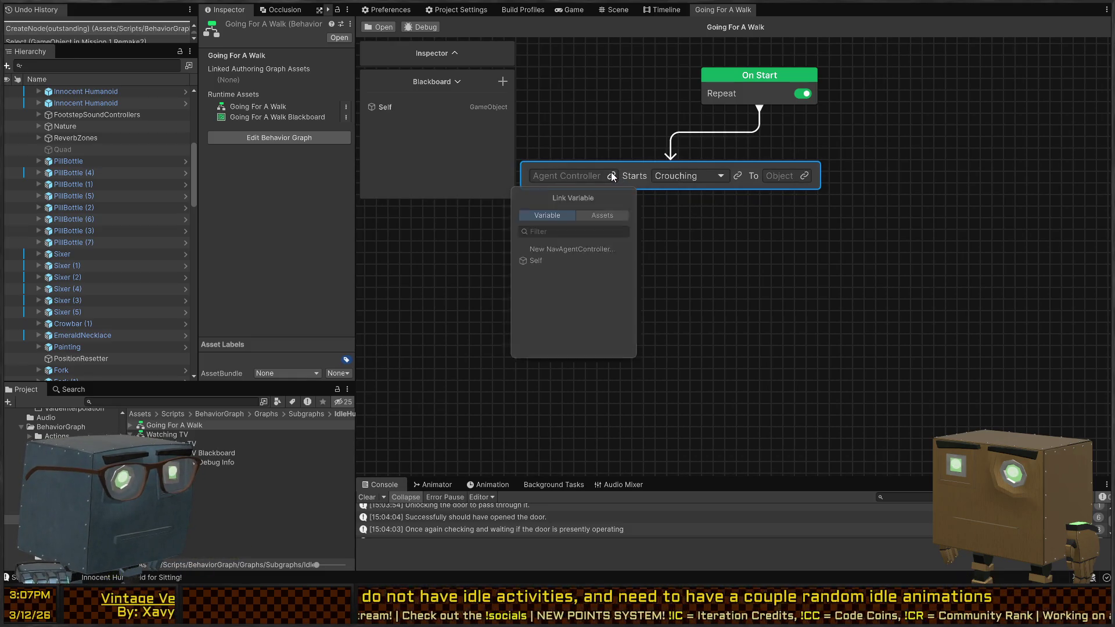
left_click(573, 251)
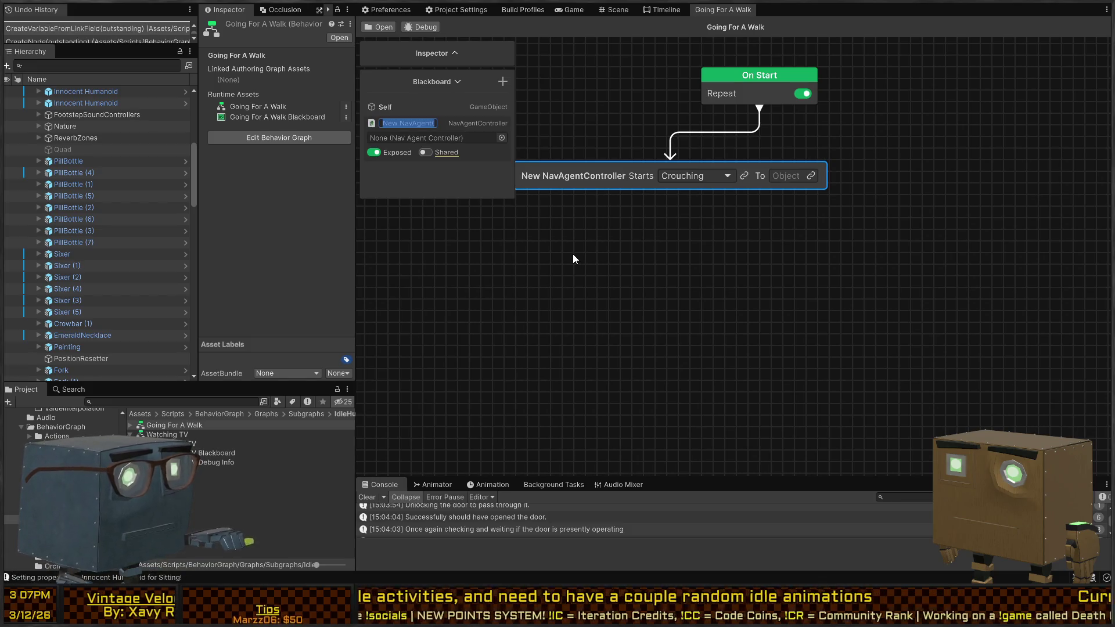
type("NavAgentController")
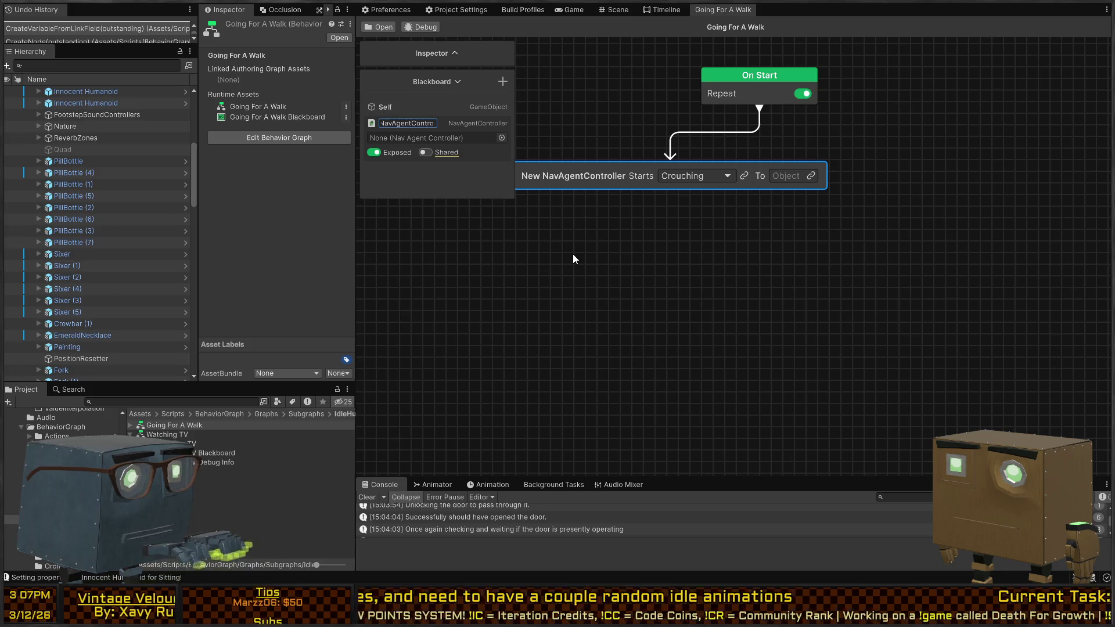
key("Return")
left_click(714, 179)
left_click(684, 208)
- Target a new FurthestWalkPoint Transform variable and place the walk node directly under On Start
left_click(795, 176)
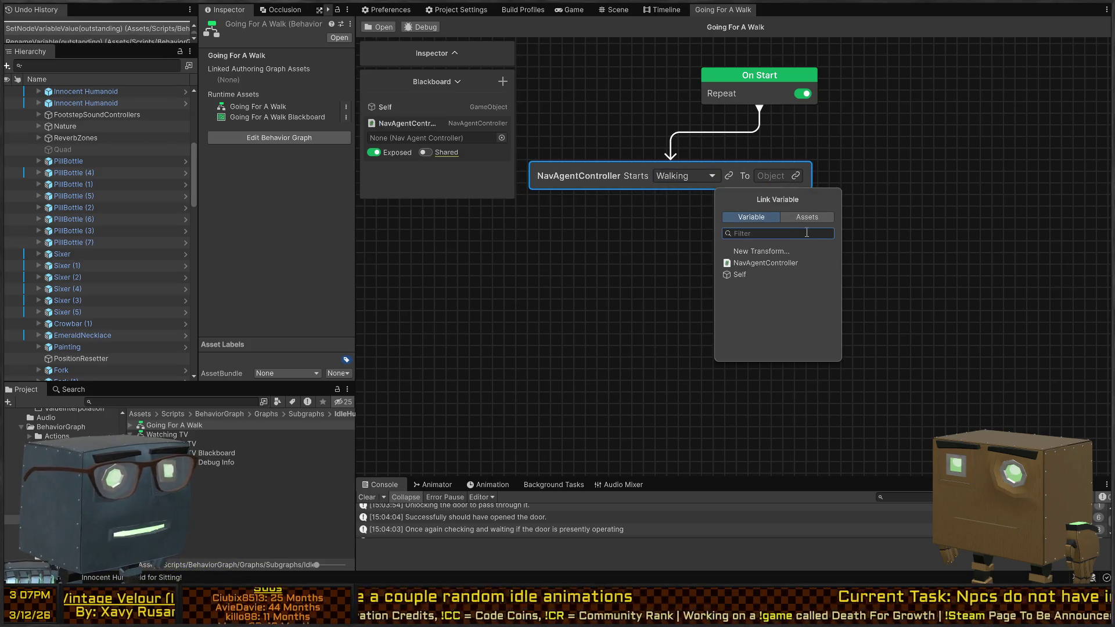
left_click(764, 254)
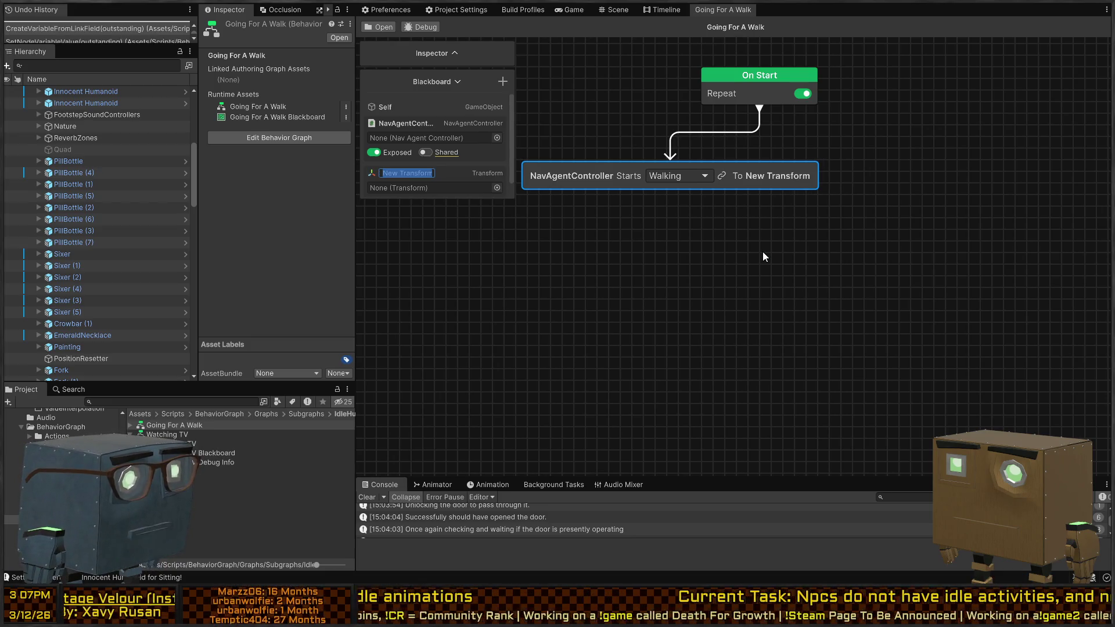
type("FurthestW")
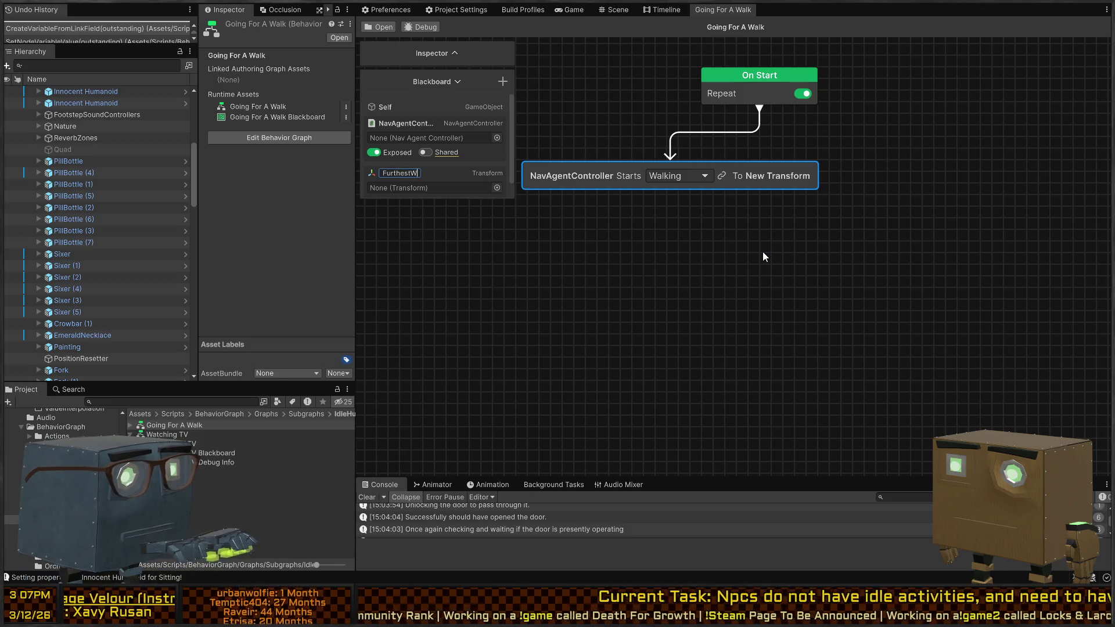
type("alkPoint")
key("Return")
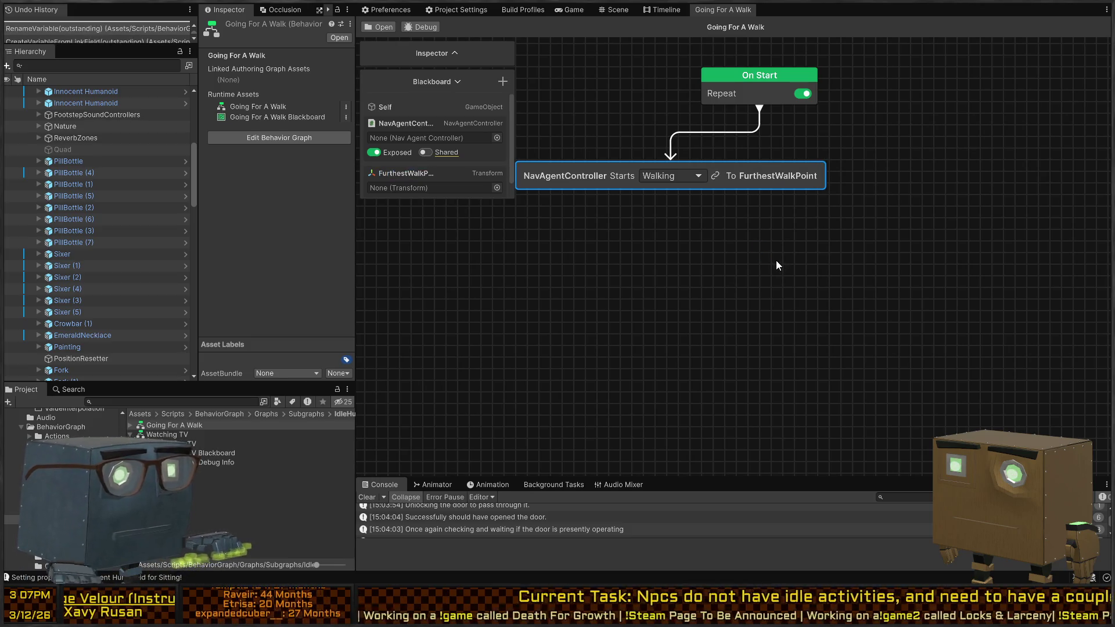
left_click_drag(737, 172, 826, 166)
key("space")
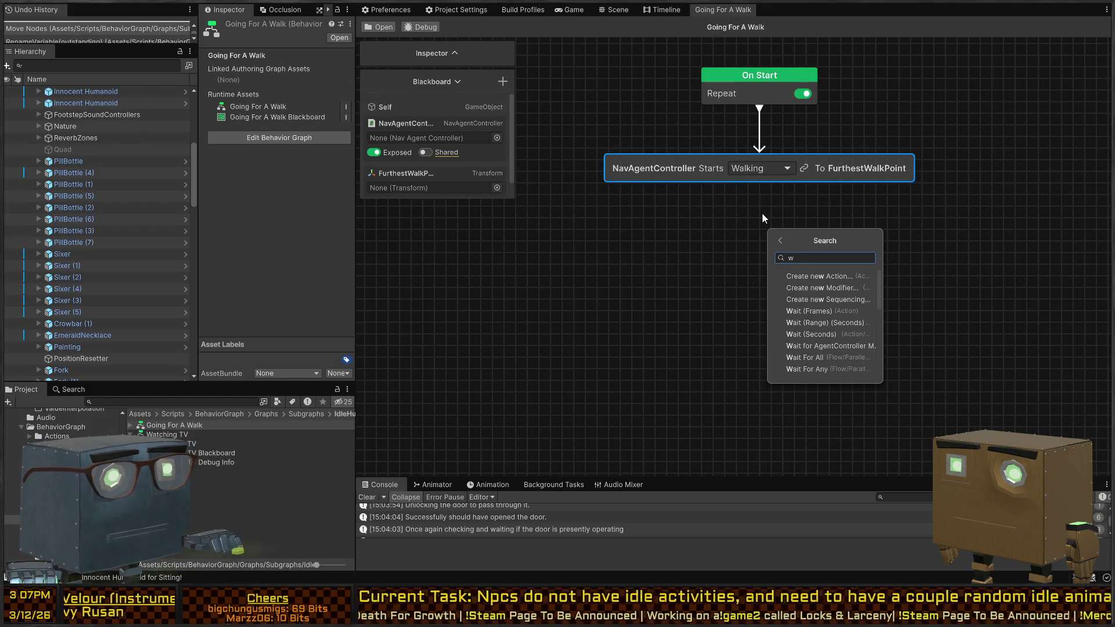
- Add a Wait for Agent Controller node to the sequence and duplicate the walk node below it
type("wait")
left_click(859, 311)
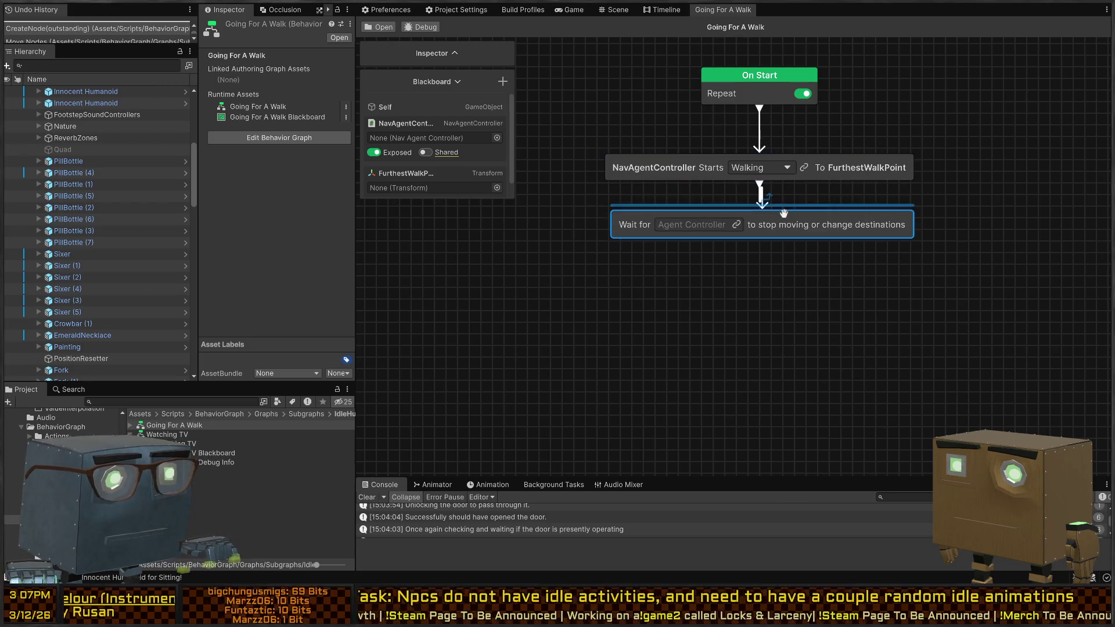
left_click_drag(810, 221, 812, 180)
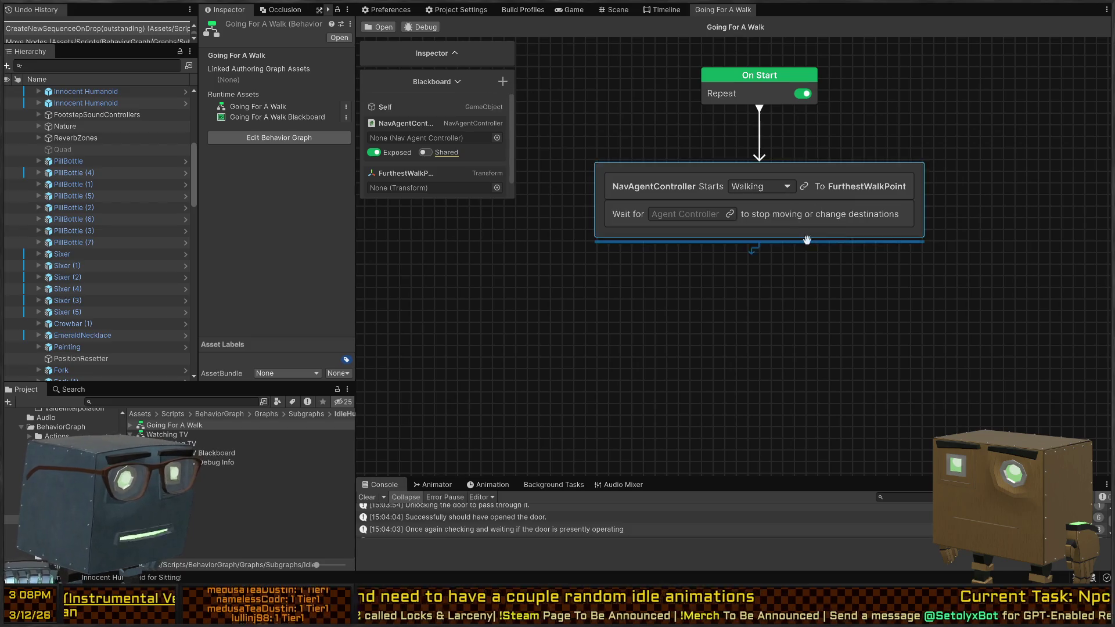
left_click(824, 179)
key("ctrl+d")
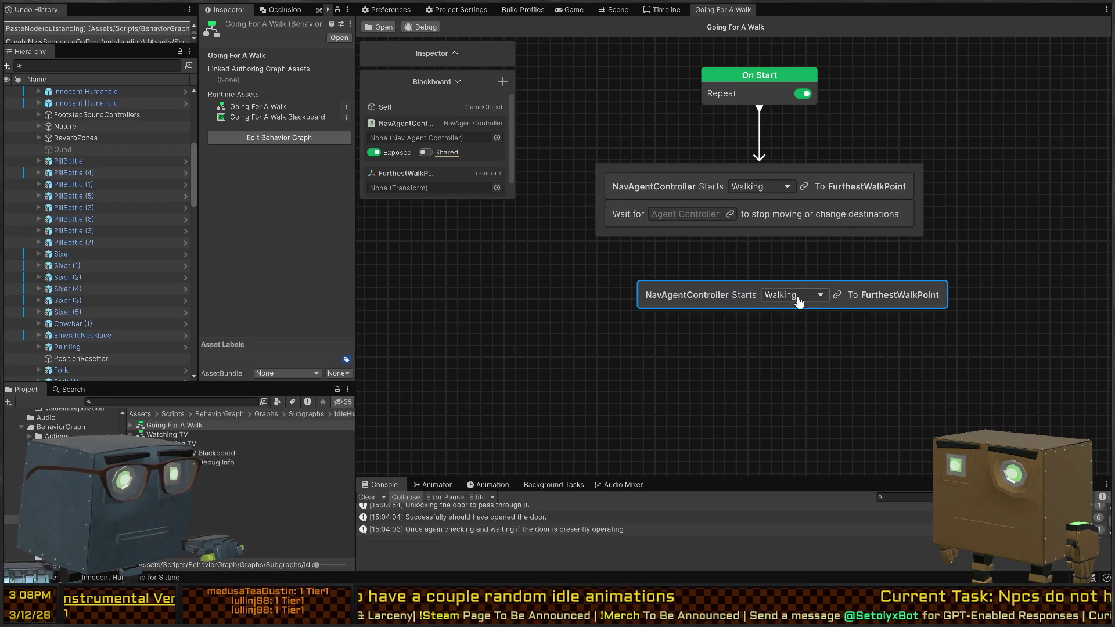
mouse_move(846, 294)
left_mouse_down()
mouse_move(839, 269)
mouse_move(855, 235)
left_mouse_up()
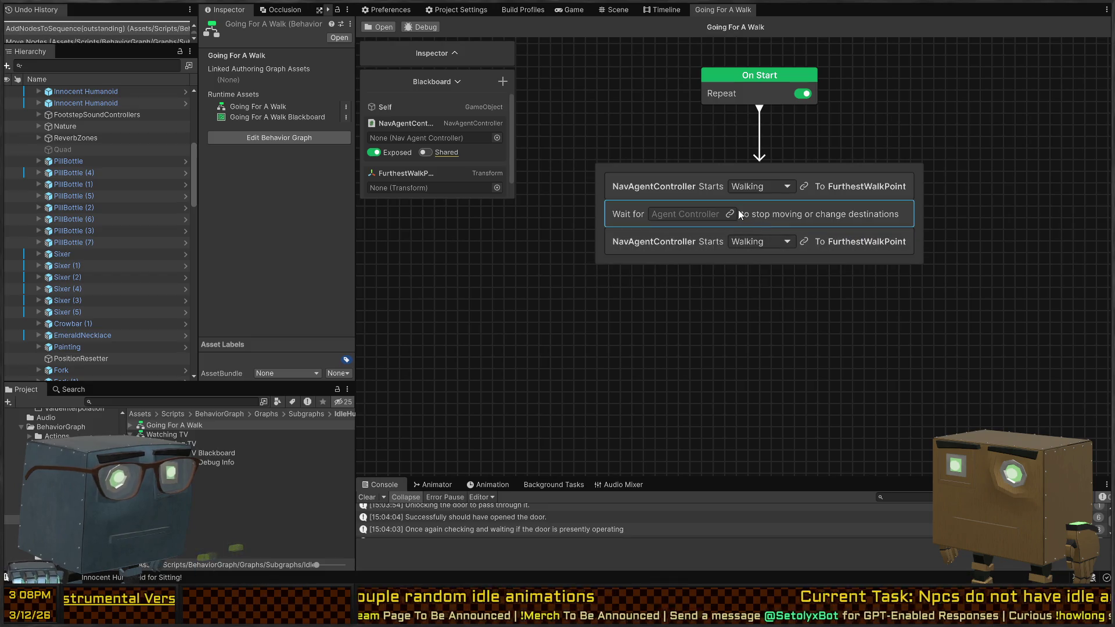
- Make the Wait watch NavAgentController and retarget the copied walk to a new HomePoint variable
left_click(729, 212)
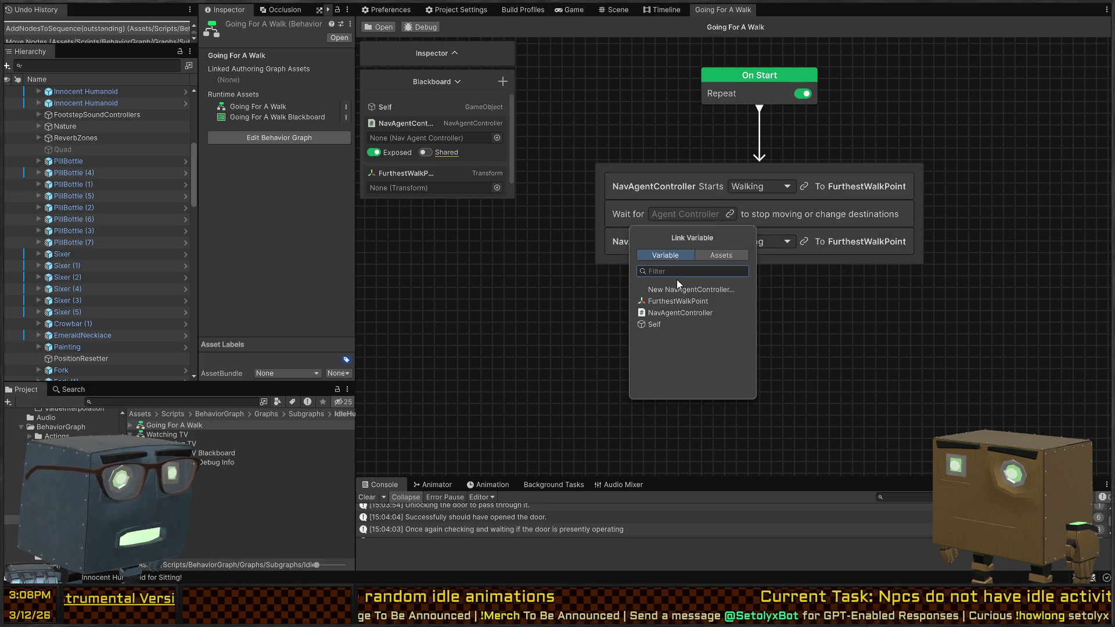
left_click(682, 313)
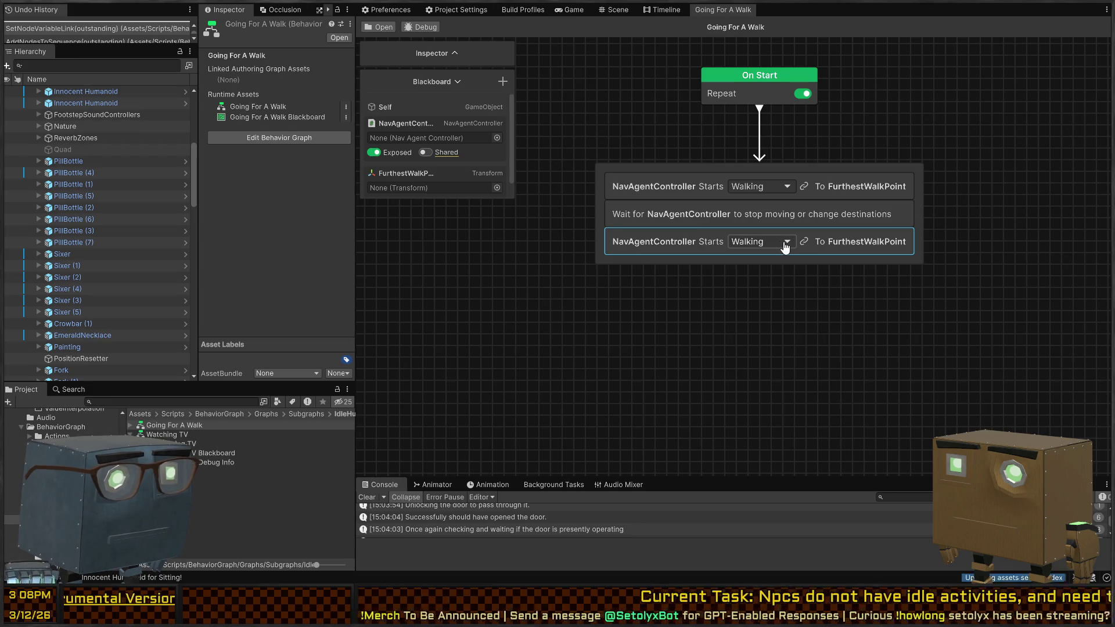
left_click(903, 243)
left_click(907, 239)
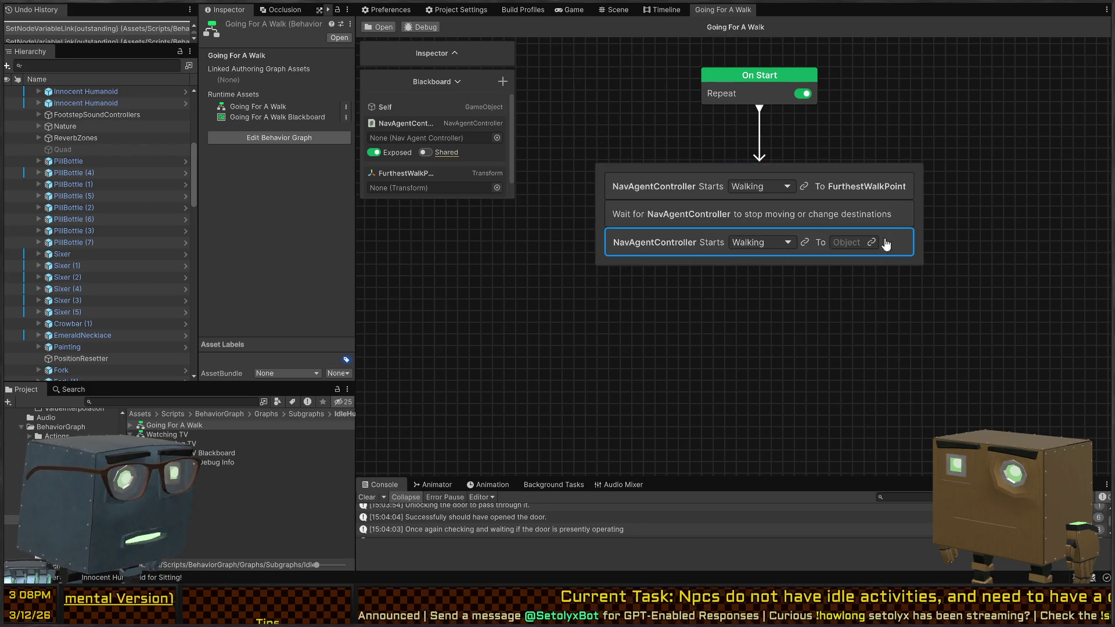
left_click(872, 243)
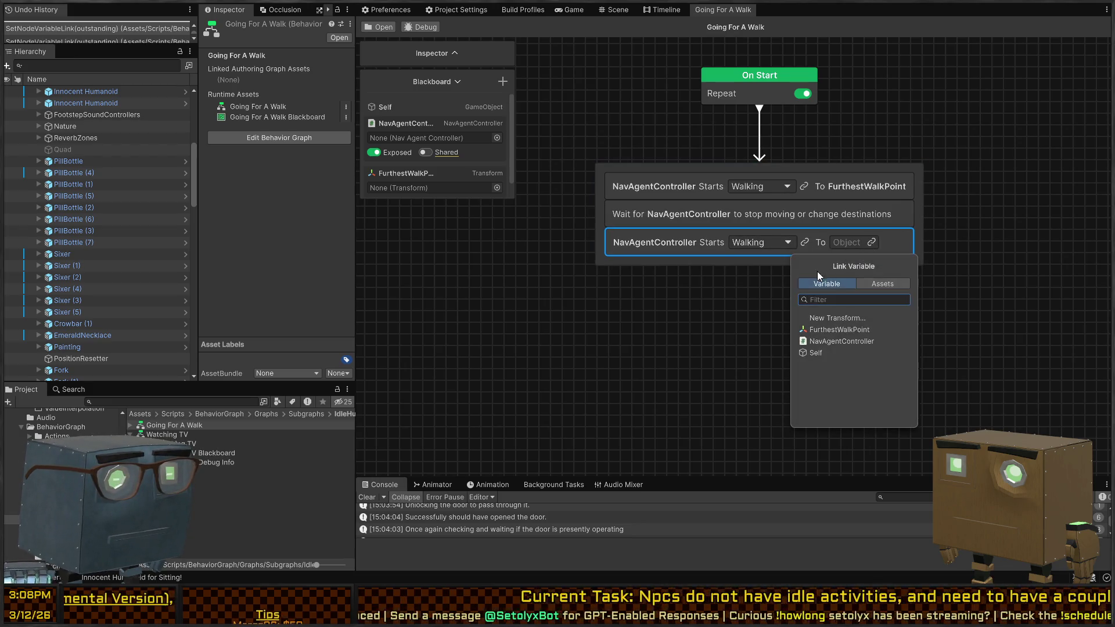
left_click(837, 319)
type("HomePoint")
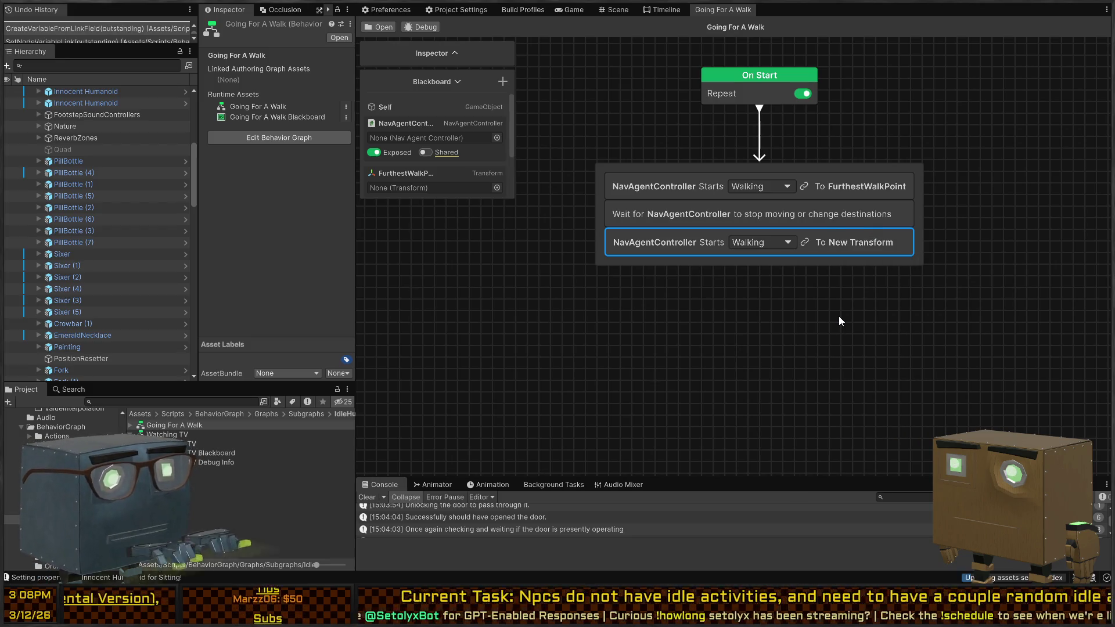
key("Return")
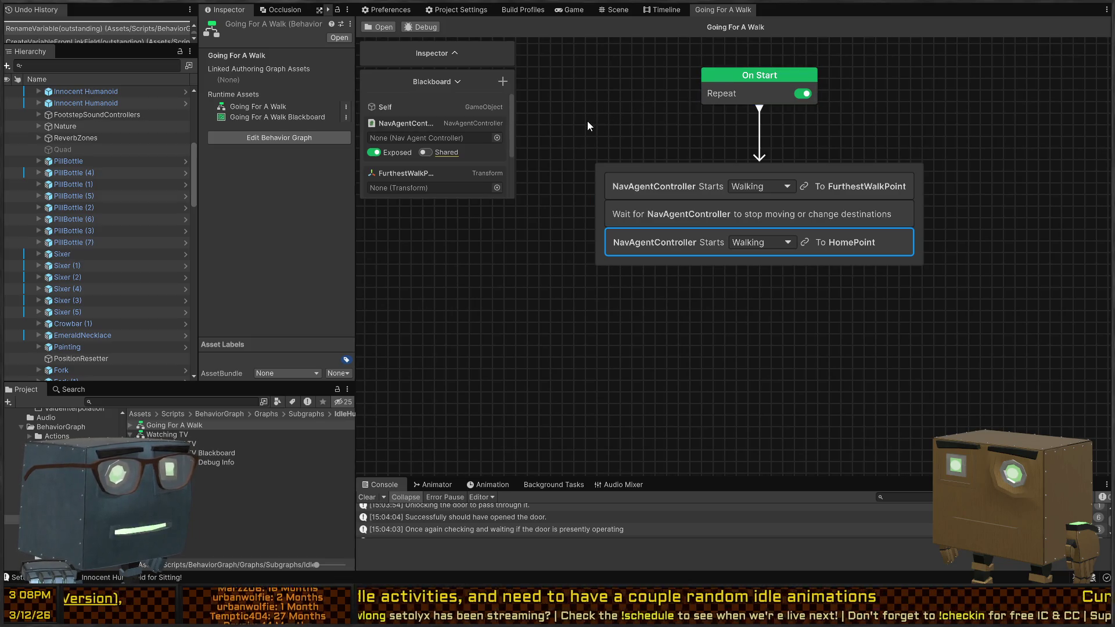
- Rearrange the sequence so the Wait step sits after the HomePoint walk
mouse_move(587, 120)
left_mouse_down()
mouse_move(620, 95)
mouse_move(610, 99)
left_mouse_up()
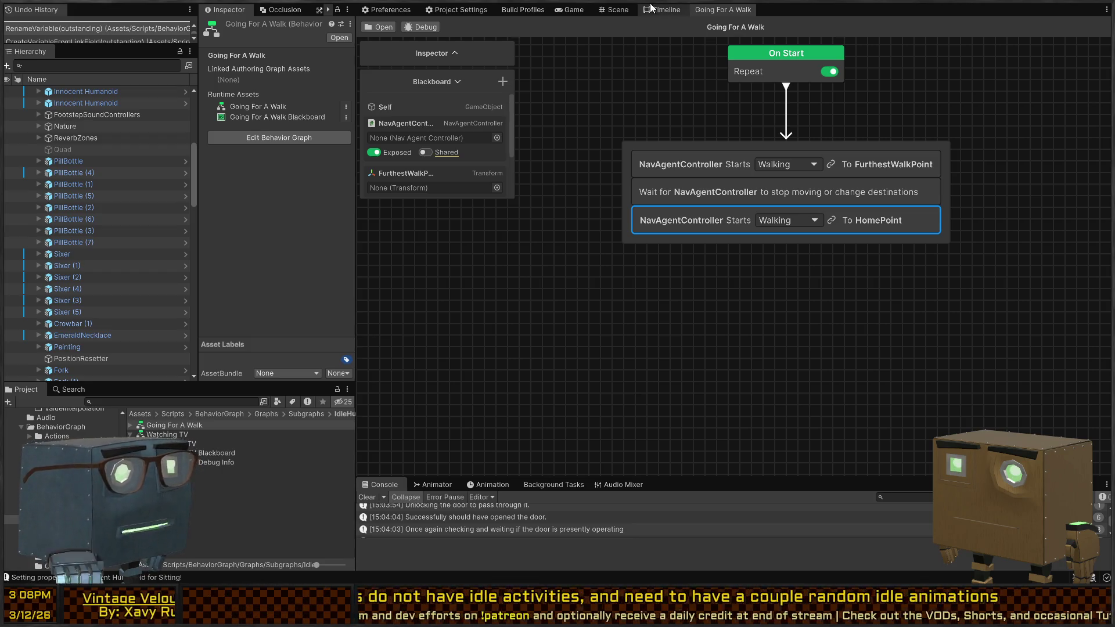
left_click_drag(665, 132, 647, 144)
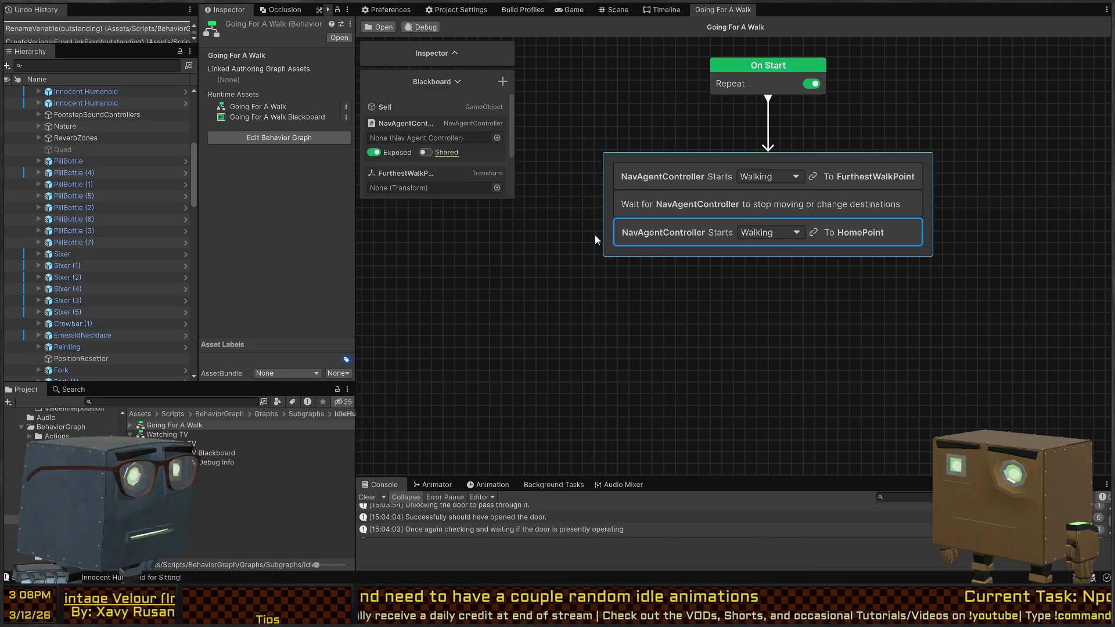
left_click(823, 204)
mouse_move(824, 205)
left_mouse_down()
mouse_move(785, 277)
mouse_move(855, 290)
mouse_move(835, 254)
mouse_move(775, 271)
left_mouse_up()
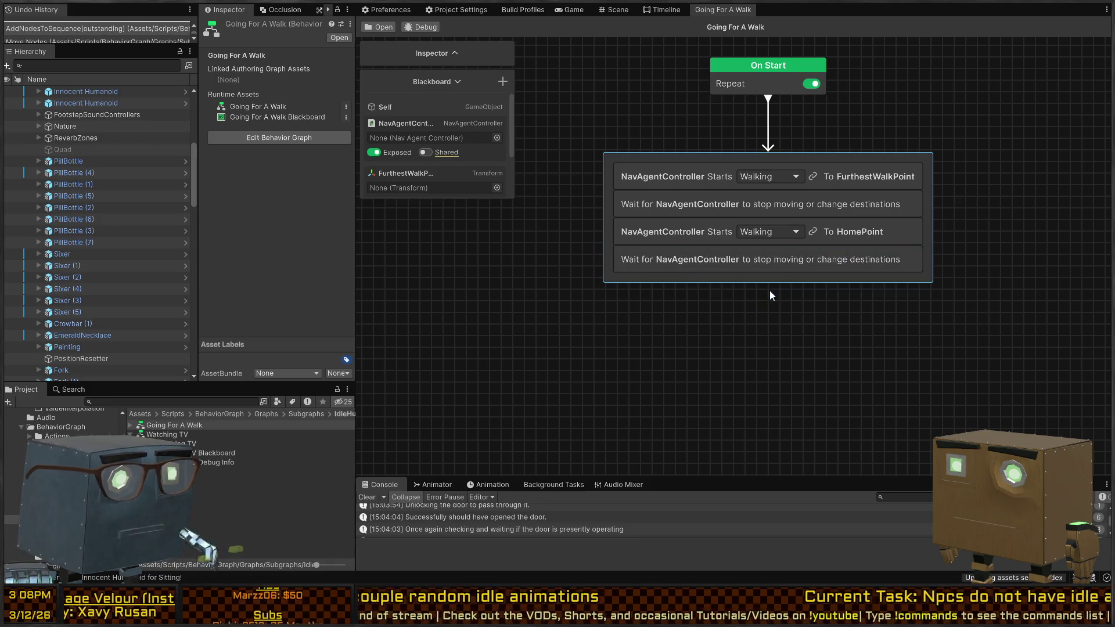
- Add a Debug Log node with the message 'Ahh, that walk was amazing! How refreshing.'
key("space")
type("deb")
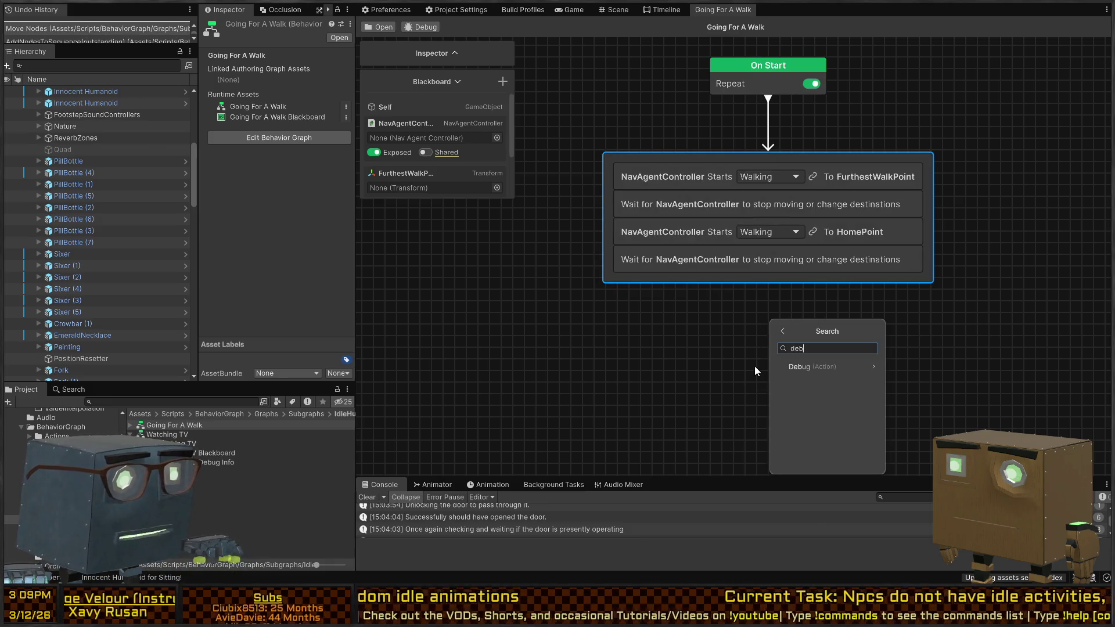
key("Return")
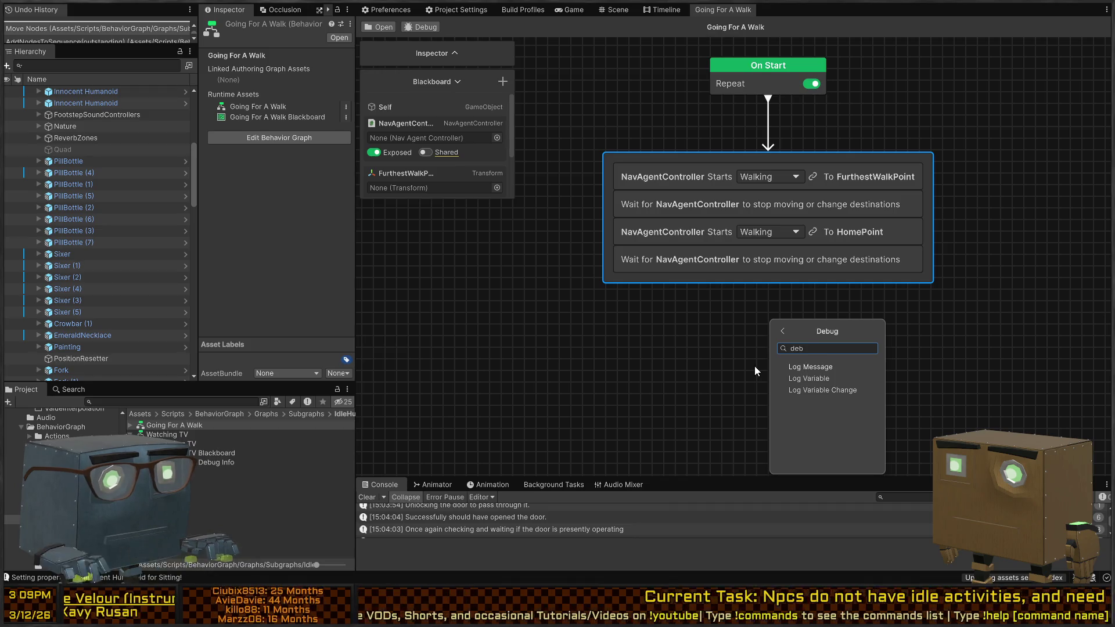
key("Return")
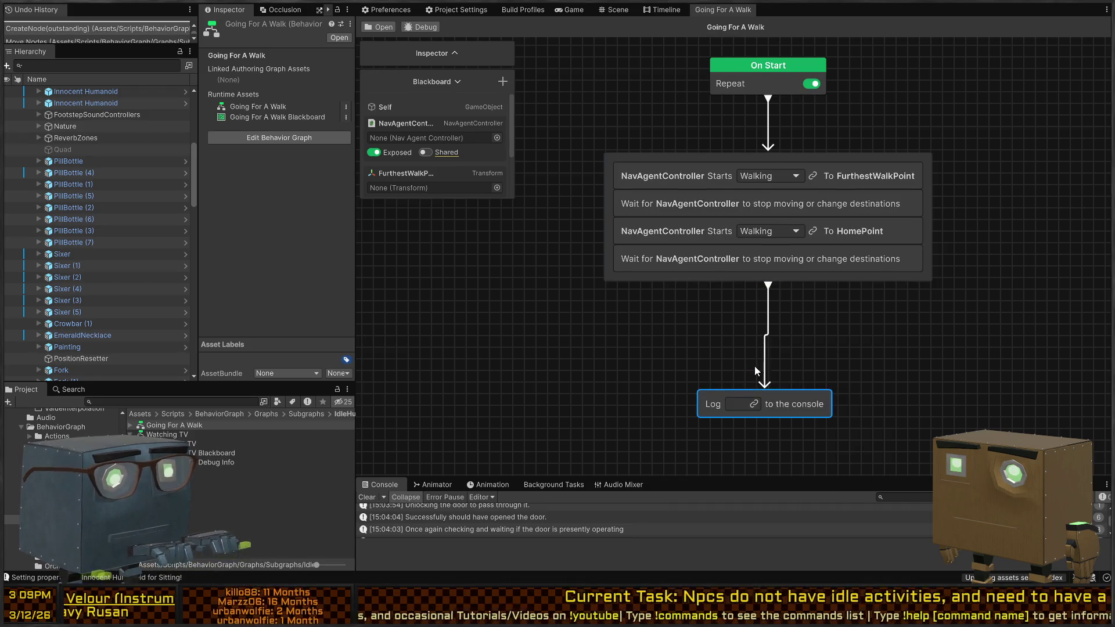
left_click(756, 403)
type("Ahh, that walk was amazing! How R")
key("BackSpace")
type("refreshing.")
left_click(921, 336)
- Turn off Repeat on On Start, close the graph, and select the bedroom's Innocent Humanoid
left_click(812, 84)
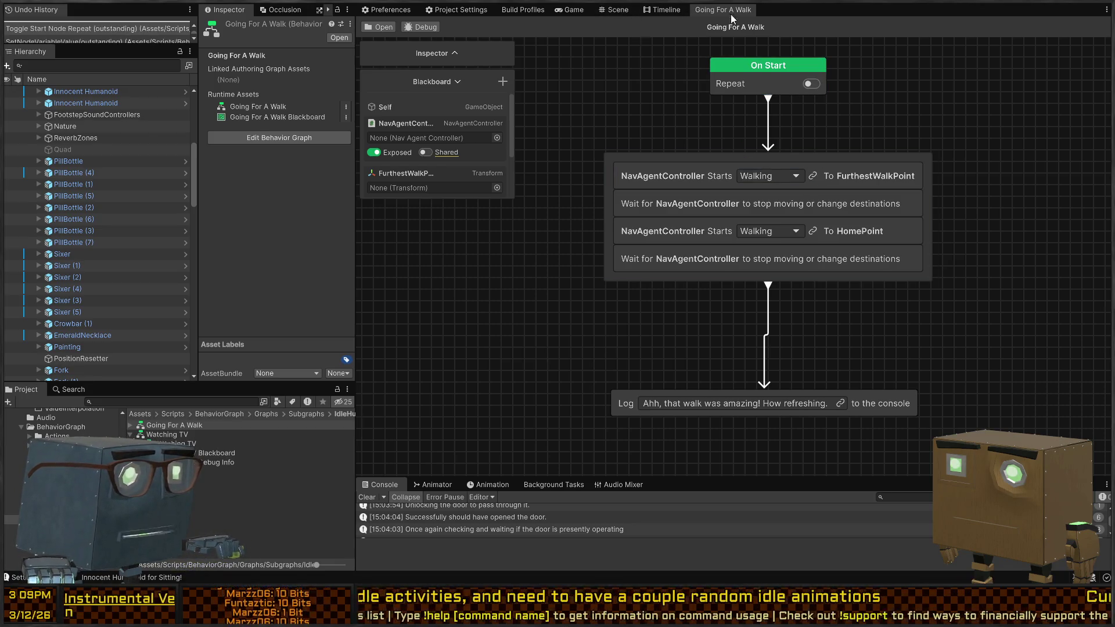
middle_click(715, 10)
mouse_move(687, 297)
left_mouse_down()
mouse_move(787, 248)
mouse_move(720, 285)
left_mouse_up()
left_click(715, 296)
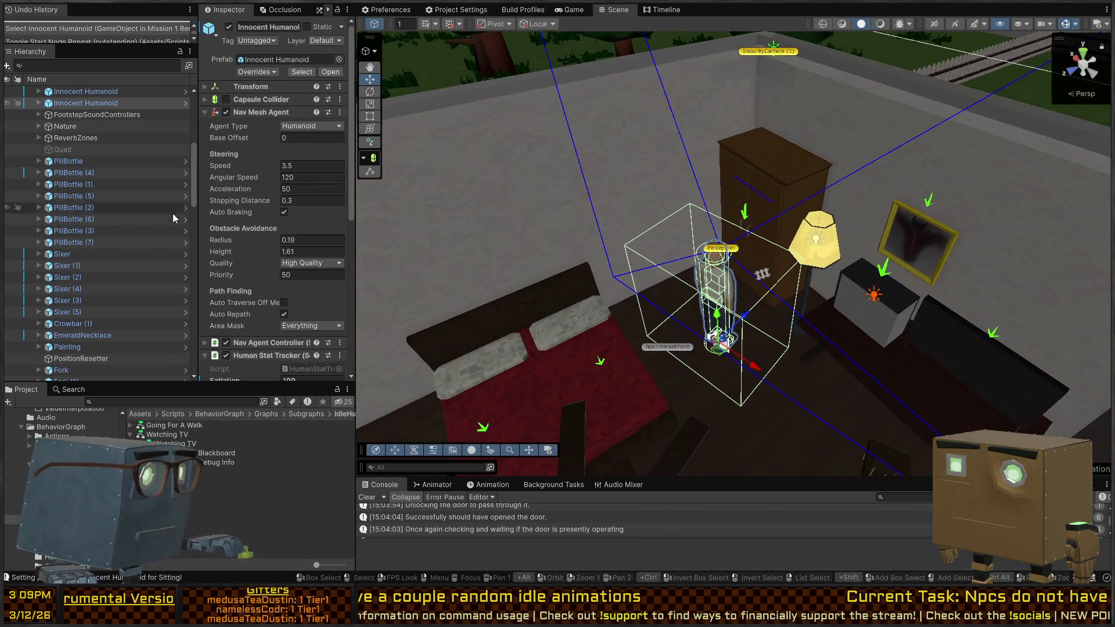
- Inspect Idle's Behavior Agent in the Innocent Humanoid prefab, then exit prefab mode
left_click(186, 102)
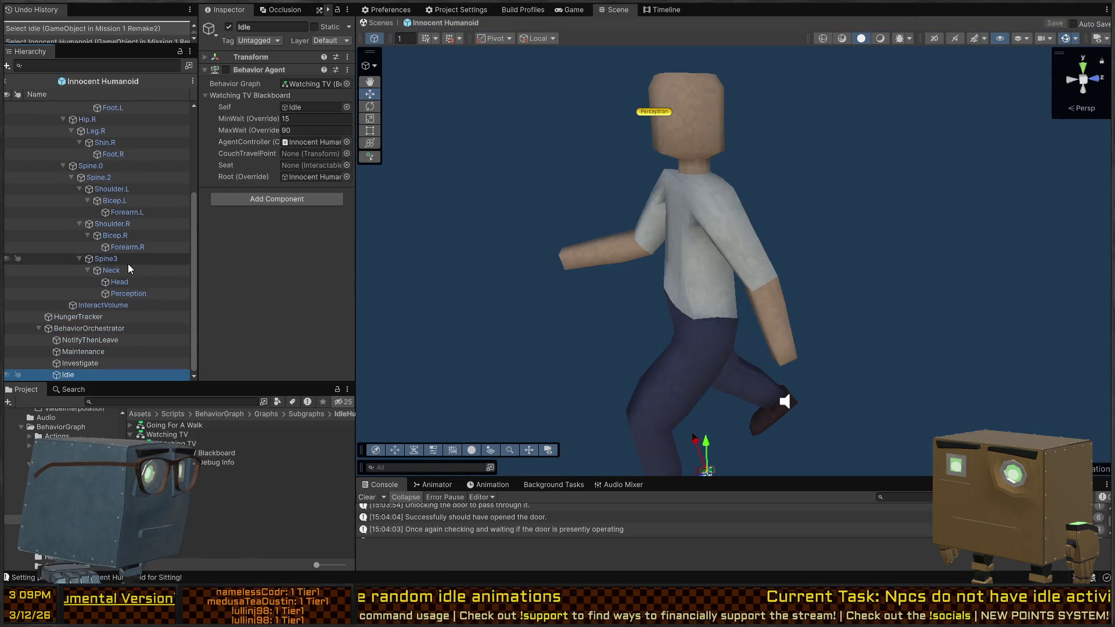
left_click(269, 200)
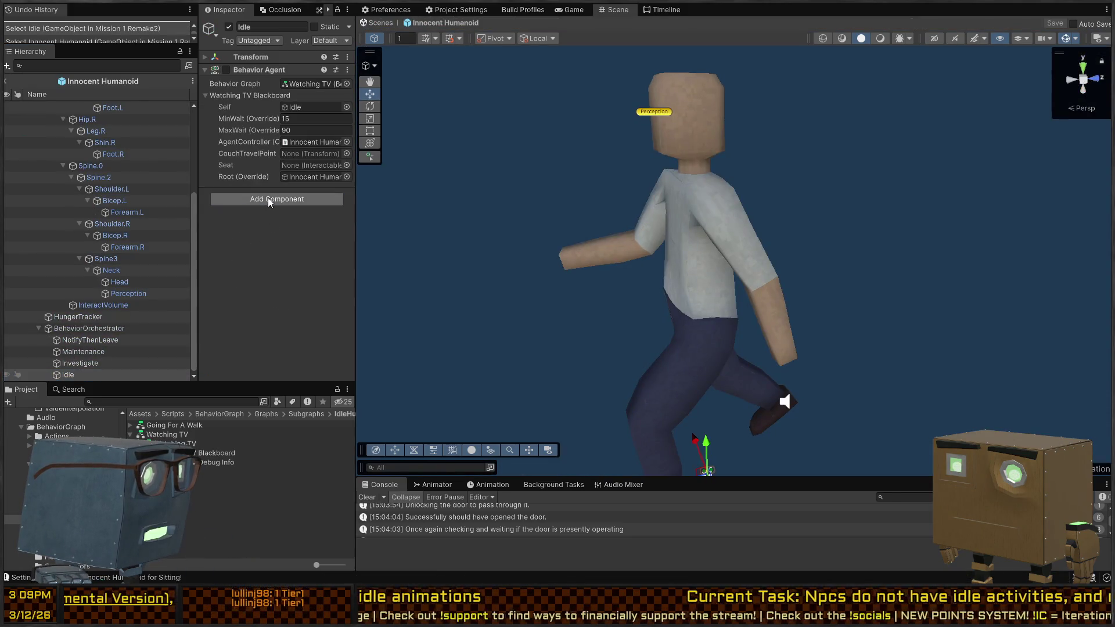
key("Escape")
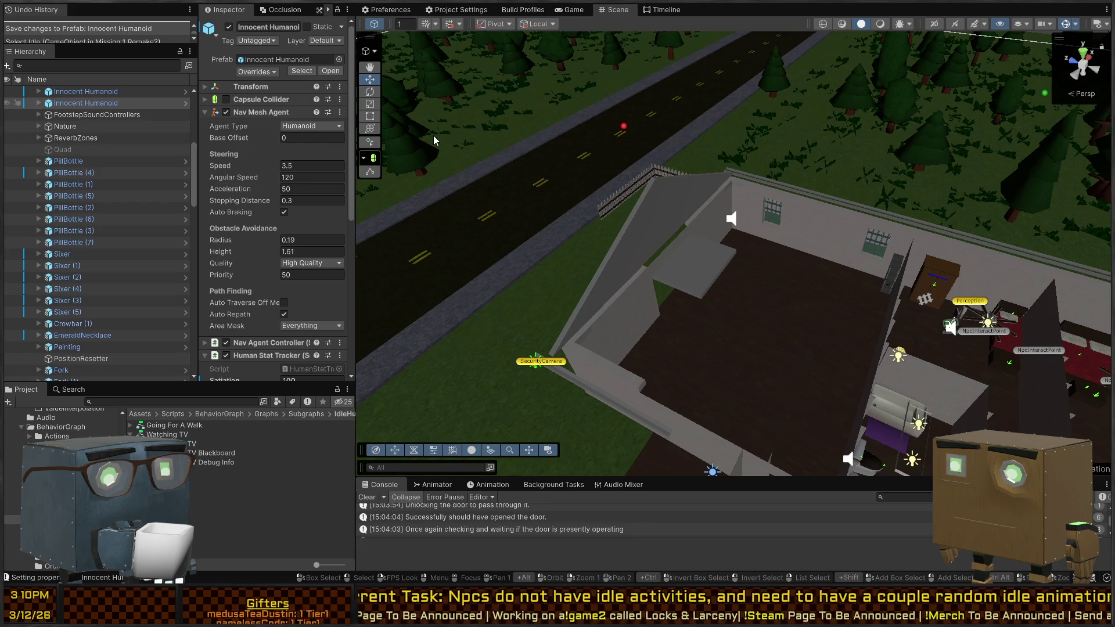
- Bring the road into view in the Scene and select its street piece
scroll(755, 196, "down", 5)
mouse_move(755, 196)
left_mouse_down()
mouse_move(623, 181)
mouse_move(743, 171)
mouse_move(628, 228)
left_mouse_up()
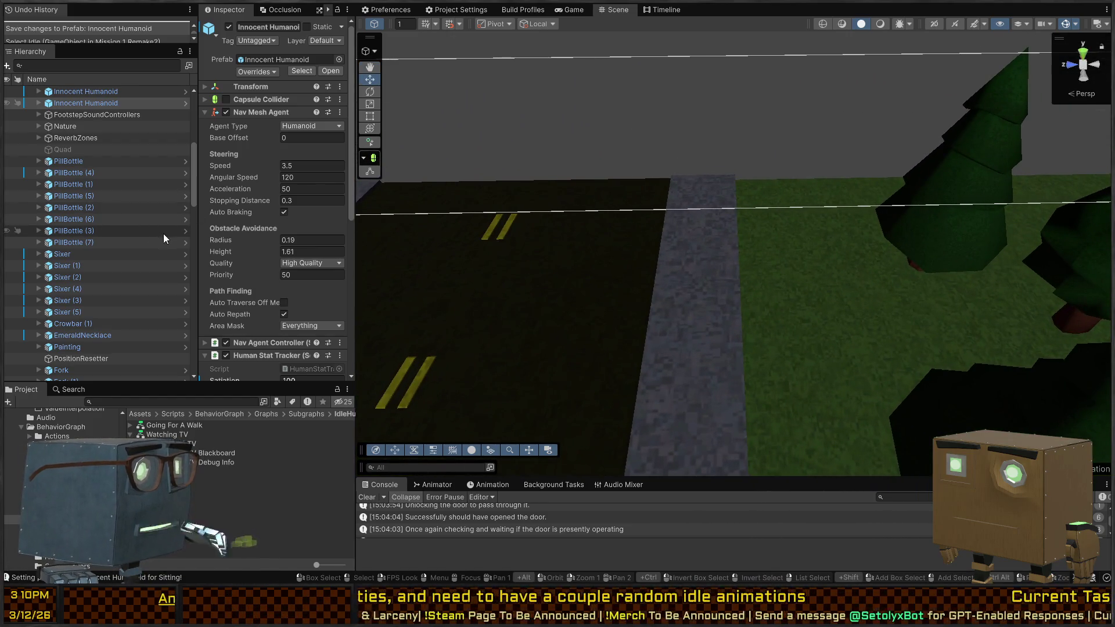
mouse_move(591, 221)
left_mouse_down()
mouse_move(265, 192)
mouse_move(238, 169)
left_mouse_up()
mouse_move(424, 221)
left_mouse_down()
mouse_move(455, 259)
mouse_move(215, 166)
mouse_move(200, 147)
mouse_move(393, 167)
left_mouse_up()
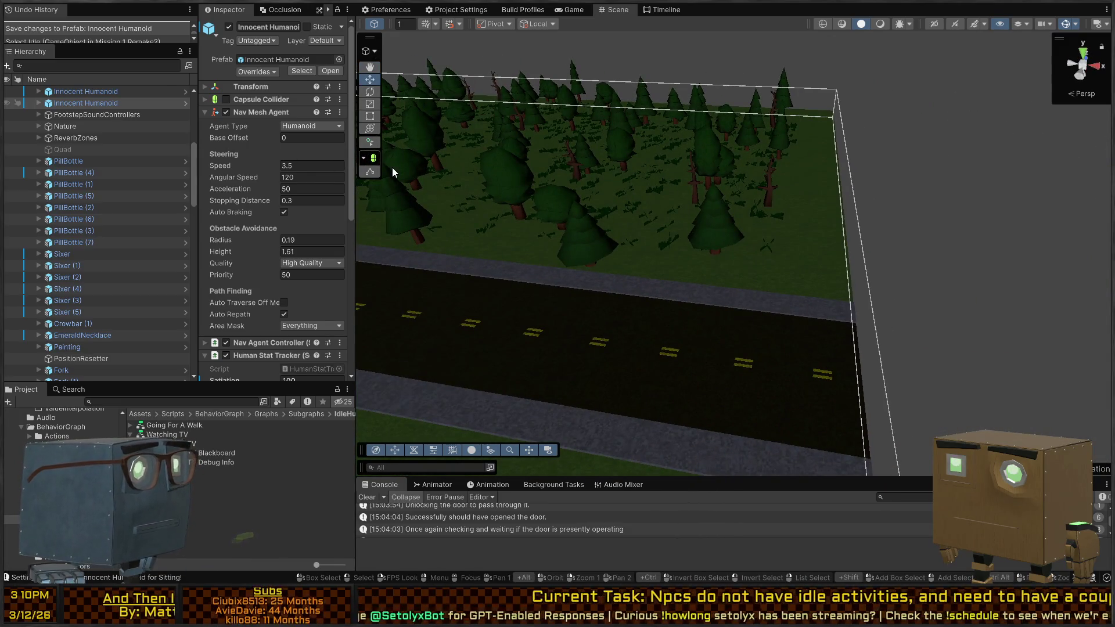
mouse_move(649, 170)
left_mouse_down()
mouse_move(664, 249)
mouse_move(672, 242)
mouse_move(590, 238)
left_mouse_up()
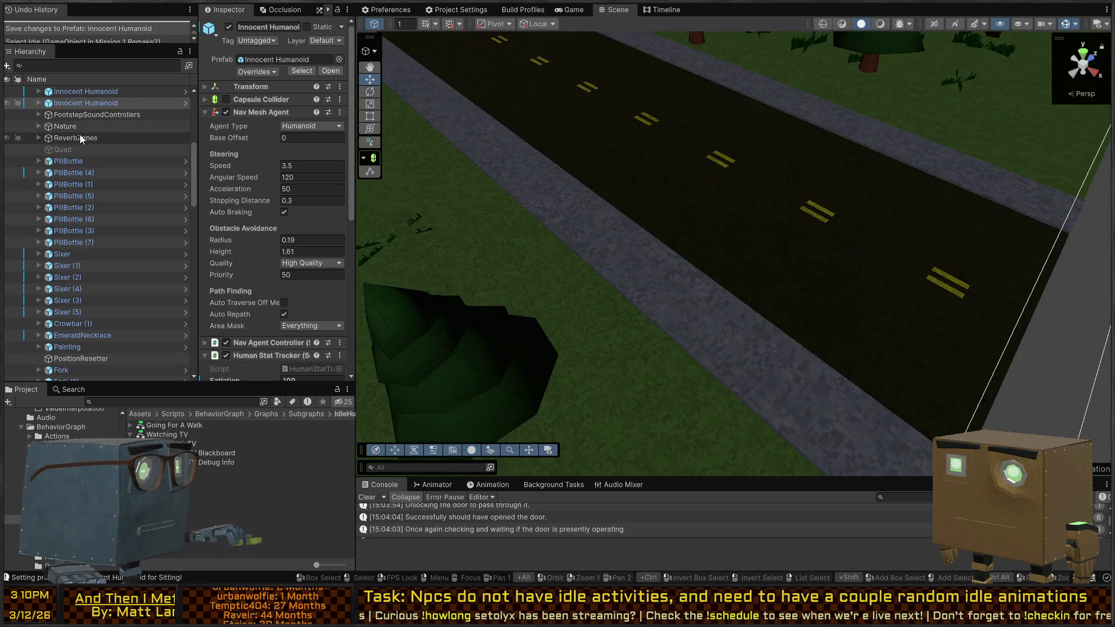
scroll(58, 192, "down", 6)
left_click(798, 361)
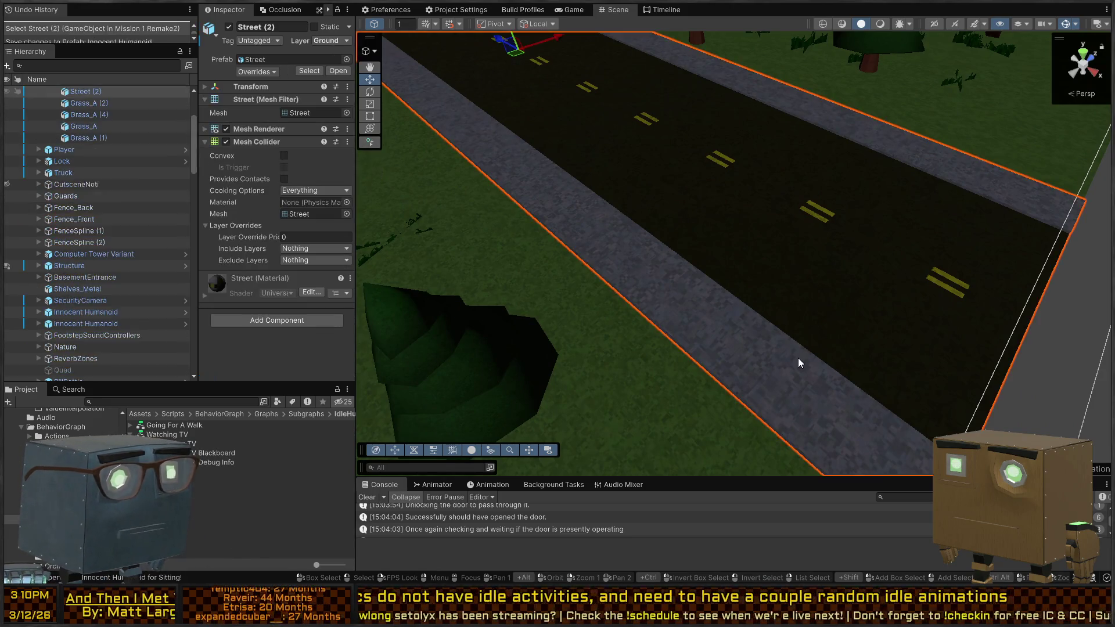
- Create an empty object named WalkEndPointA and move it to the scene root
scroll(97, 268, "up", 5)
scroll(97, 267, "up", 3)
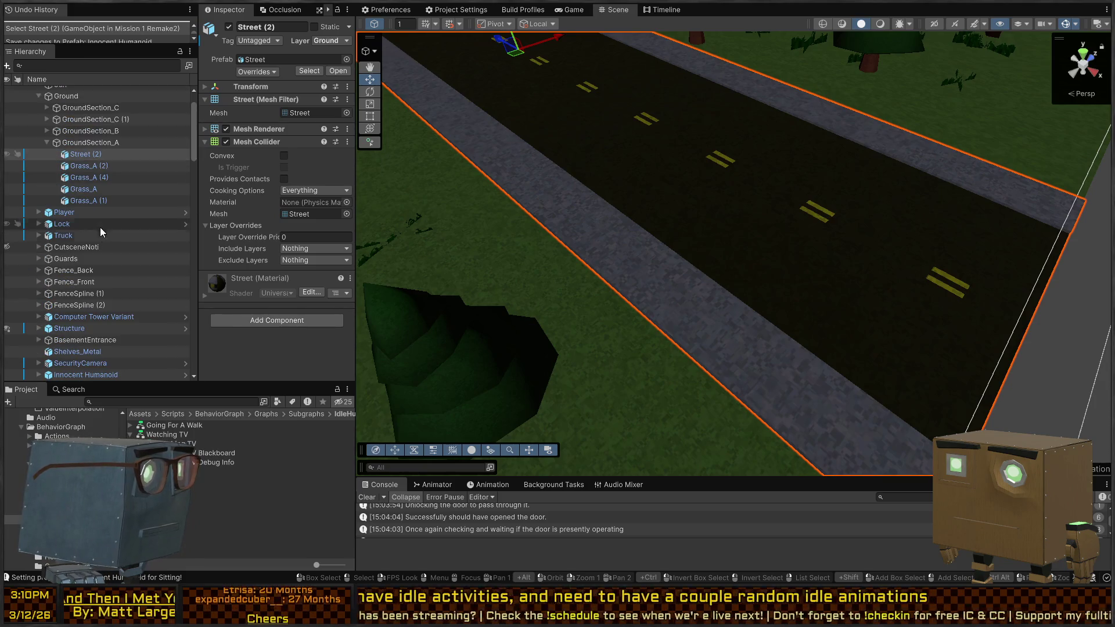
key("alt+shift+n")
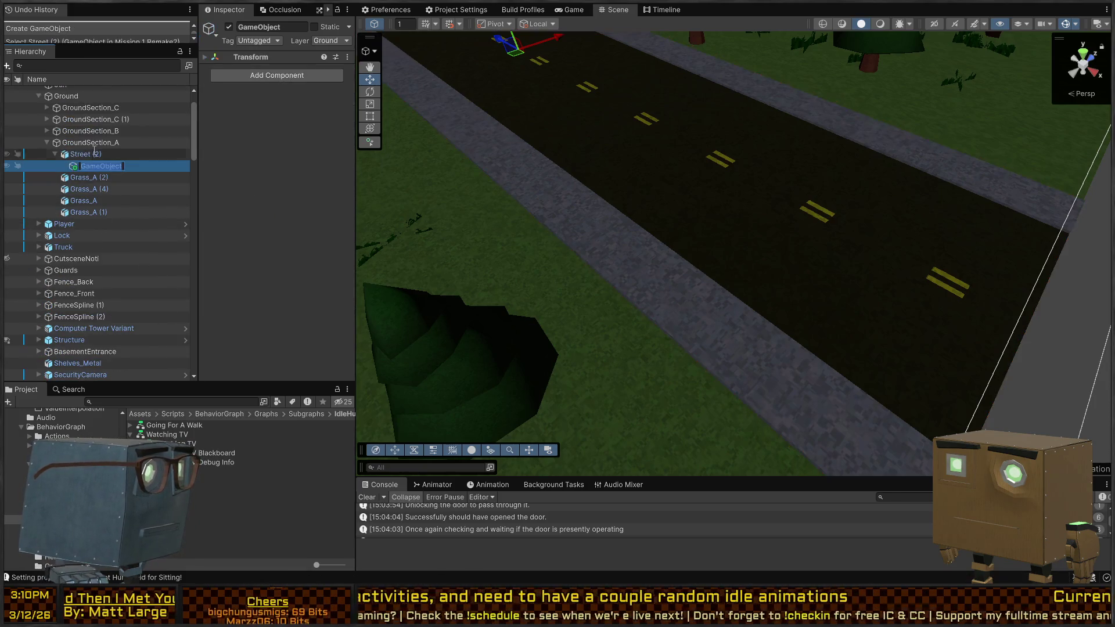
type("W")
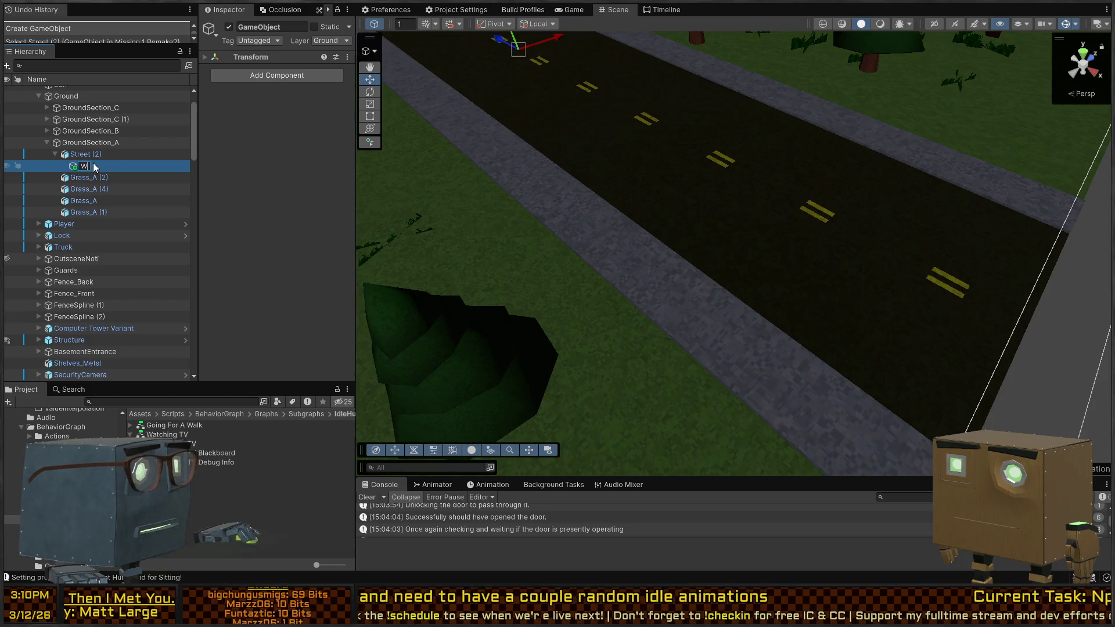
type("alkEndPointA")
key("Return")
left_click_drag(125, 170, 64, 100)
- Place WalkEndPointA at the roadside (63.93, -0.25, 13.65) with a yellow label icon
scroll(105, 136, "up", 2)
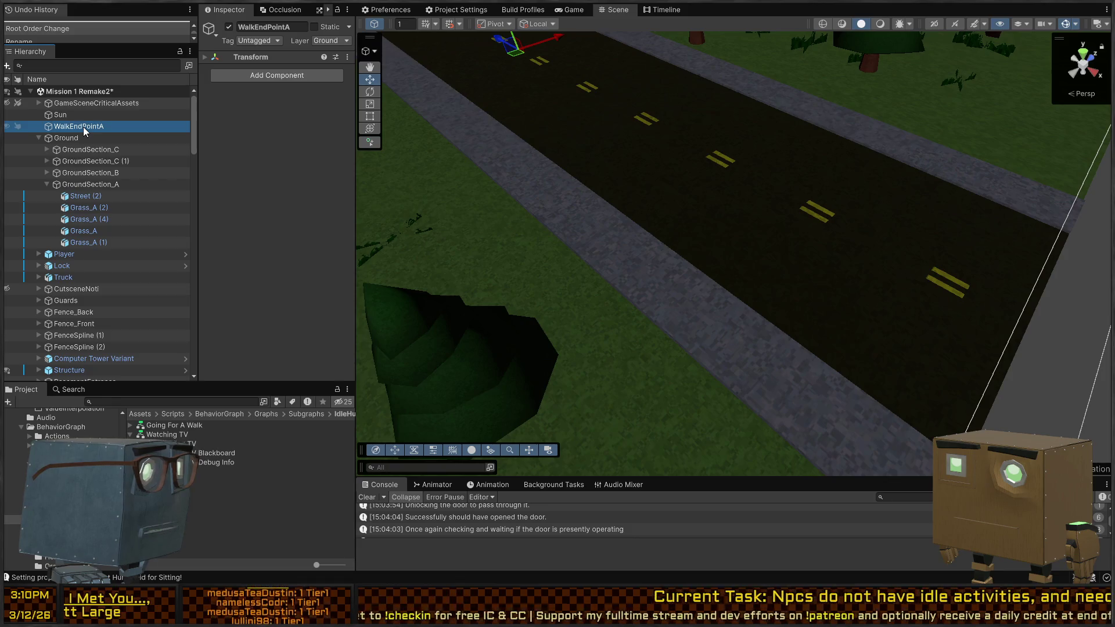
left_click_drag(517, 53, 889, 447)
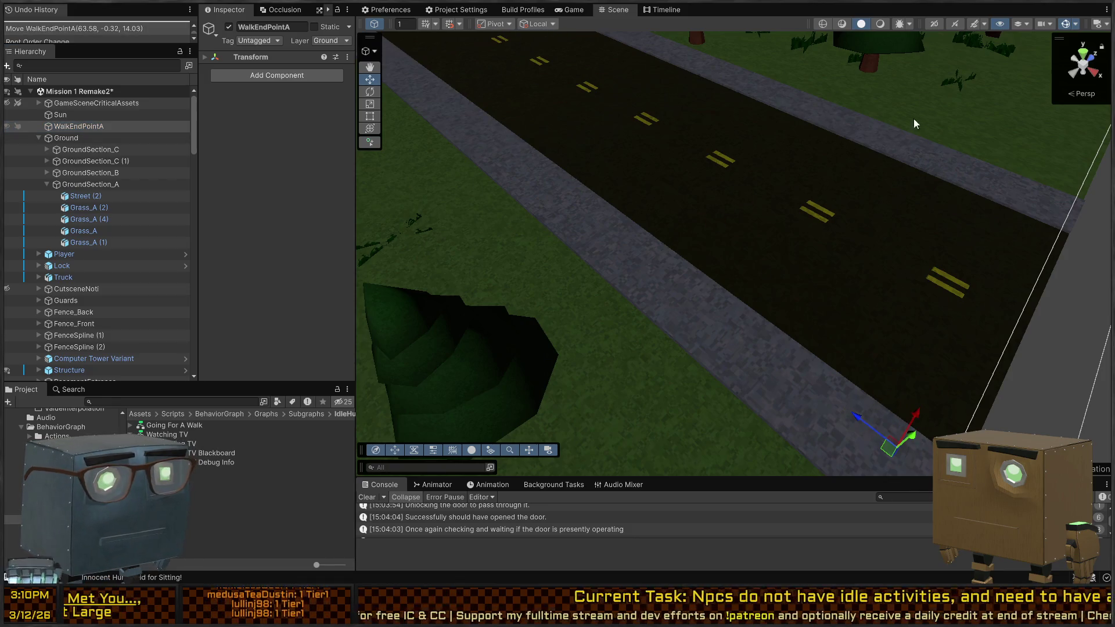
left_click(208, 28)
left_click(255, 47)
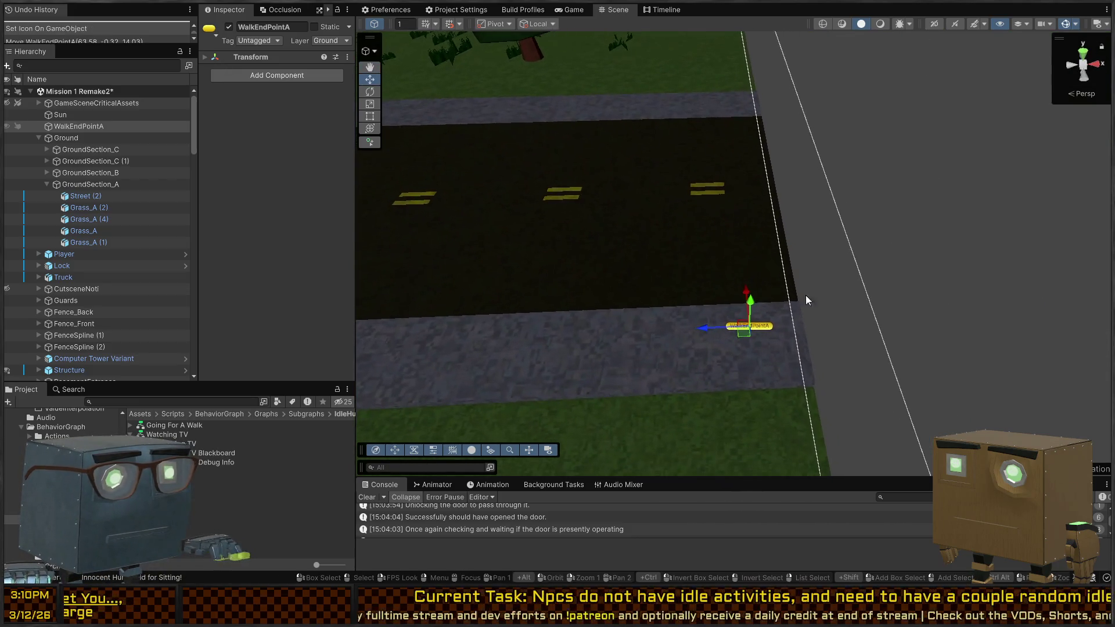
mouse_move(745, 329)
left_mouse_down()
mouse_move(775, 337)
mouse_move(707, 235)
left_mouse_up()
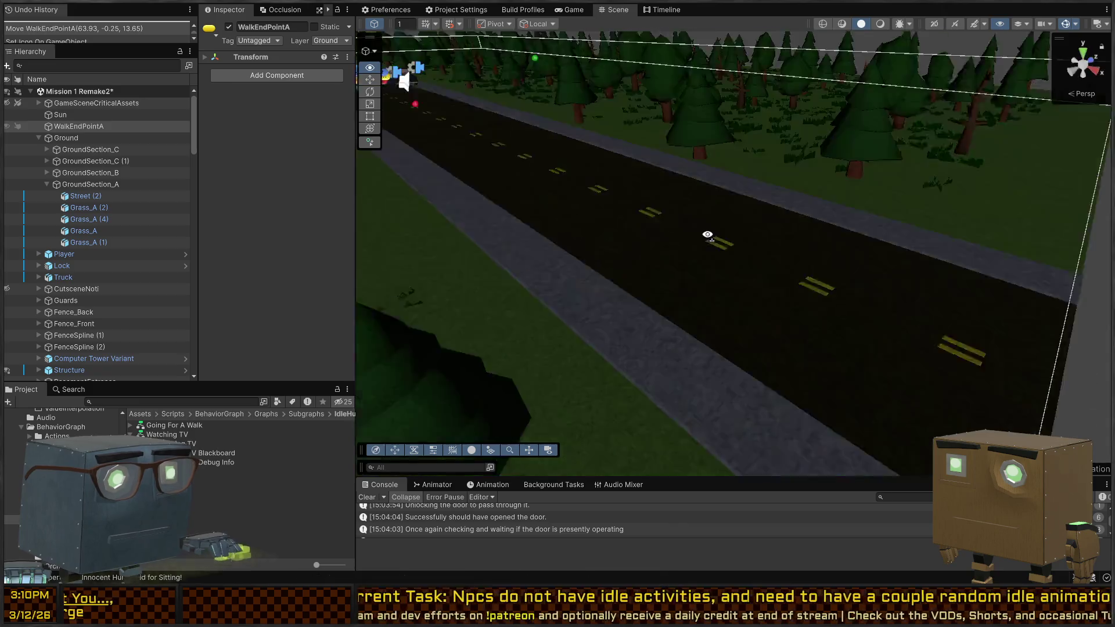
- Paste a copy of WalkEndPointA and undo its first overshooting move down the road
scroll(707, 235, "down", 6)
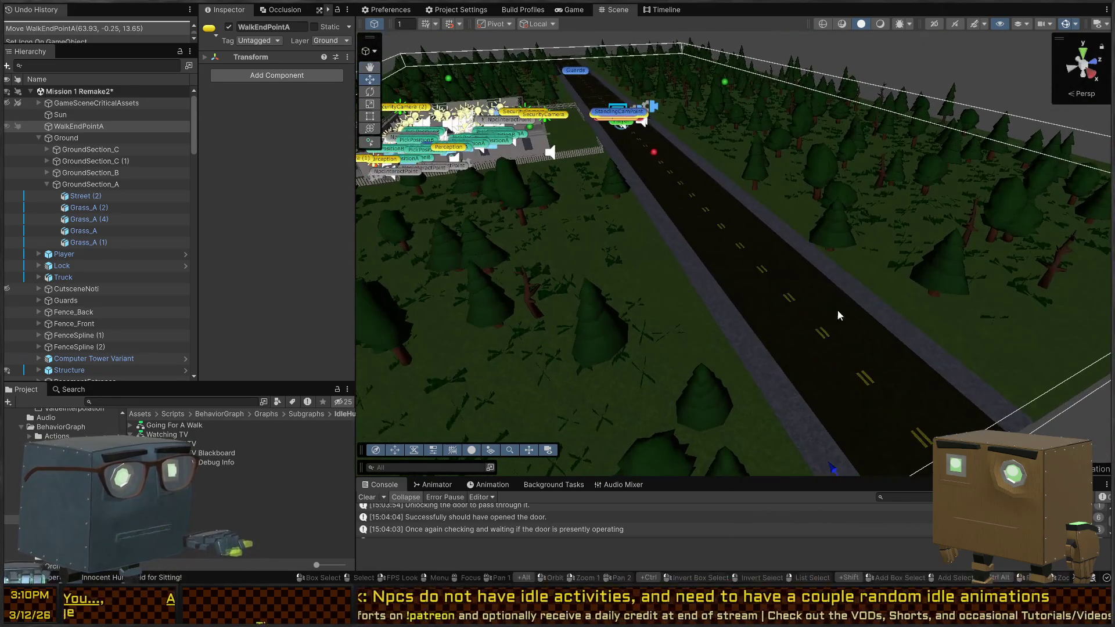
key("ctrl+v")
scroll(813, 253, "up", 5)
left_click_drag(808, 333, 668, 418)
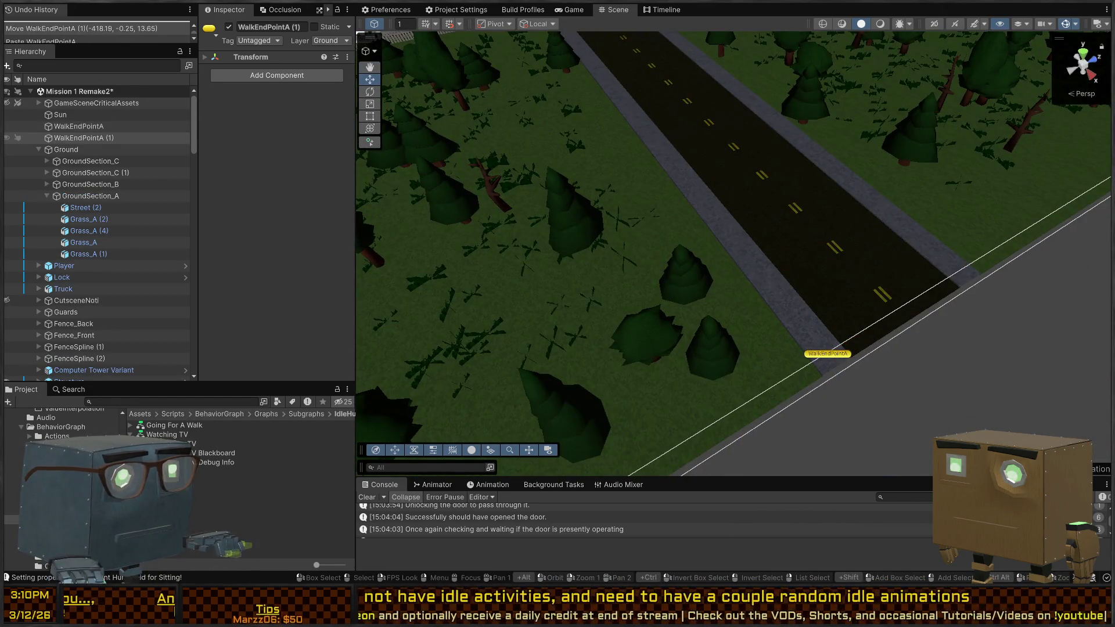
scroll(768, 223, "down", 10)
mouse_move(776, 218)
left_mouse_down()
mouse_move(1100, 45)
mouse_move(924, 114)
left_mouse_up()
key("ctrl+z")
key("f")
left_click_drag(786, 149, 593, 217)
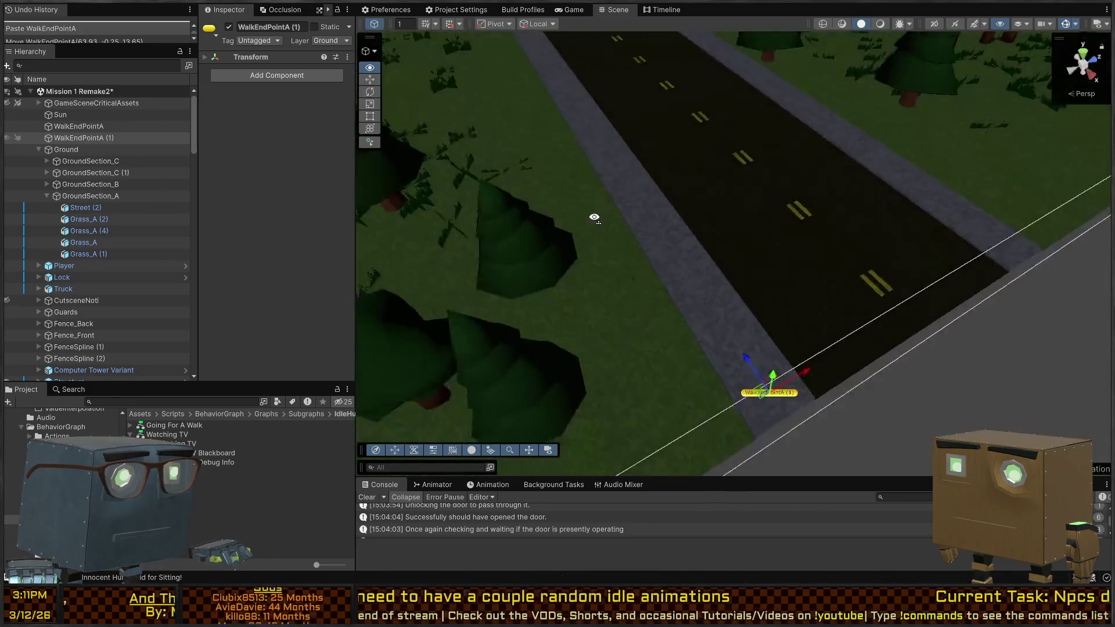
scroll(594, 217, "down", 8)
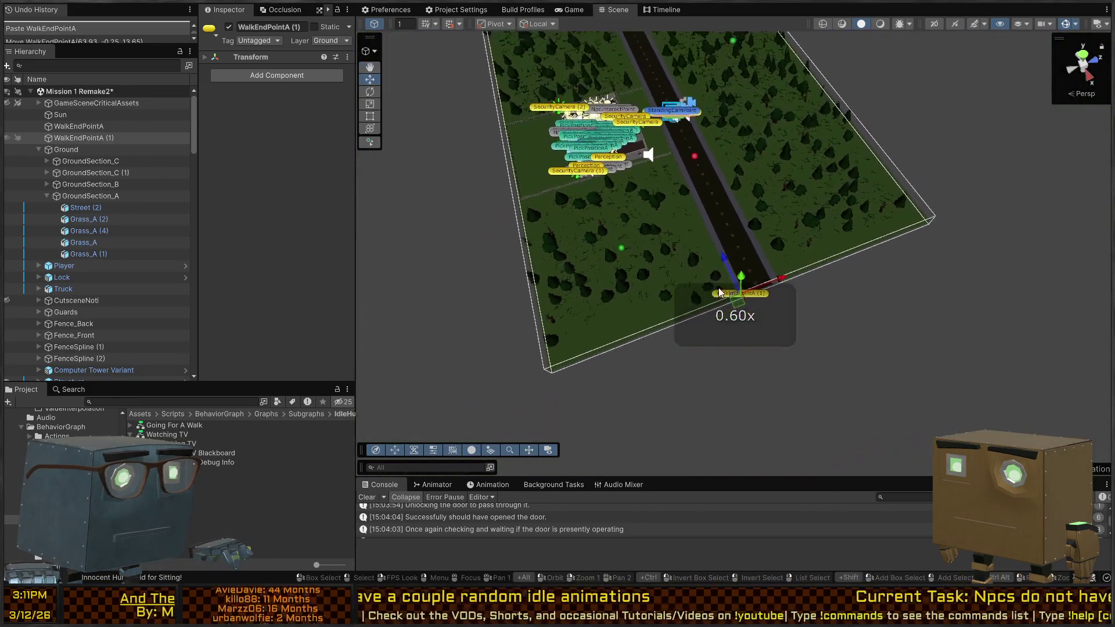
- Move the copy to the far roadside (-115.69, -0.25, 13.73) and rename it WalkEndPointB
key("f")
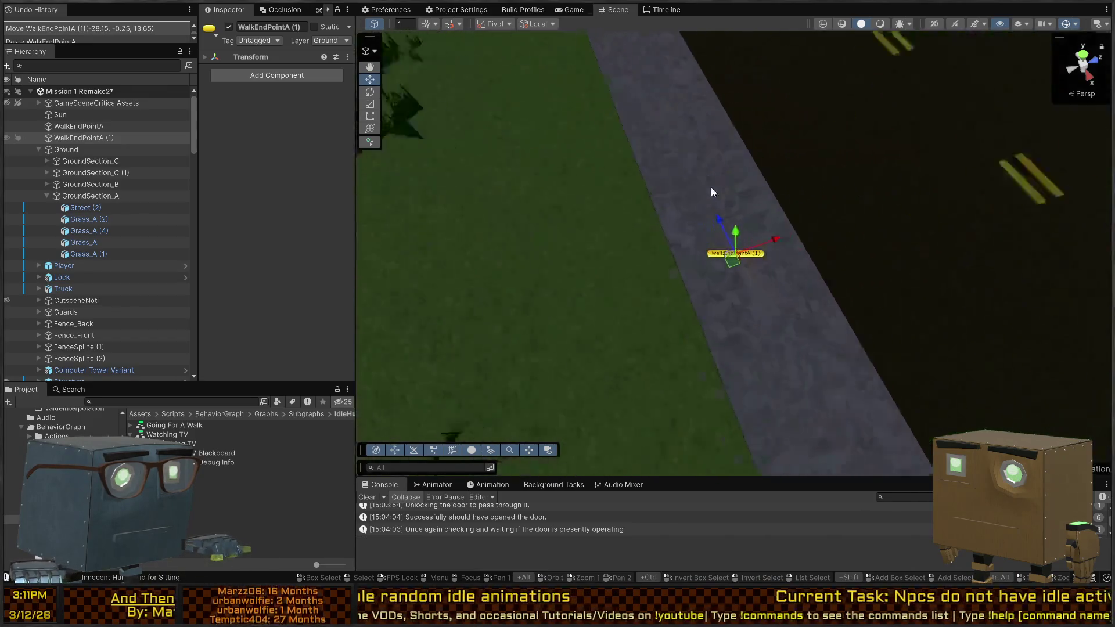
left_click_drag(730, 256, 646, 104)
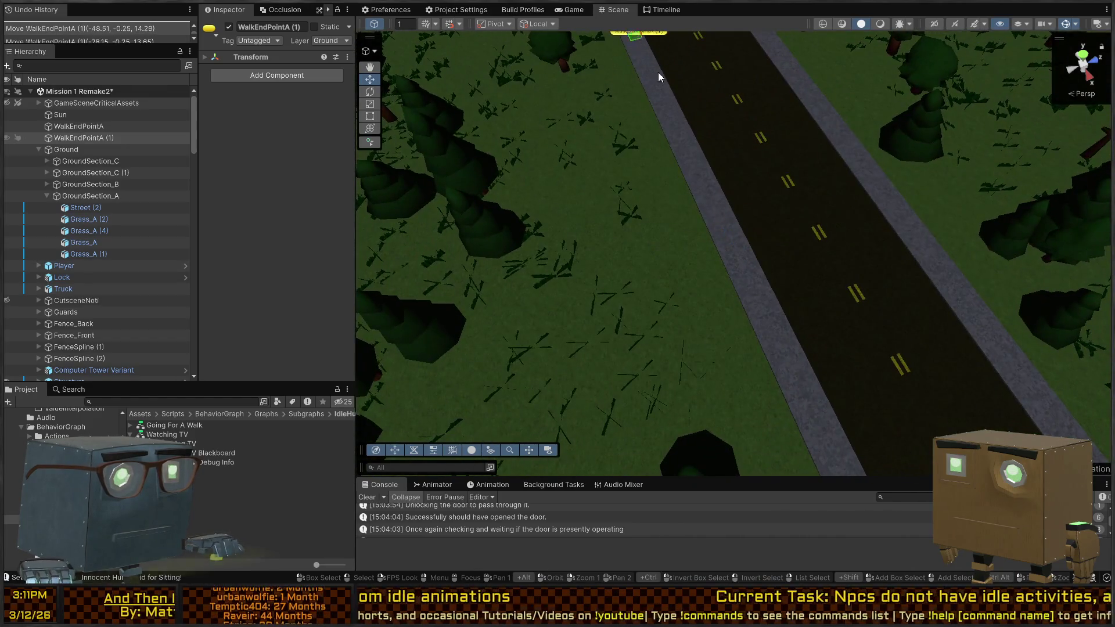
key("f")
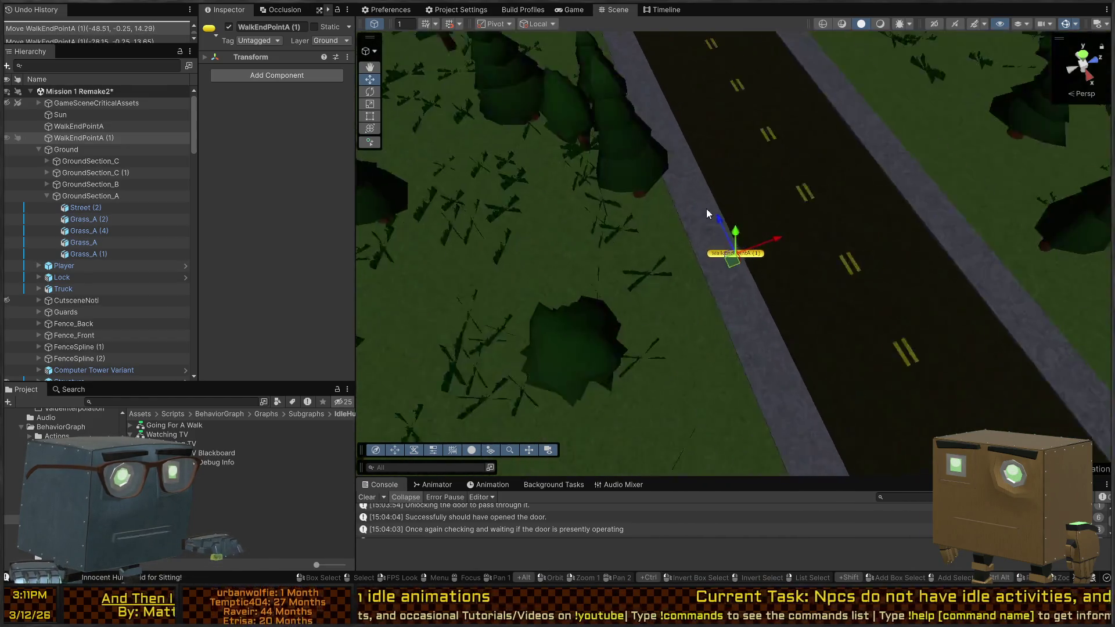
left_click_drag(739, 256, 662, 154)
key("f")
mouse_move(630, 60)
left_mouse_down()
mouse_move(634, 41)
mouse_move(661, 53)
mouse_move(664, 130)
mouse_move(654, 110)
mouse_move(915, 136)
mouse_move(726, 197)
mouse_move(580, 146)
left_mouse_up()
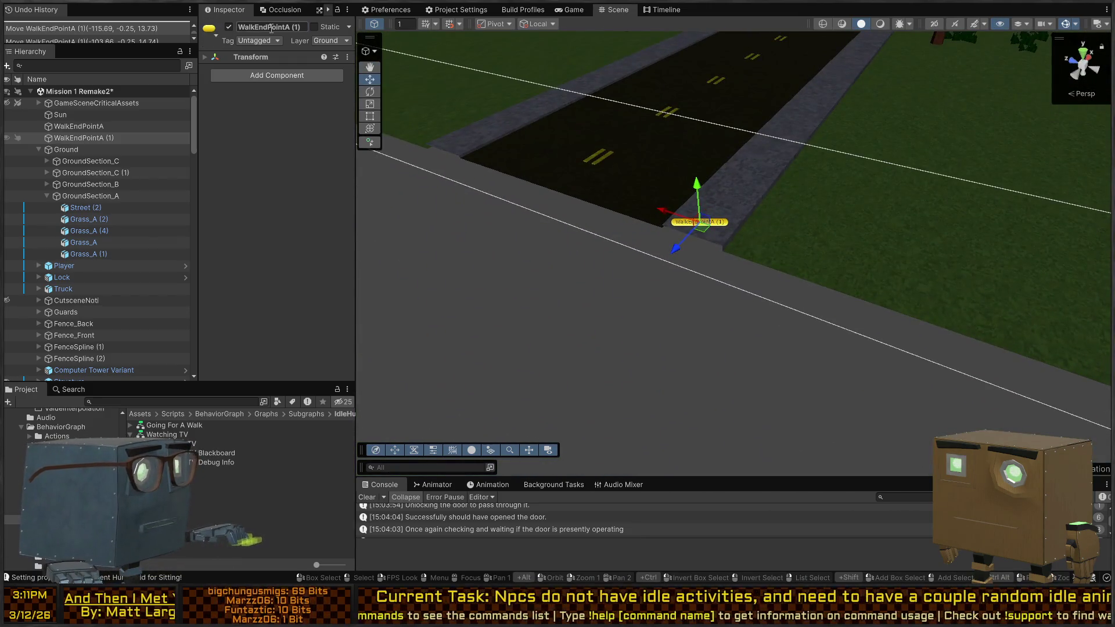
type("WalkEndPointB")
key("Return")
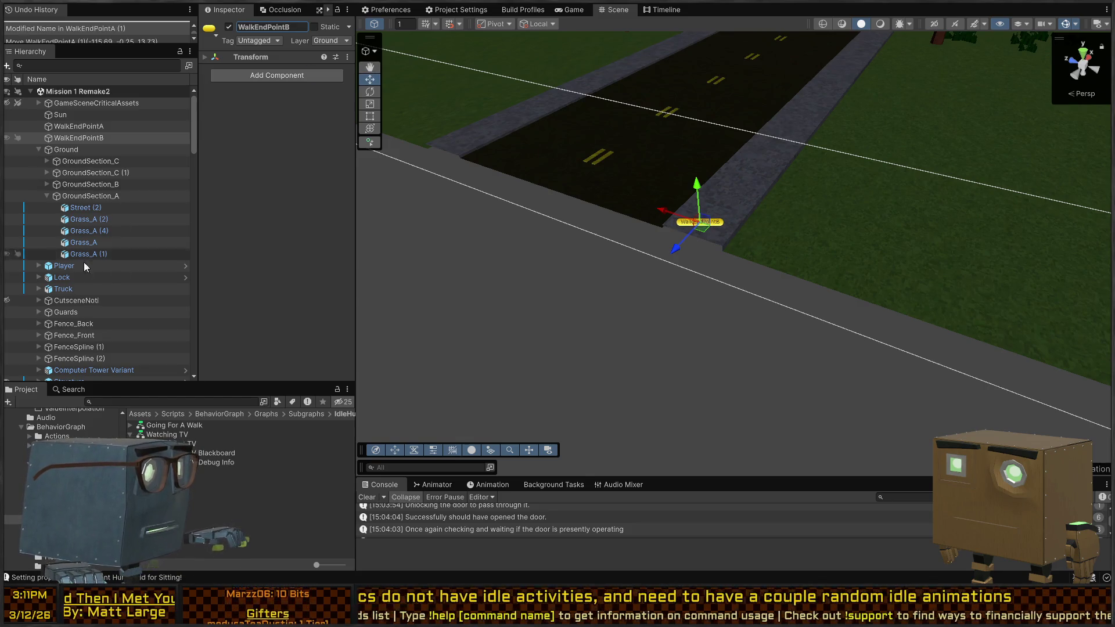
scroll(87, 268, "down", 10)
- Expand both Innocent Humanoids in the Hierarchy down to their BehaviorOrchestrator children
scroll(136, 266, "up", 8)
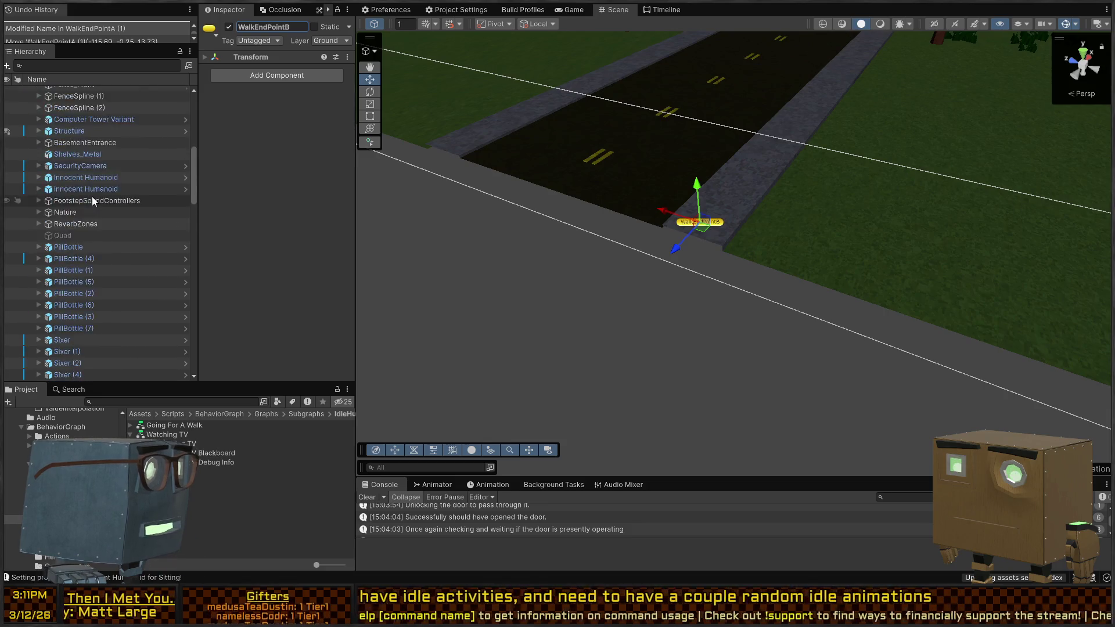
left_click(86, 302)
left_click(32, 313)
scroll(35, 291, "down", 2)
left_click(39, 263)
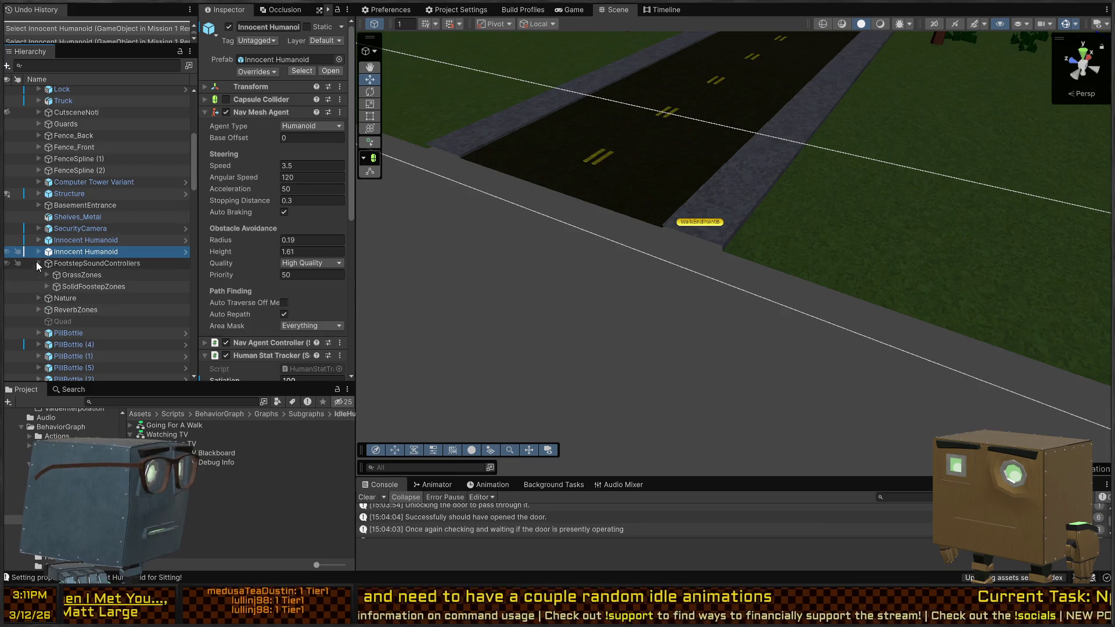
left_click(38, 263)
left_click(39, 251)
left_click(38, 240)
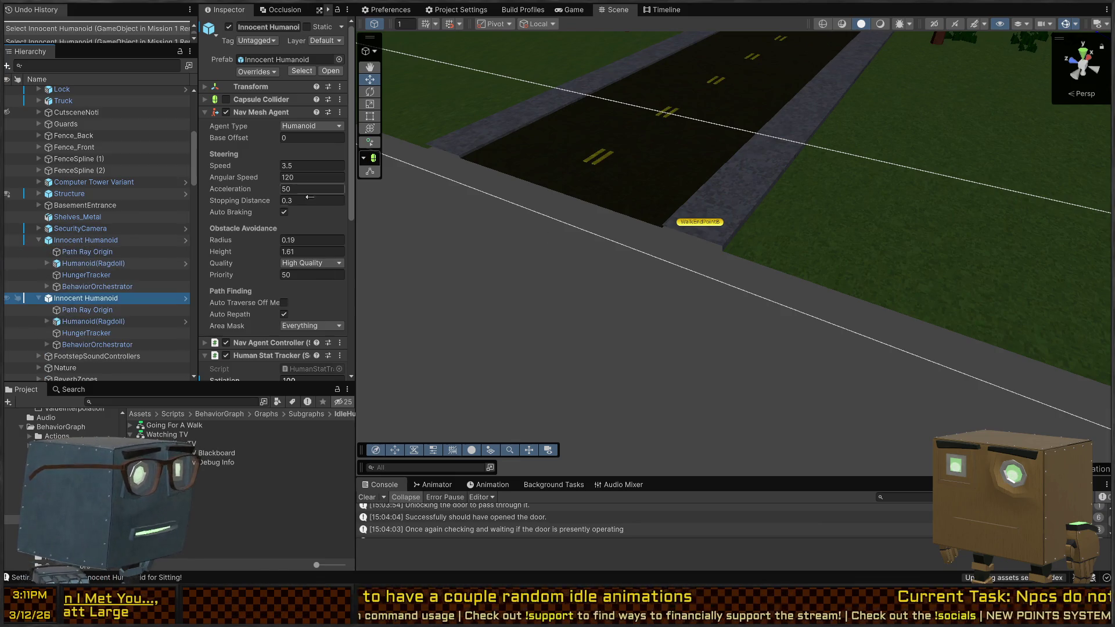
scroll(237, 250, "down", 10)
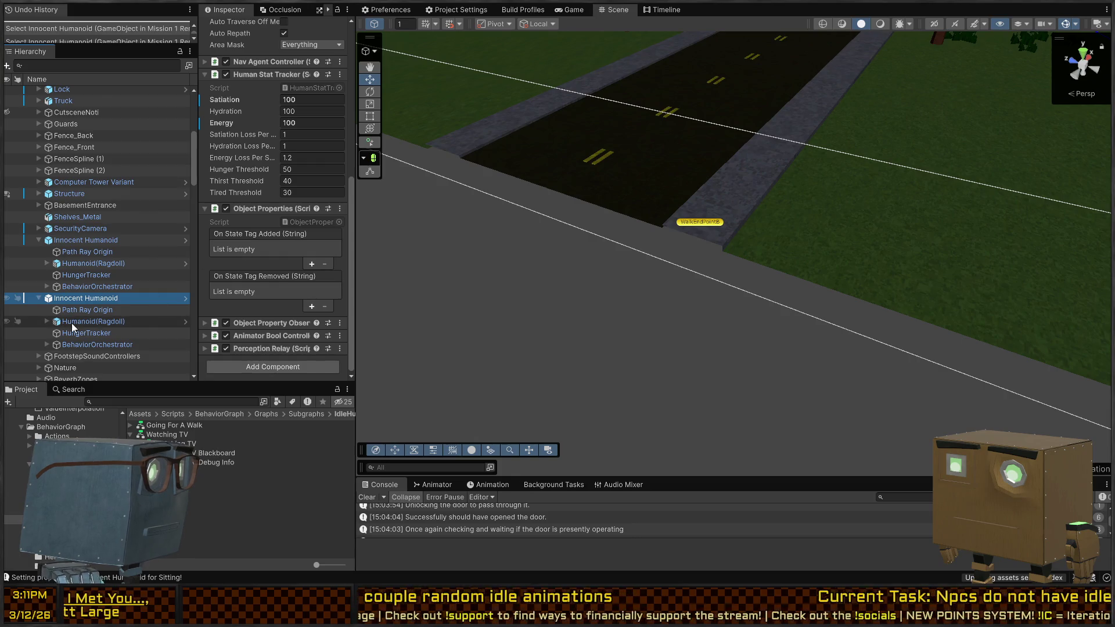
left_click(46, 344)
scroll(73, 313, "down", 2)
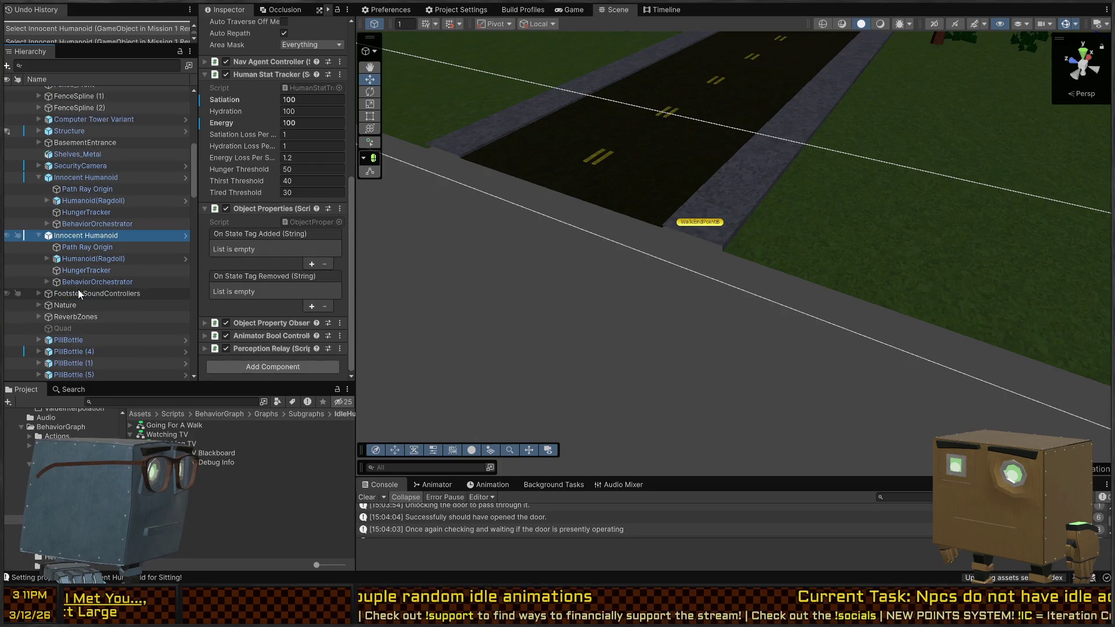
left_click(47, 224)
scroll(149, 253, "down", 3)
- Set the Idle behaviour's FurthestWalkPoint to WalkEndPointB, then select the floor tile inside the house
left_click(176, 207)
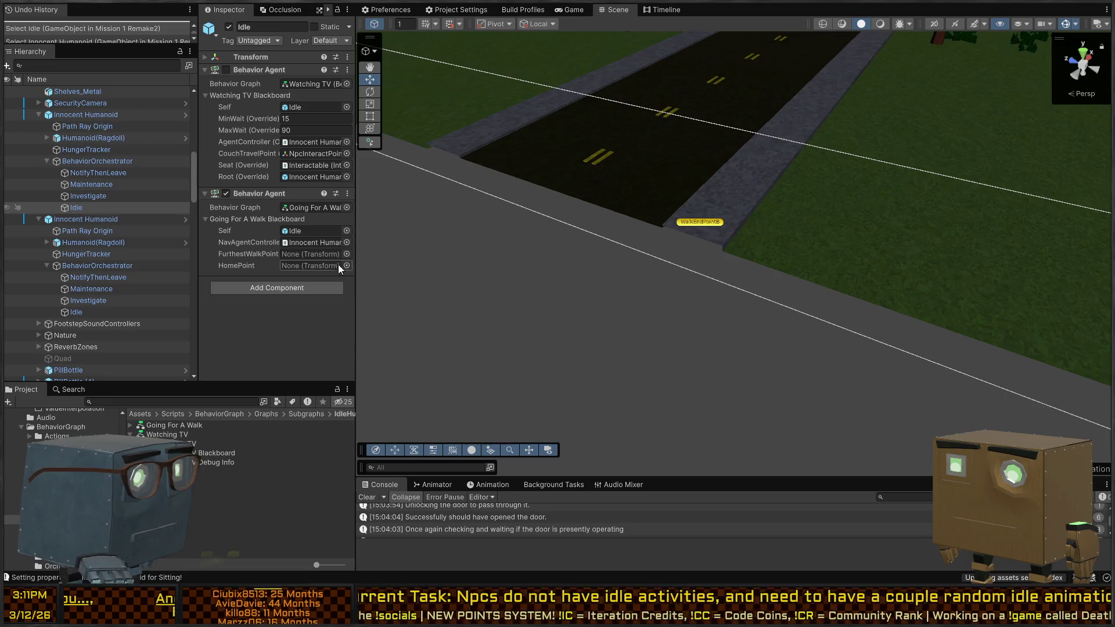
left_click(105, 316)
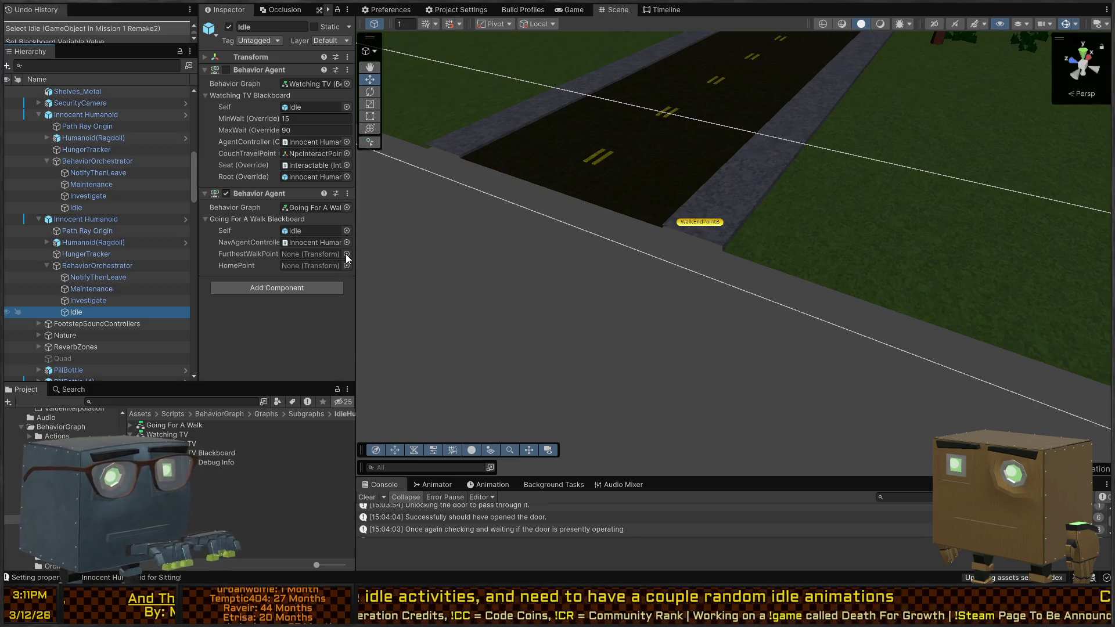
left_click(580, 260)
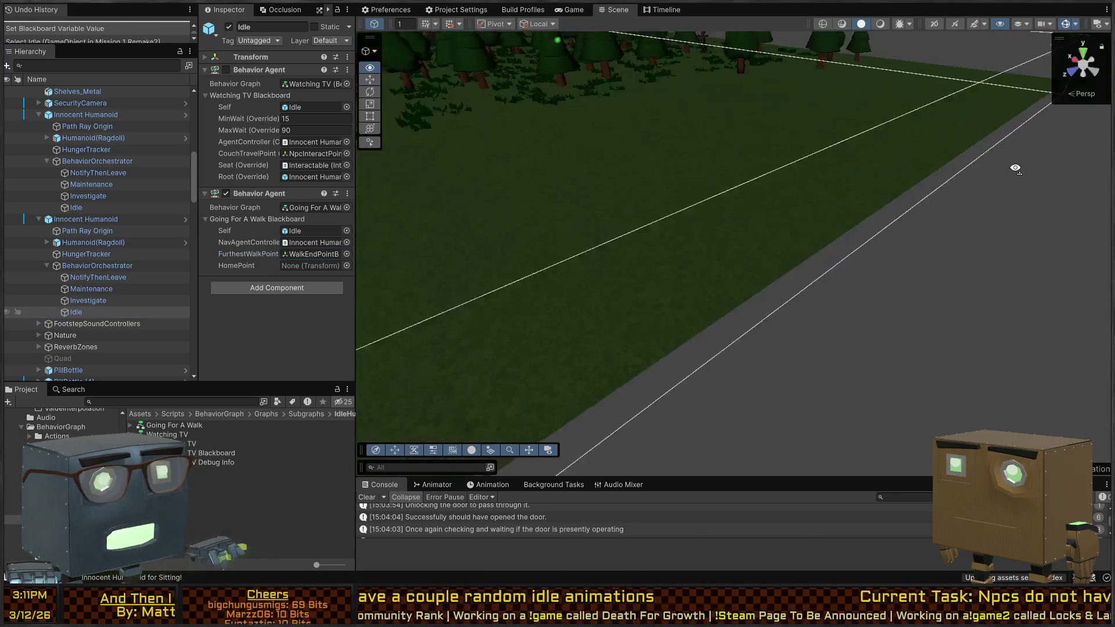
scroll(542, 217, "down", 10)
mouse_move(848, 134)
left_mouse_down()
mouse_move(1086, 240)
mouse_move(766, 259)
mouse_move(812, 252)
mouse_move(795, 213)
mouse_move(729, 180)
mouse_move(683, 241)
left_mouse_up()
left_click(763, 262)
left_click(717, 270)
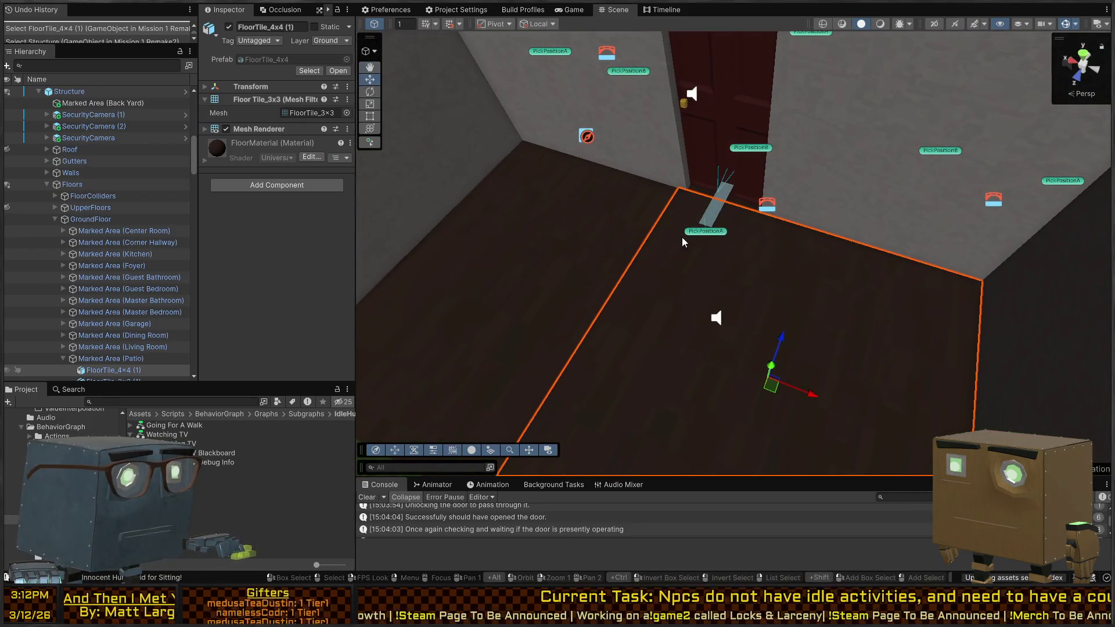
scroll(801, 324, "down", 5)
mouse_move(801, 324)
left_mouse_down()
mouse_move(539, 266)
mouse_move(762, 302)
left_mouse_up()
key("f")
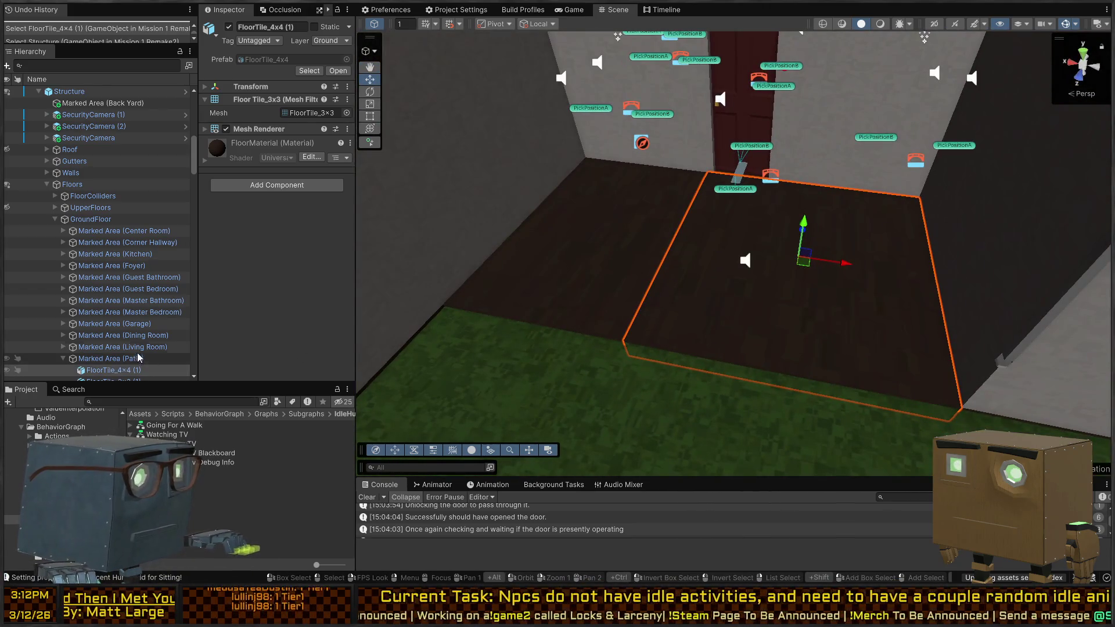
left_click(99, 359)
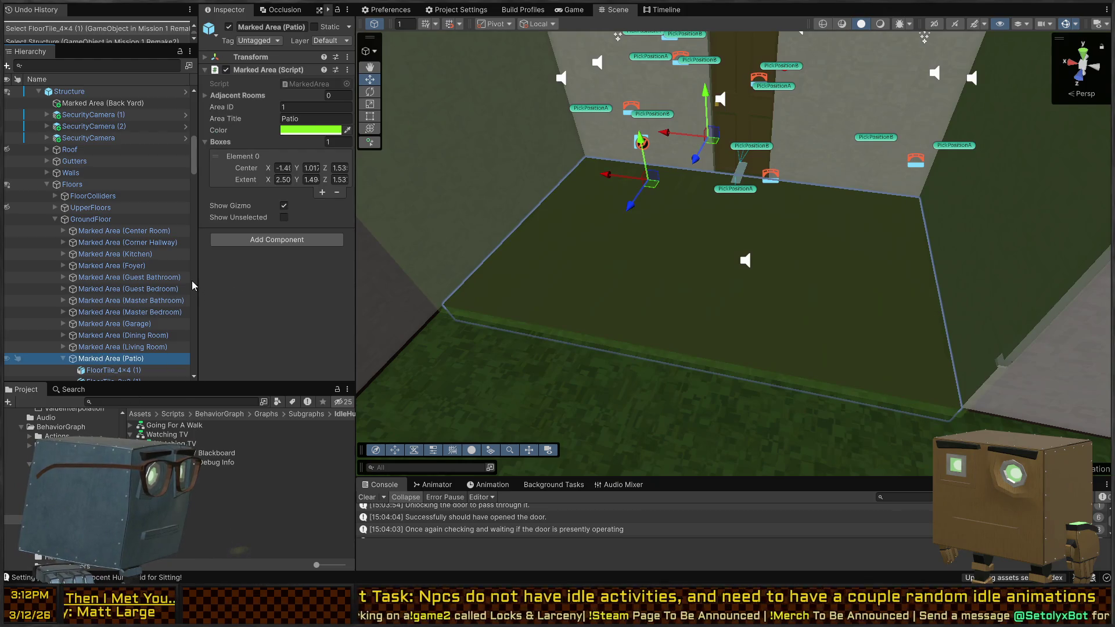
key("alt+shift+n")
type("Wal")
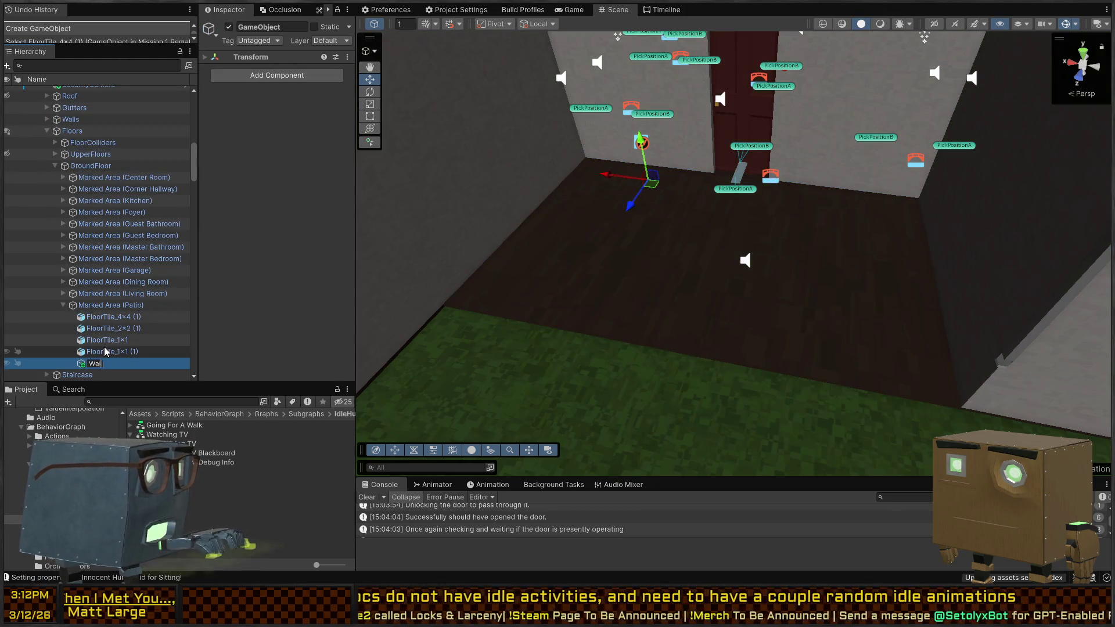
type("kHom")
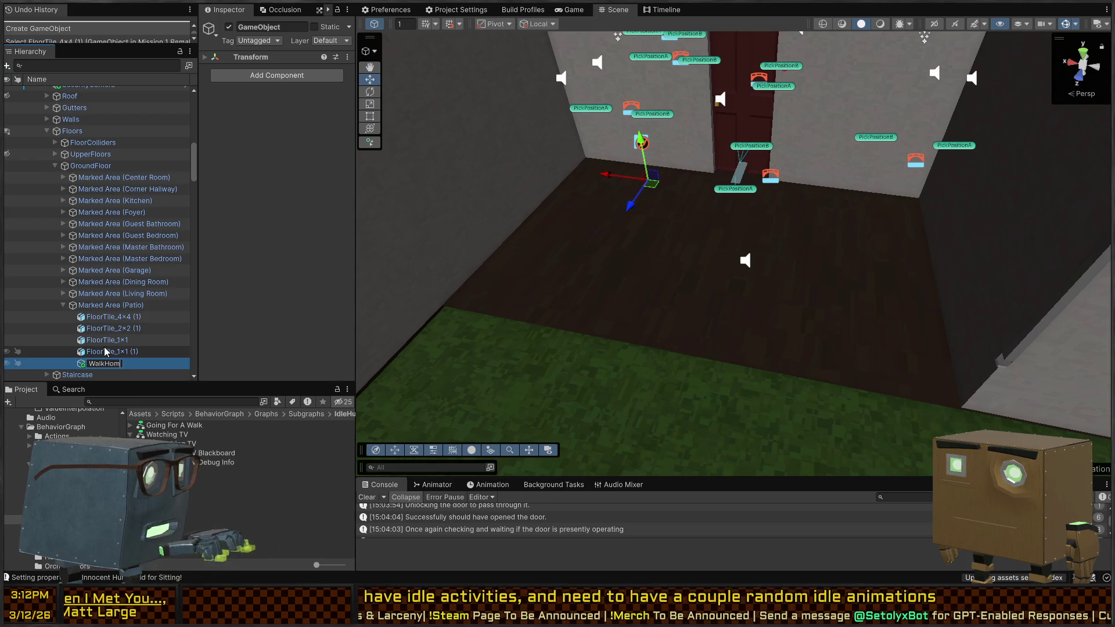
type("ePoint")
key("Return")
mouse_move(124, 364)
left_mouse_down()
mouse_move(84, 78)
mouse_move(87, 87)
left_mouse_up()
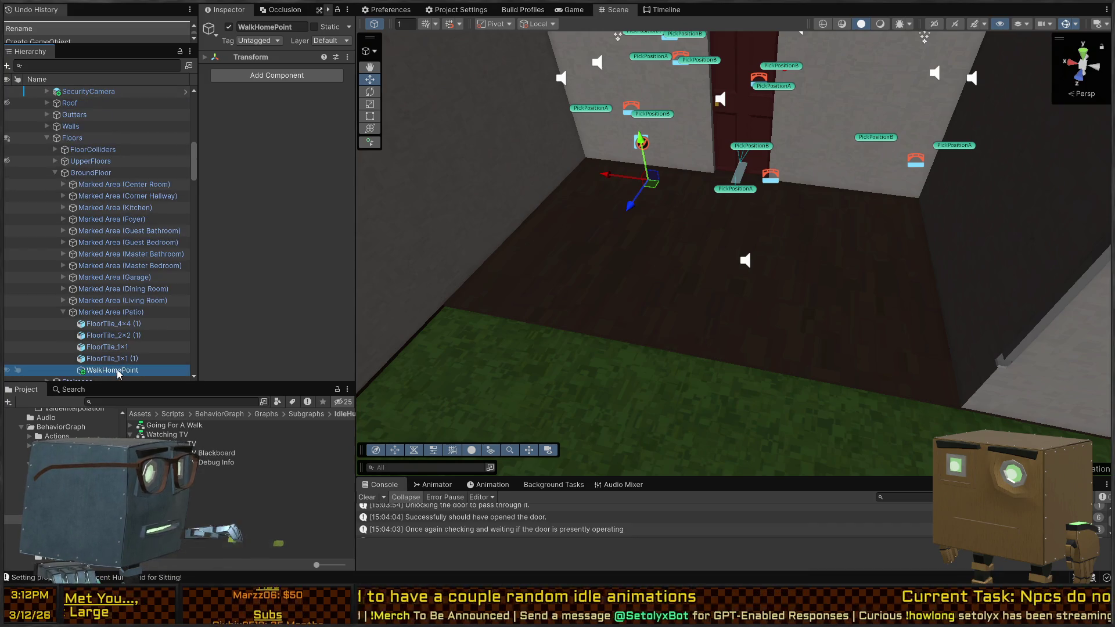
key("Delete")
scroll(92, 248, "up", 10)
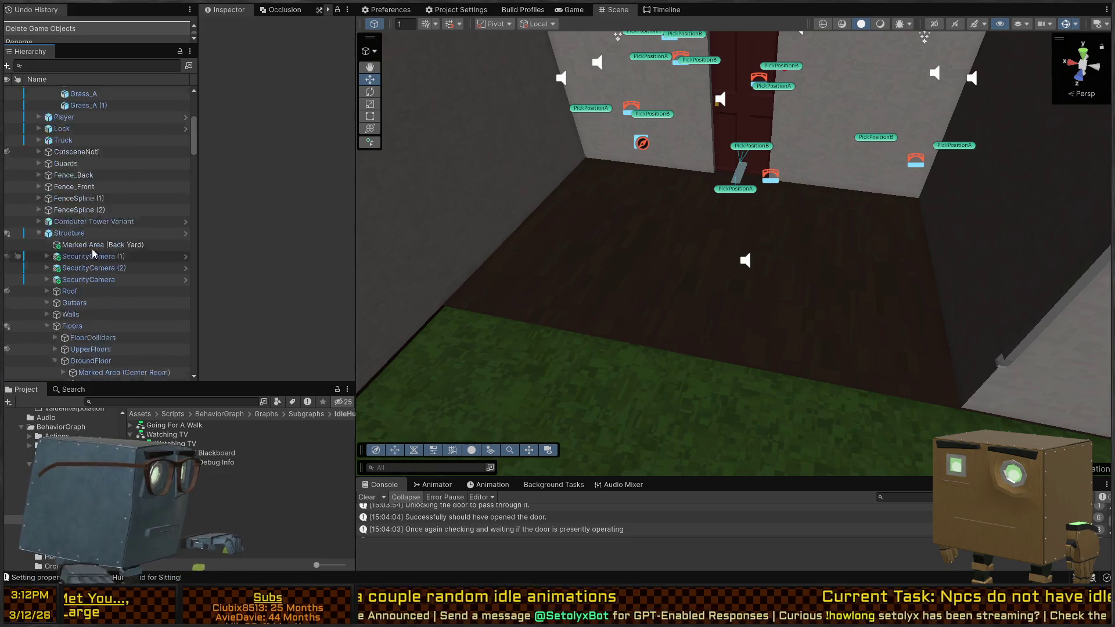
- Copy and paste the WalkEndPointA marker to create a duplicate
left_click(78, 126)
left_click(78, 126, "ctrl")
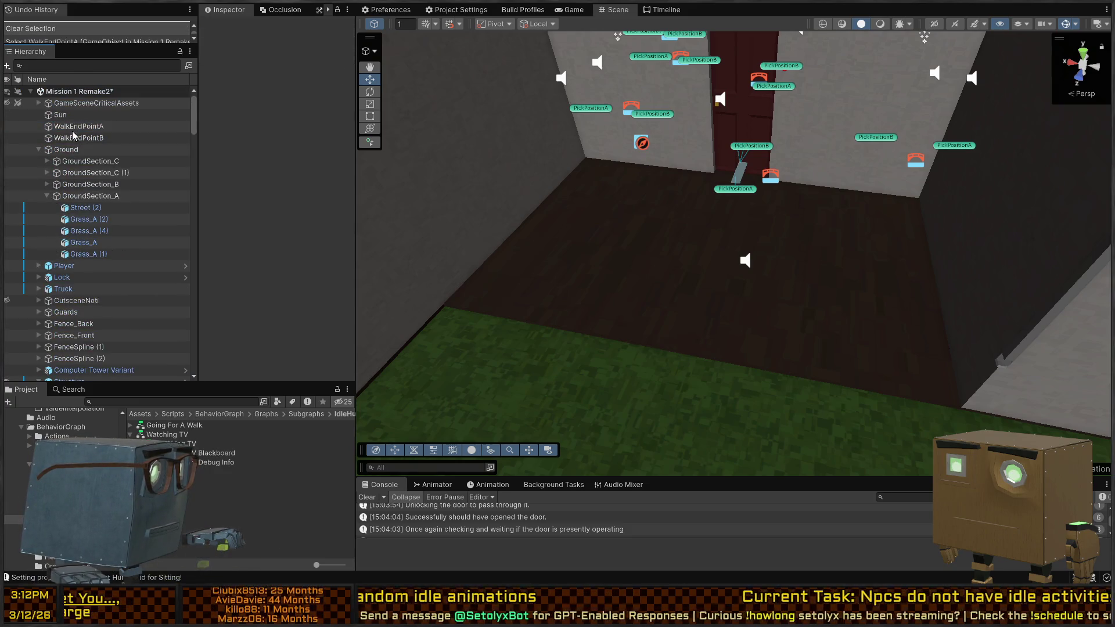
scroll(66, 158, "down", 3)
scroll(65, 158, "down", 15)
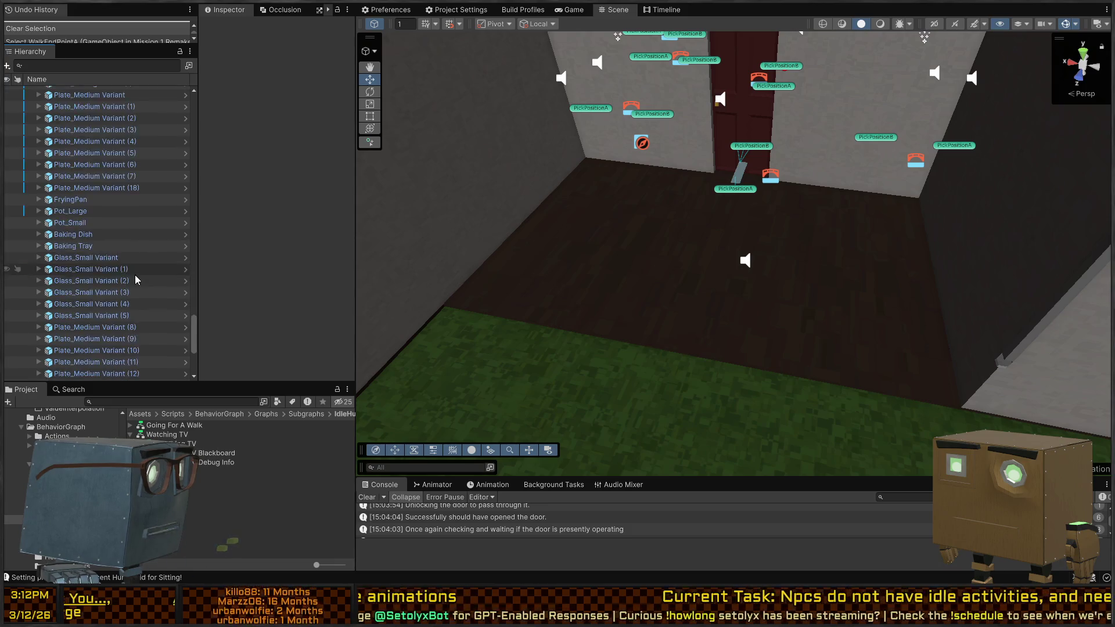
key("ctrl+z")
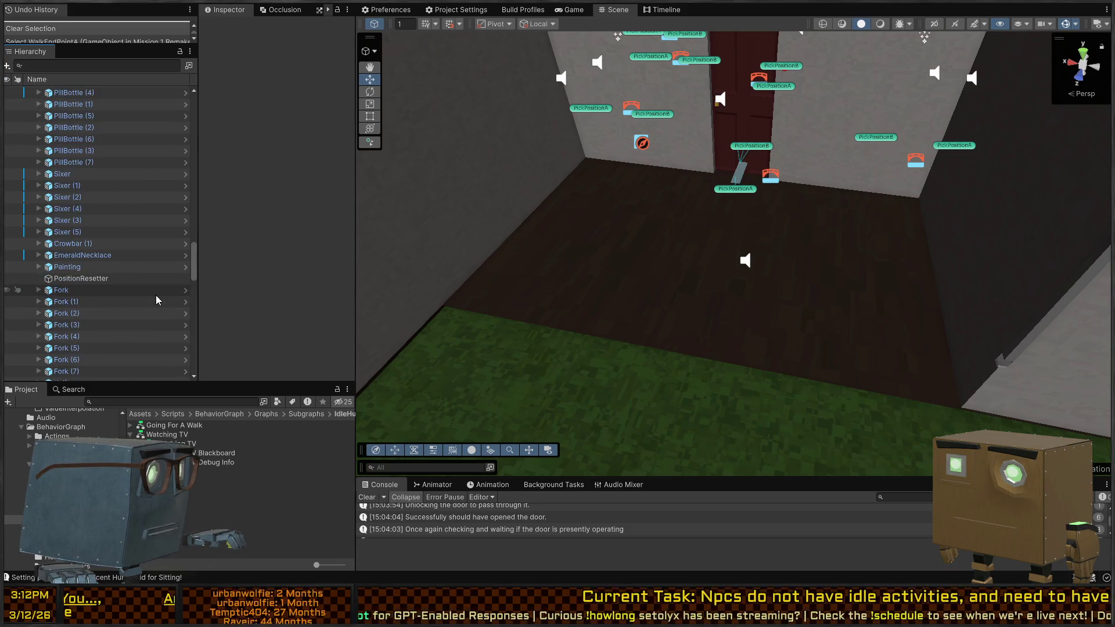
key("ctrl+c")
key("ctrl+v")
- Move the duplicate onto the floor of the house's patio room, then select the first Idle object
key("f")
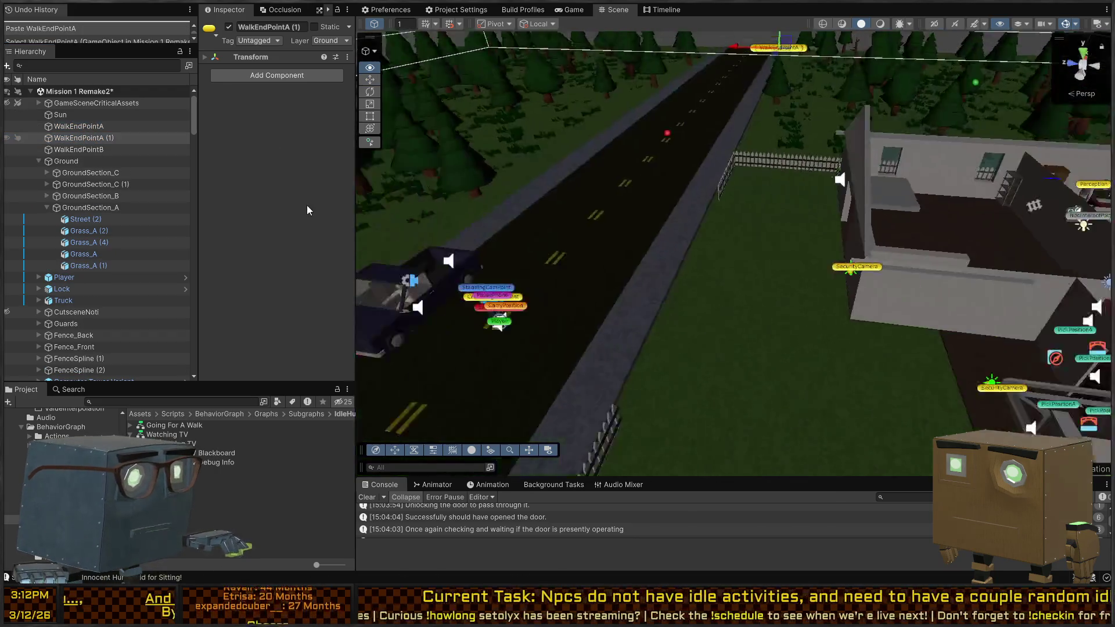
left_click_drag(725, 97, 842, 339)
key("w")
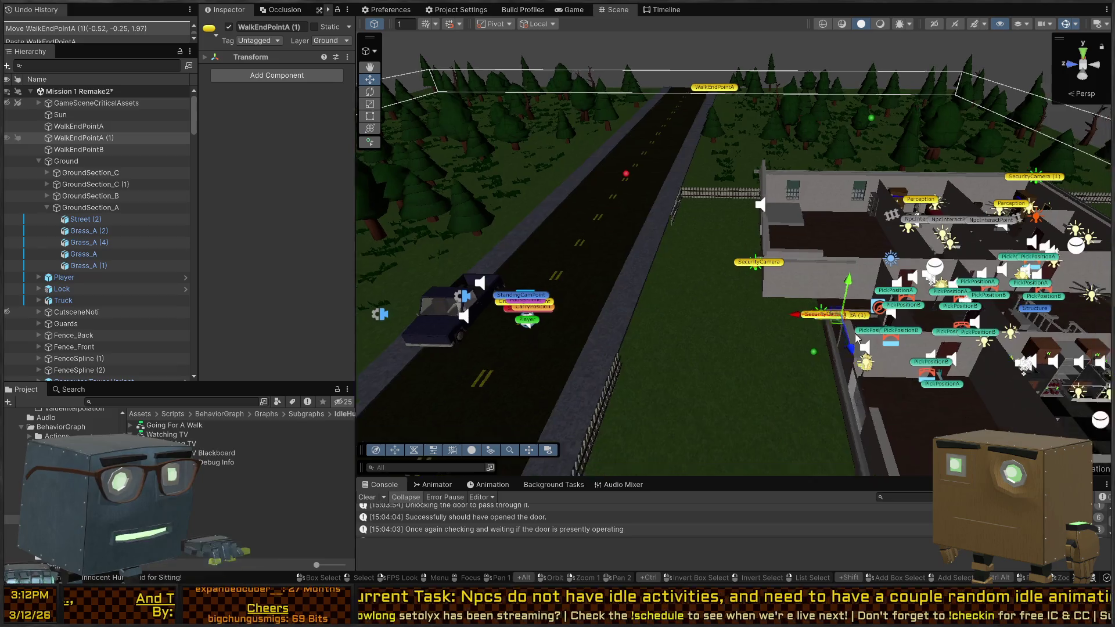
key("s")
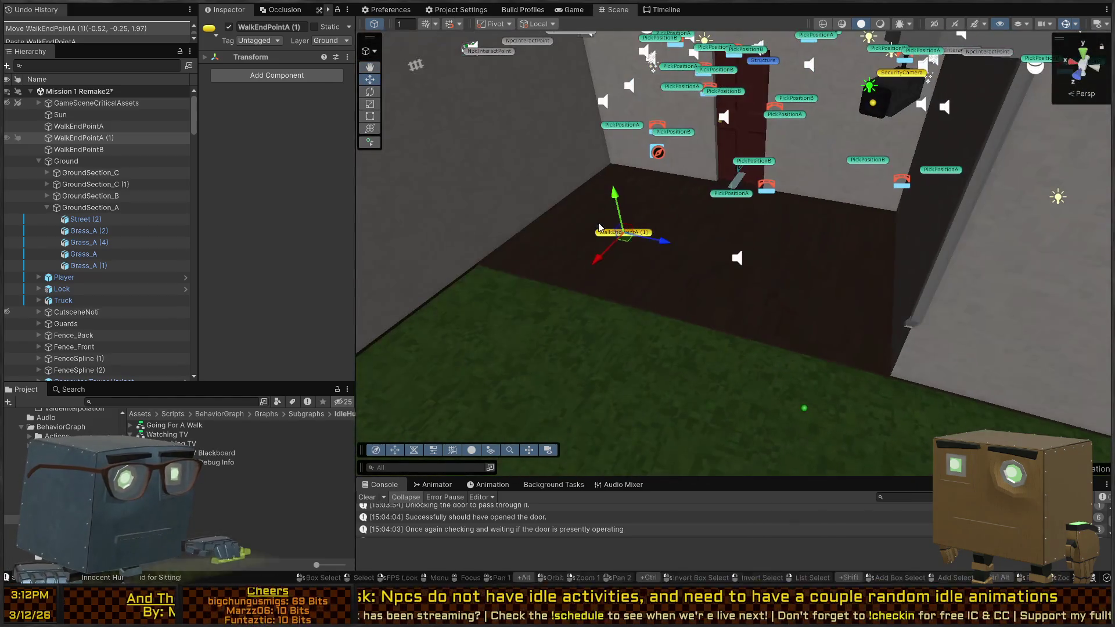
mouse_move(626, 233)
left_mouse_down()
mouse_move(691, 264)
mouse_move(681, 268)
left_mouse_up()
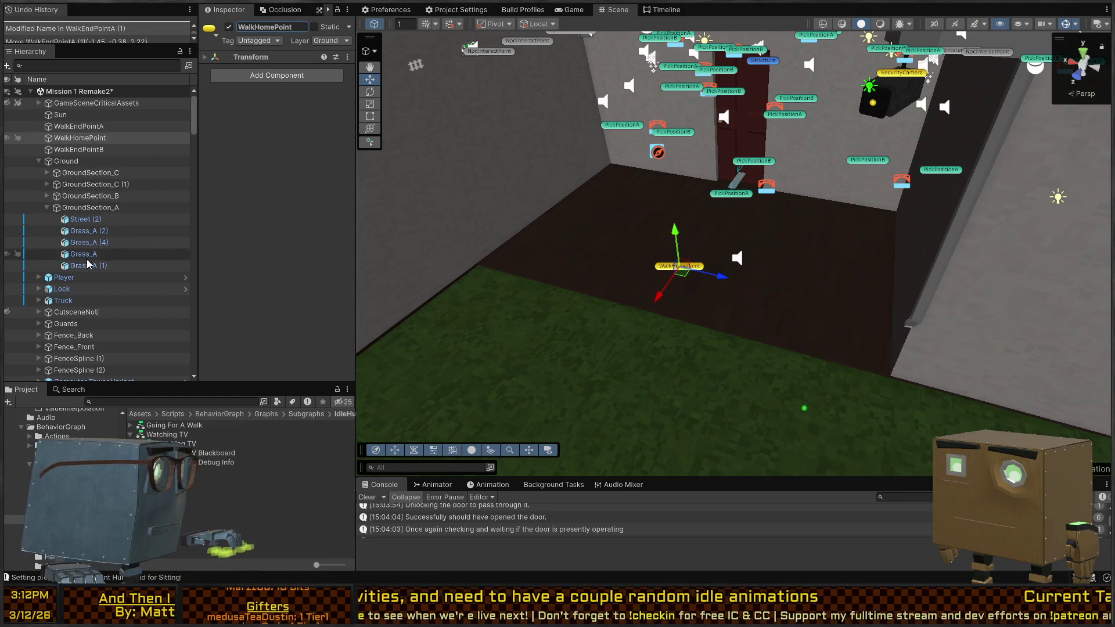
scroll(34, 261, "down", 8)
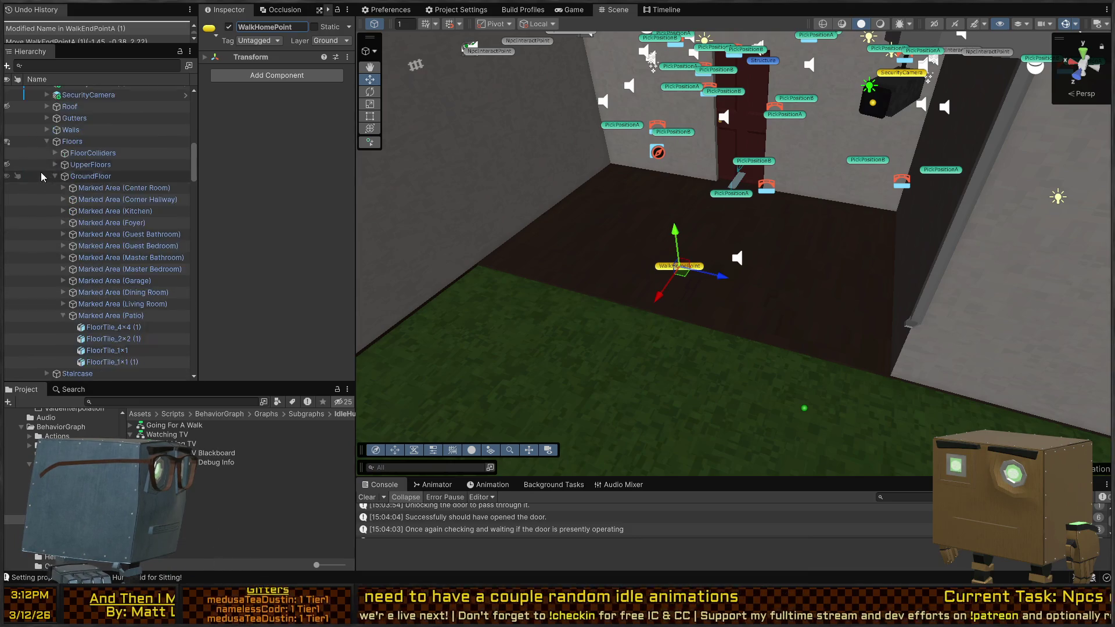
scroll(70, 224, "down", 10)
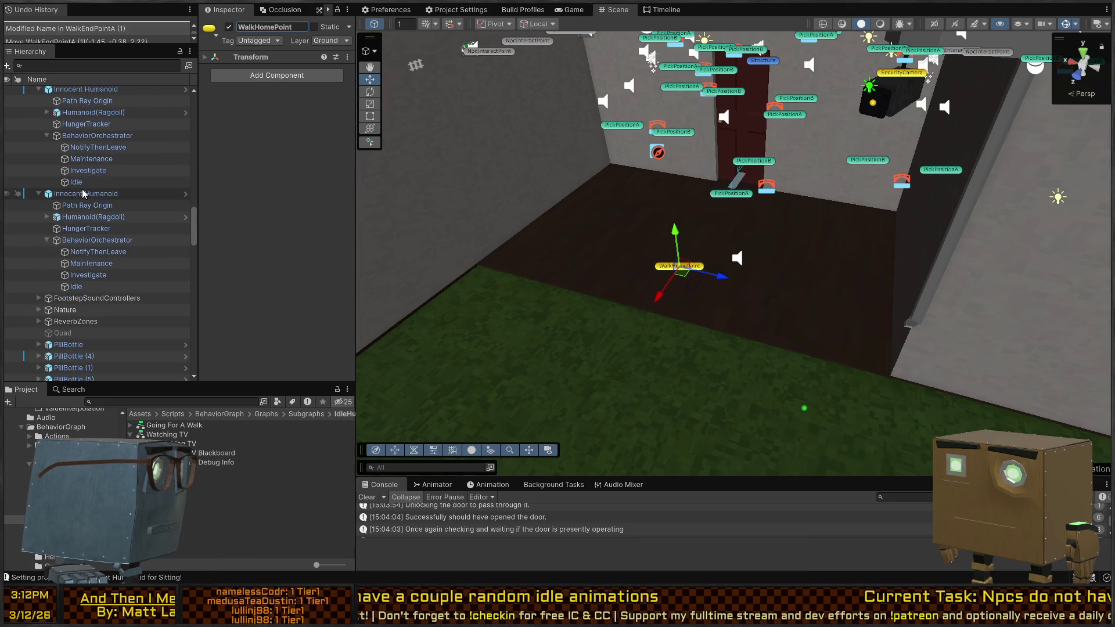
left_click(76, 182)
- Assign WalkHomePoint as HomePoint on both Idle objects, then open the Innocent Humanoid prefab
left_click(77, 287, "ctrl")
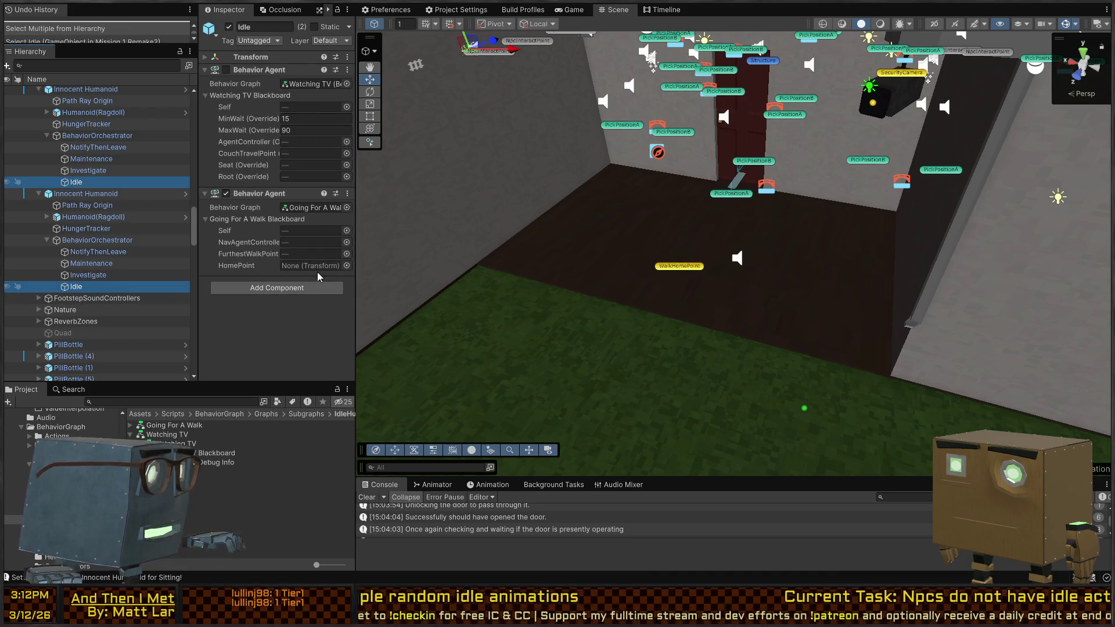
left_click(358, 264)
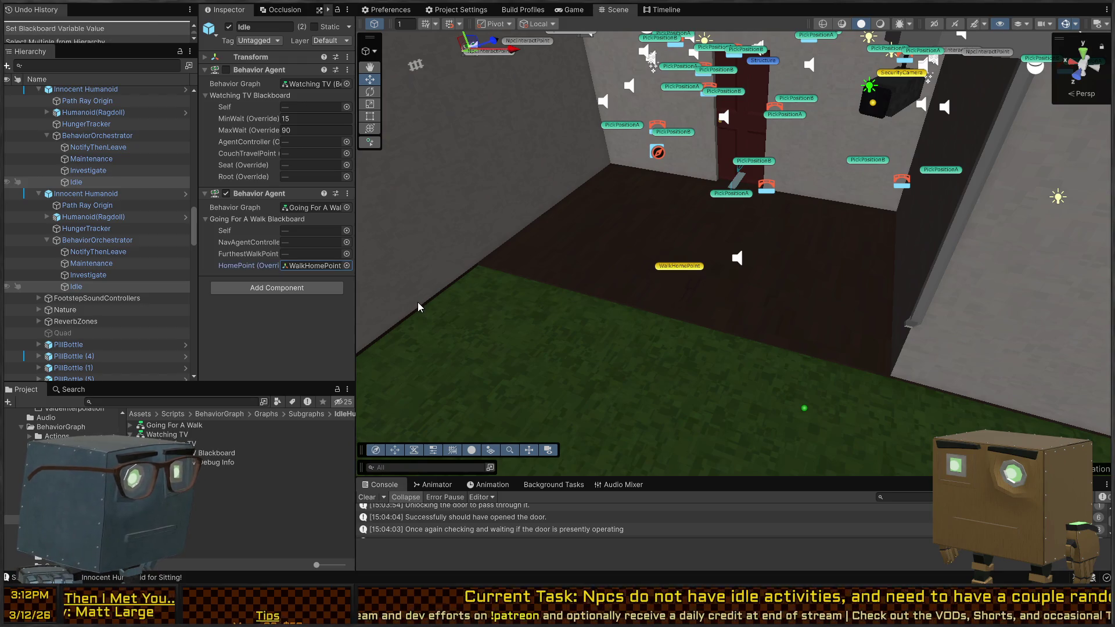
mouse_move(576, 158)
left_mouse_down()
mouse_move(746, 247)
mouse_move(592, 186)
left_mouse_up()
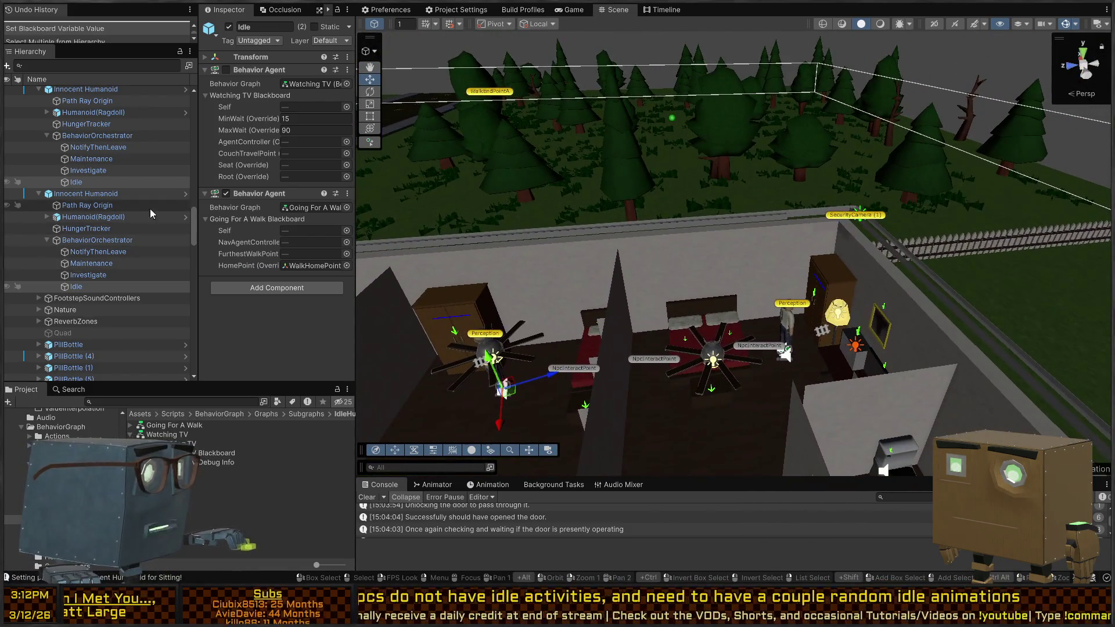
left_click(186, 194)
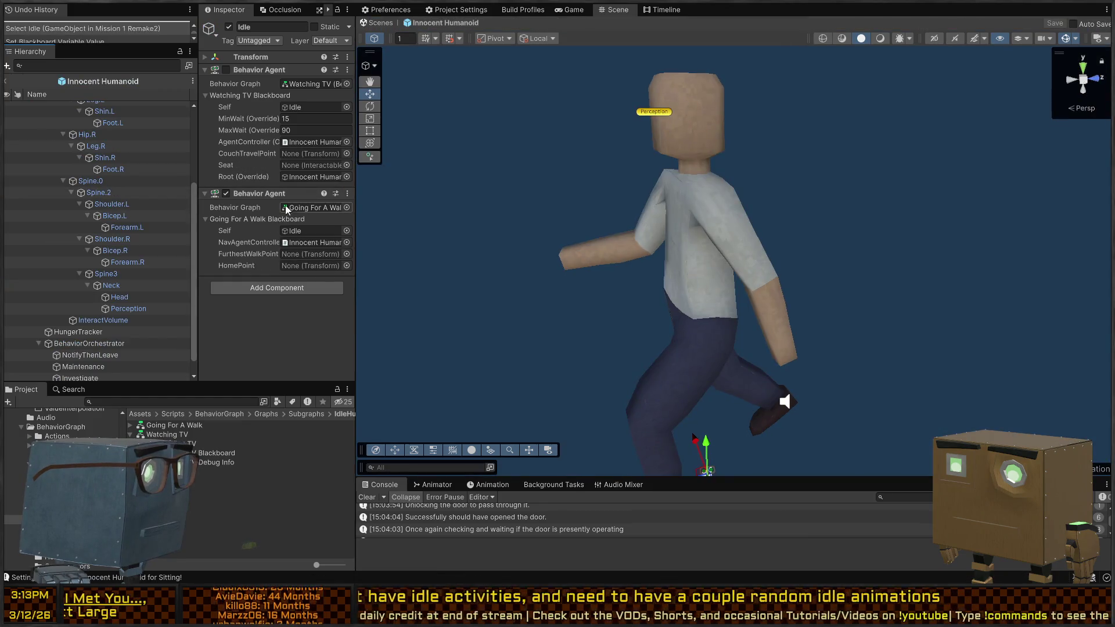
- Disable the Going For A Walk Behavior Agent on the Innocent Humanoid prefab
left_click(227, 194)
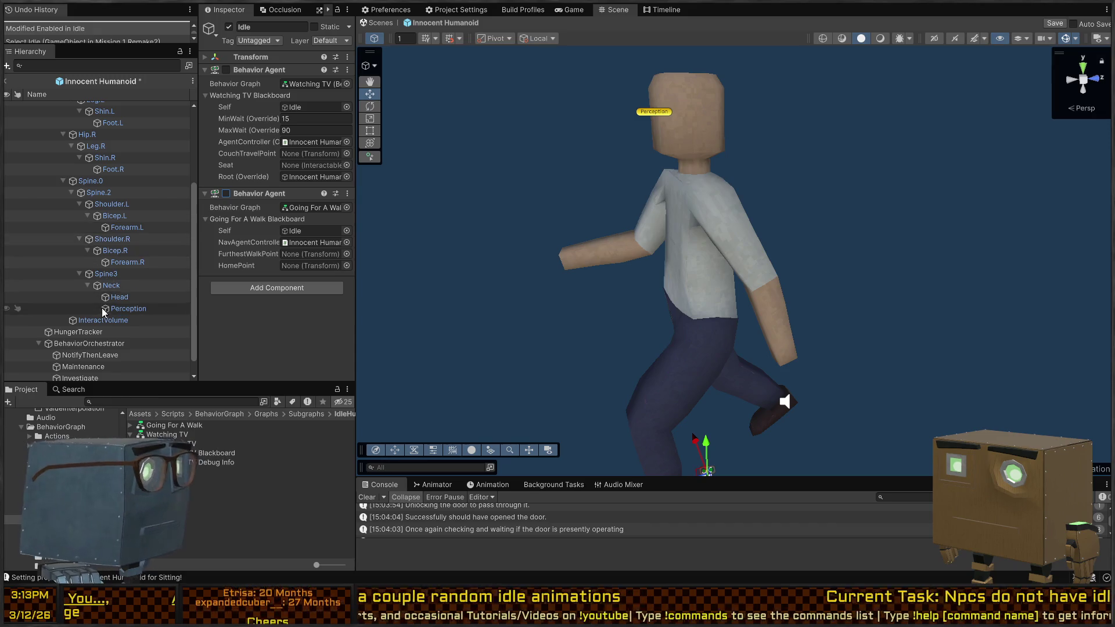
scroll(127, 243, "up", 5)
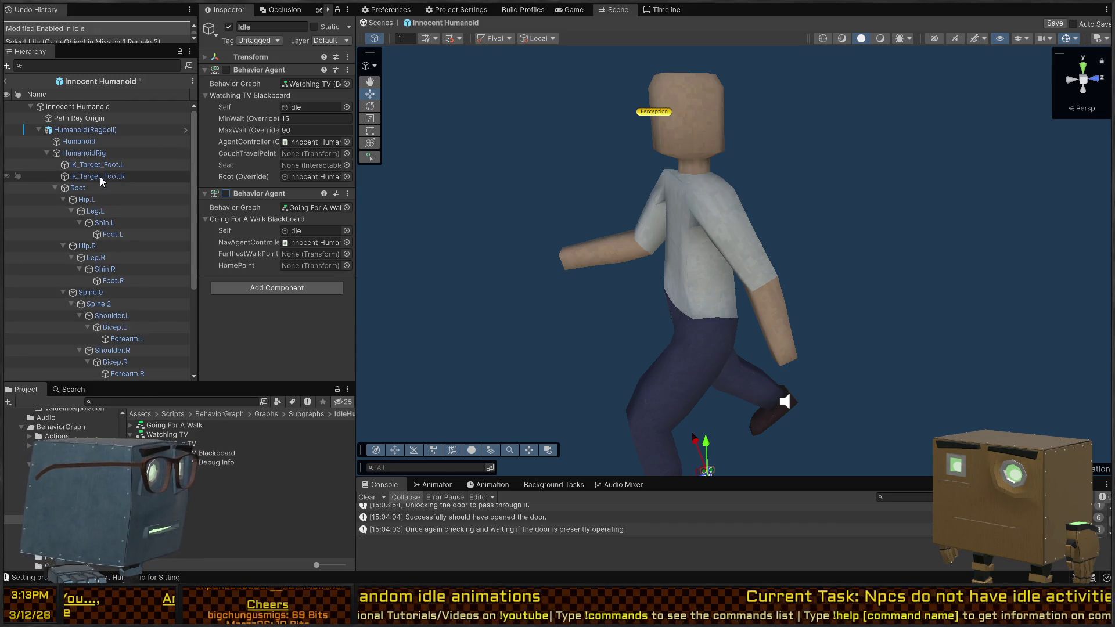
scroll(100, 177, "down", 5)
- Add Idle as a second BehaviorOrchestrator Idle Behaviors entry, save, and return to the level
left_click(88, 329)
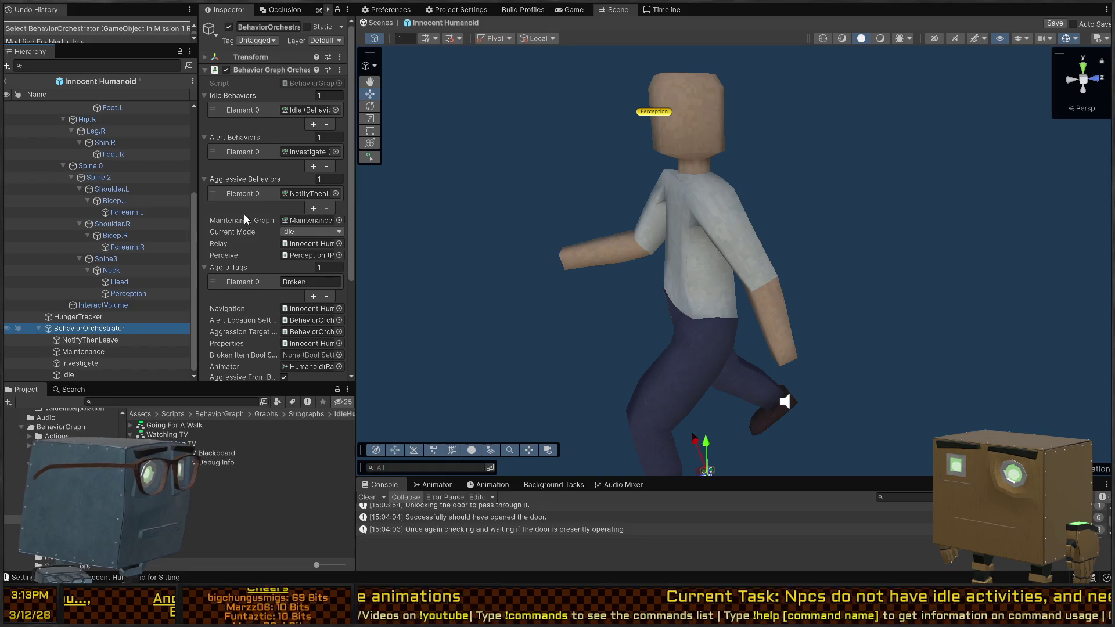
left_click(313, 125)
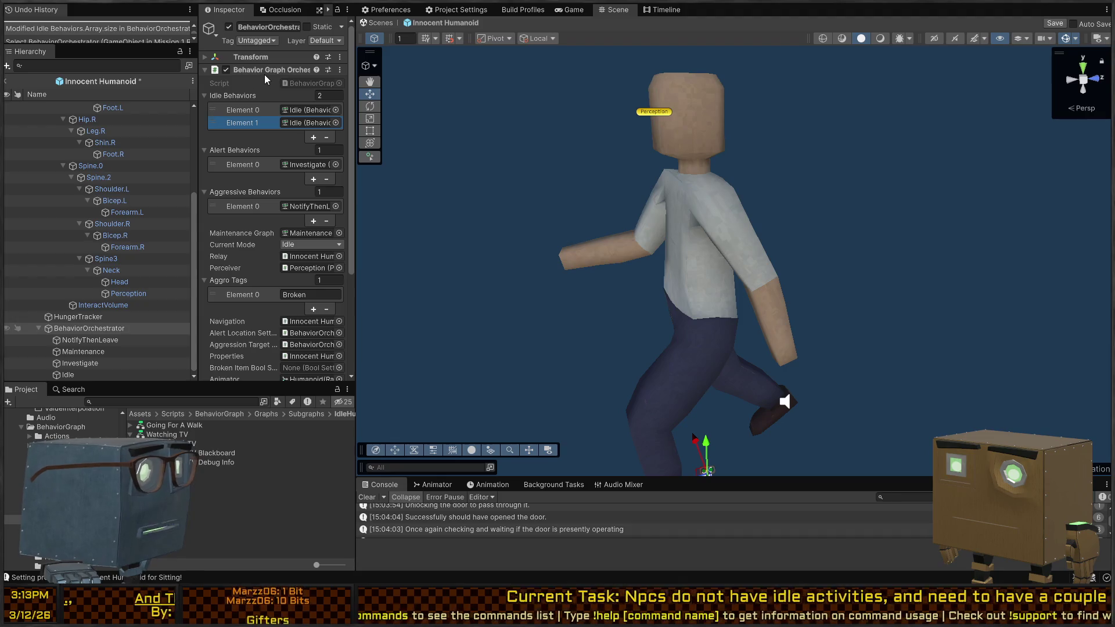
left_click(77, 376)
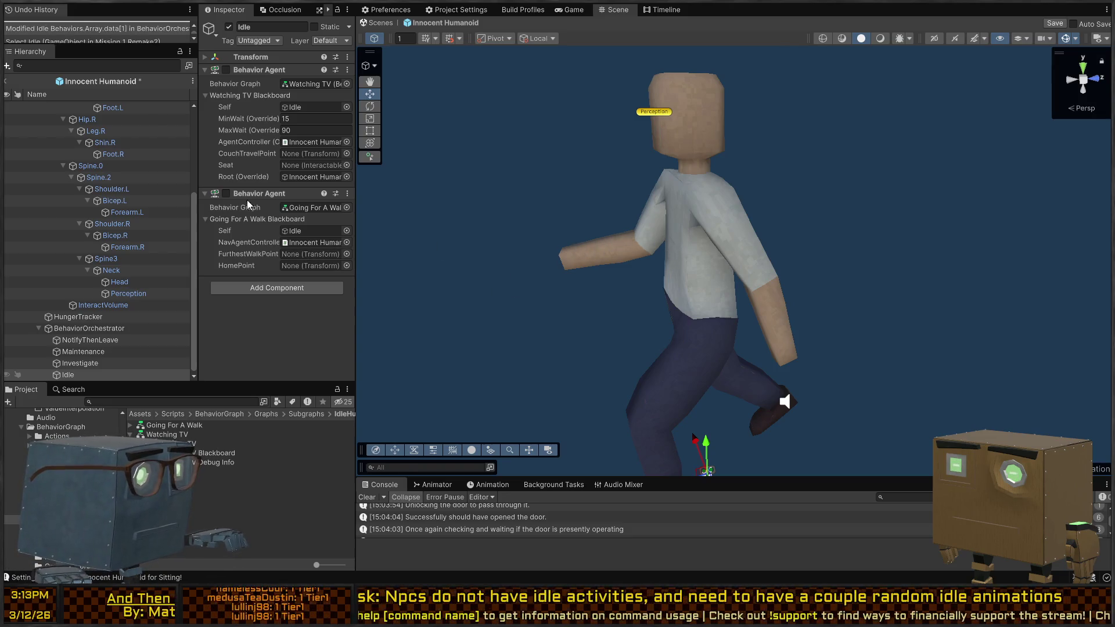
left_click_drag(622, 253, 623, 250)
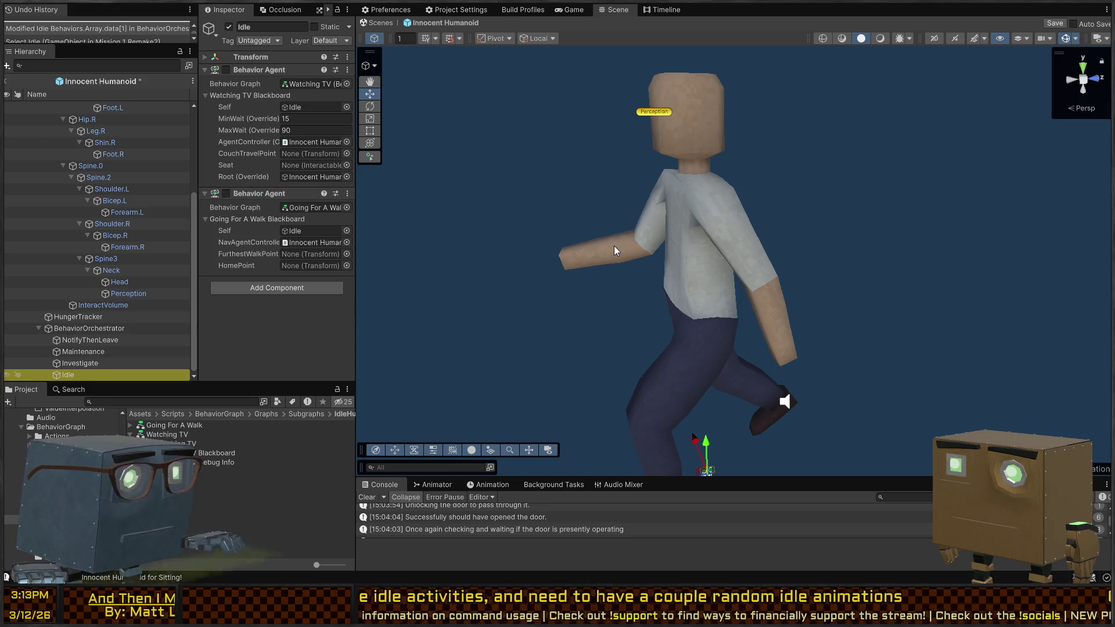
key("ctrl+s")
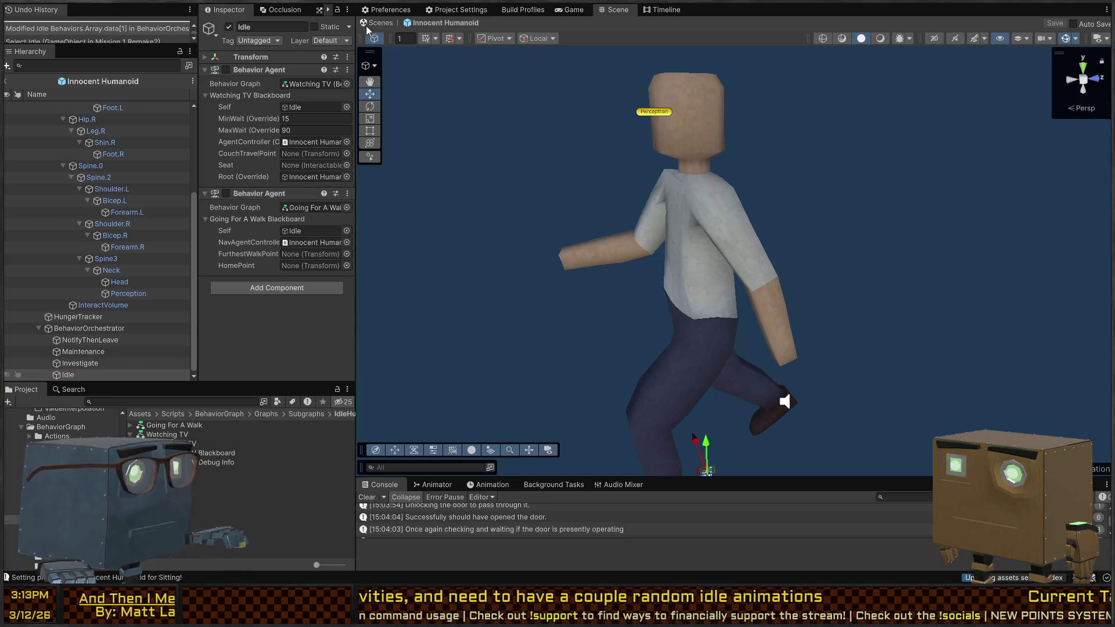
left_click(381, 24)
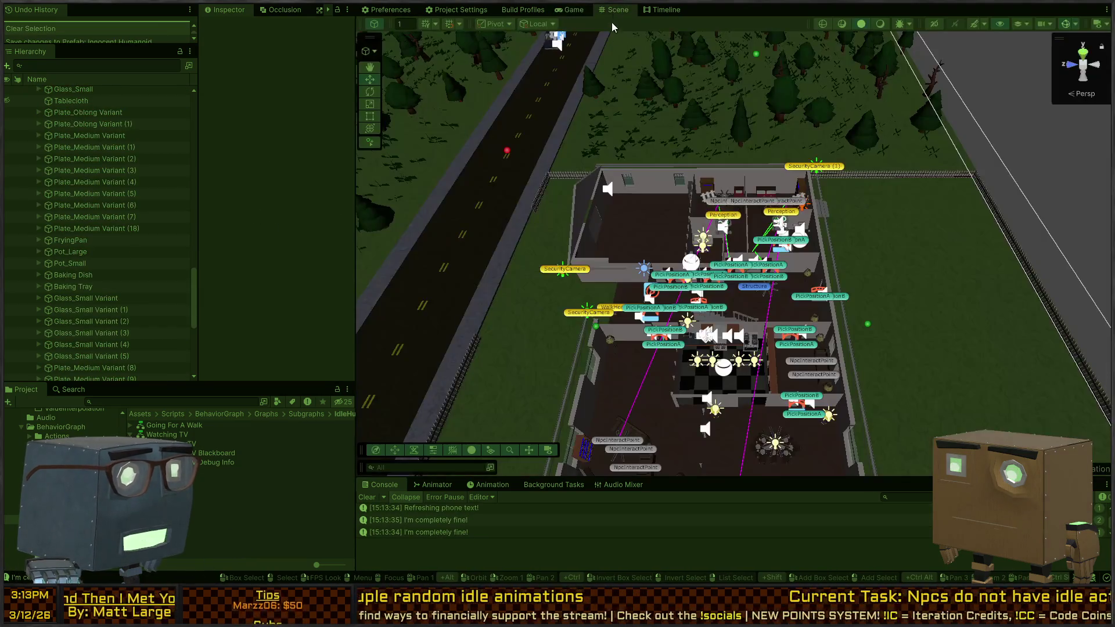
- Look around the house in the Scene view, then show the game paused at One Last Job
mouse_move(611, 35)
left_mouse_down()
mouse_move(352, 190)
mouse_move(561, 227)
mouse_move(577, 217)
left_mouse_up()
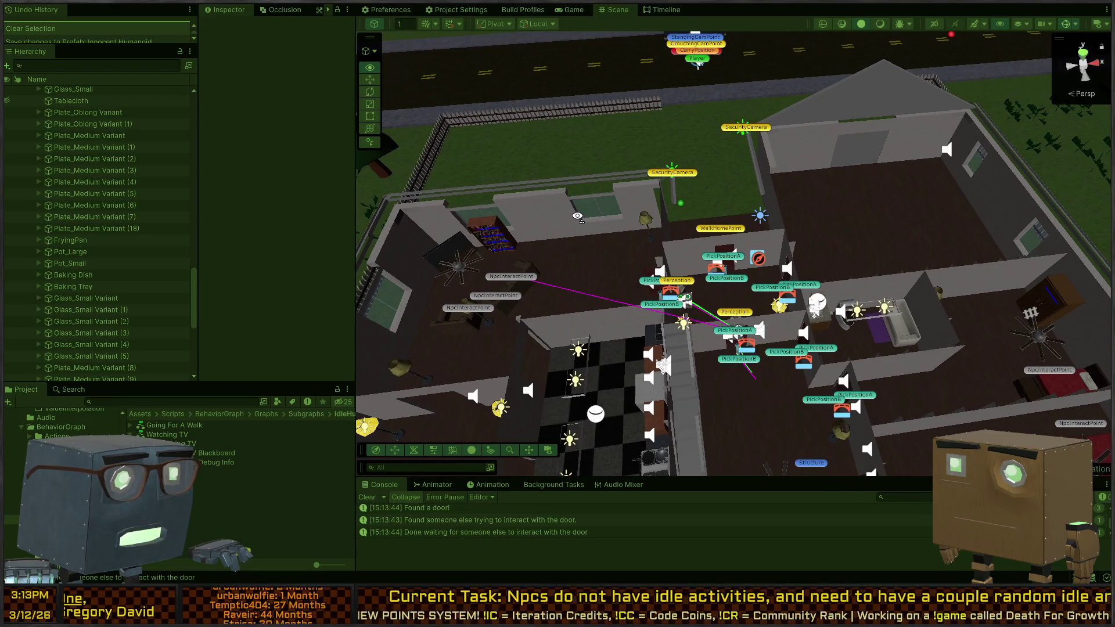
left_click_drag(578, 216, 256, 227)
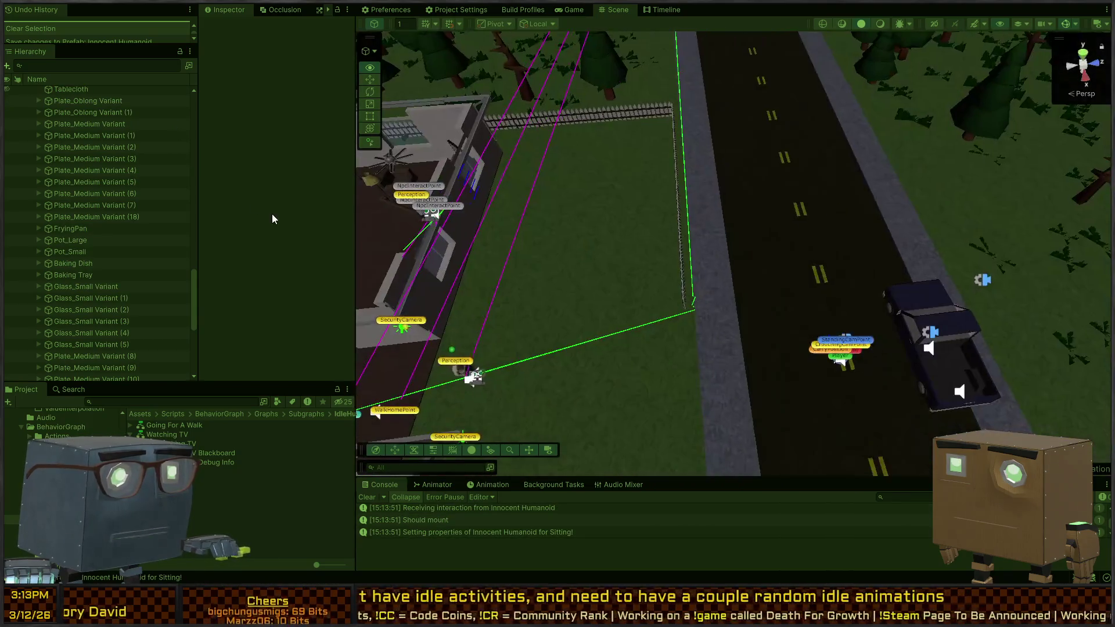
key("a")
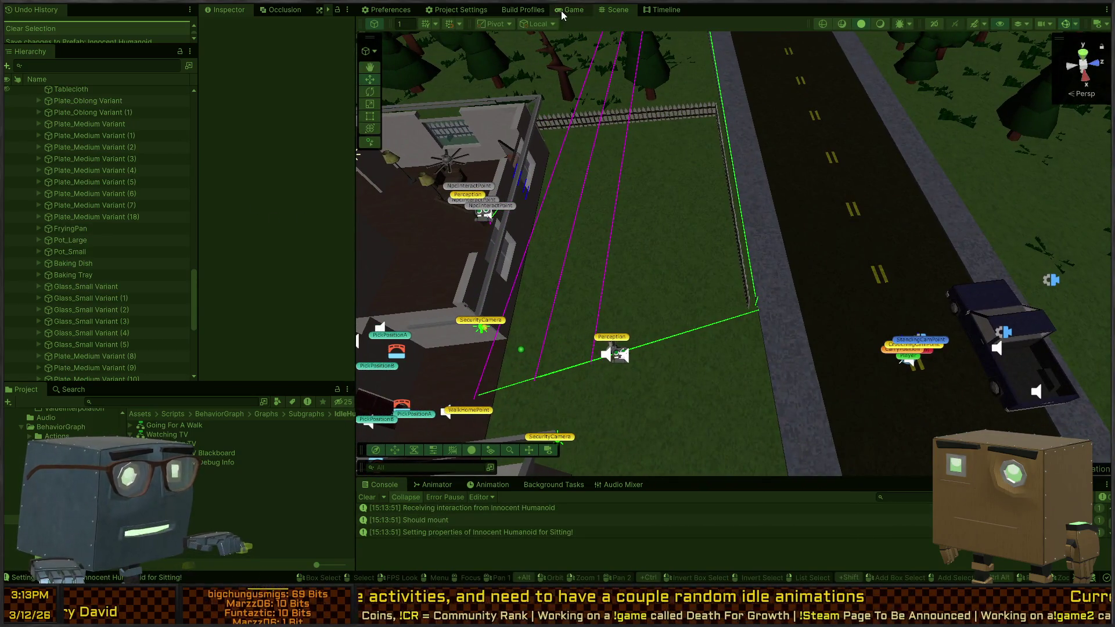
left_click(561, 11)
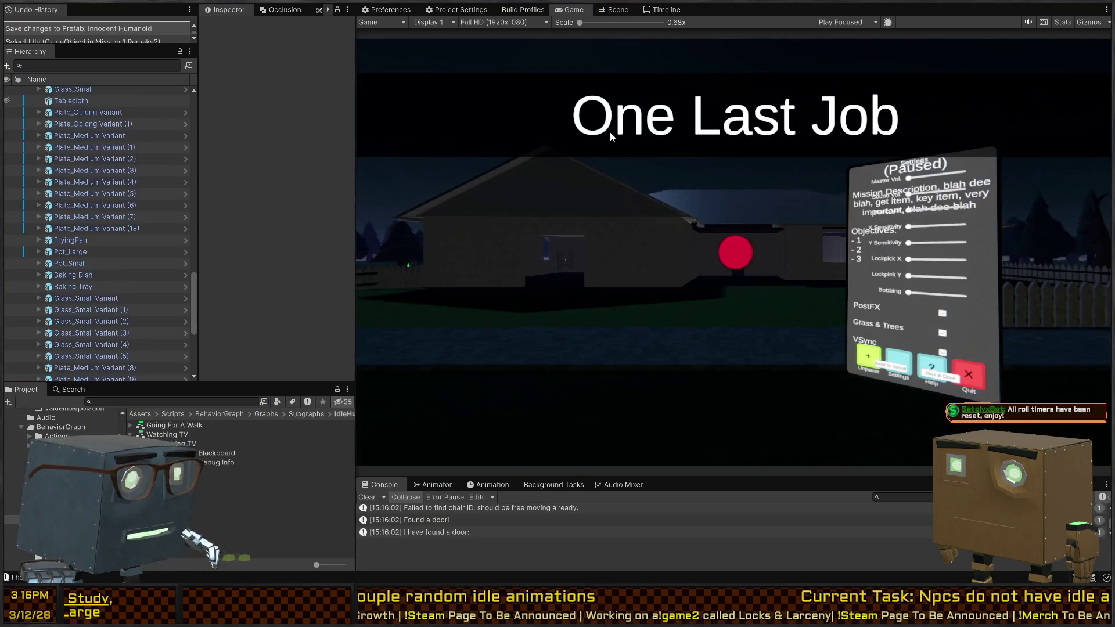
- Select the house's Exterior_Window_Double_Wall (3) piece, then open the Perception gym scene
left_click(614, 10)
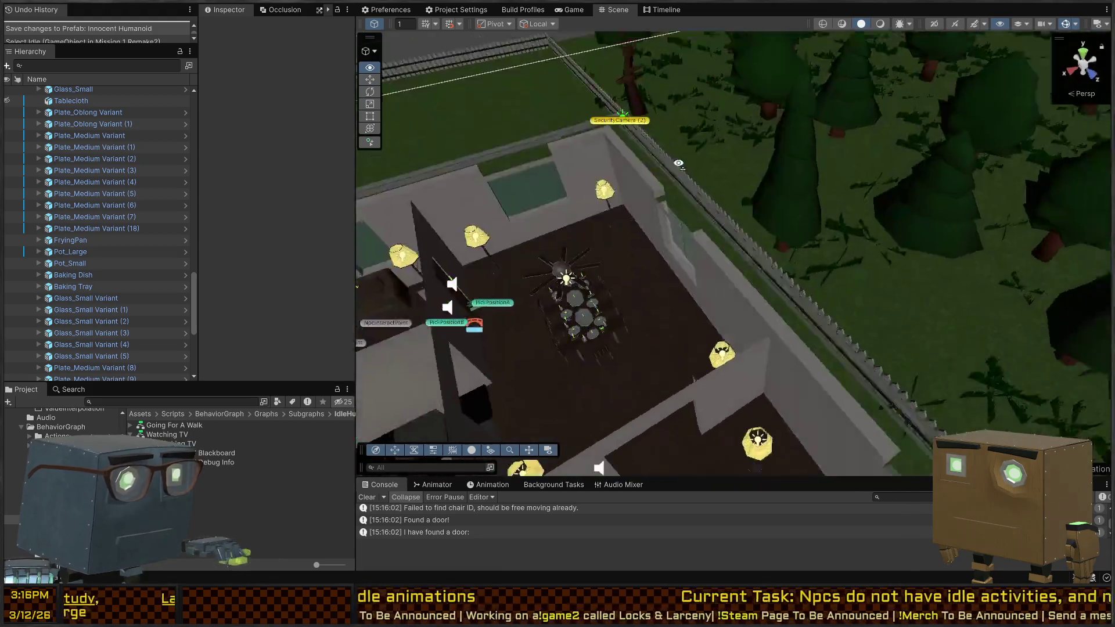
left_click_drag(679, 163, 538, 168)
left_click(653, 241)
left_click(709, 271)
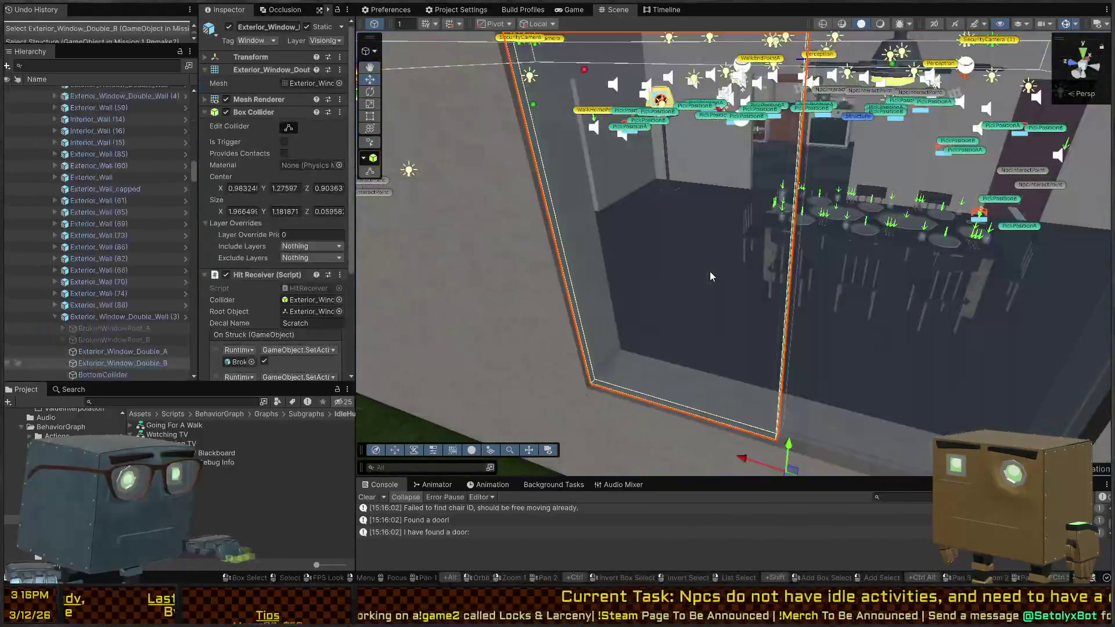
mouse_move(729, 215)
left_mouse_down()
mouse_move(774, 324)
mouse_move(586, 305)
mouse_move(702, 244)
left_mouse_up()
left_click(703, 244)
left_click(702, 258)
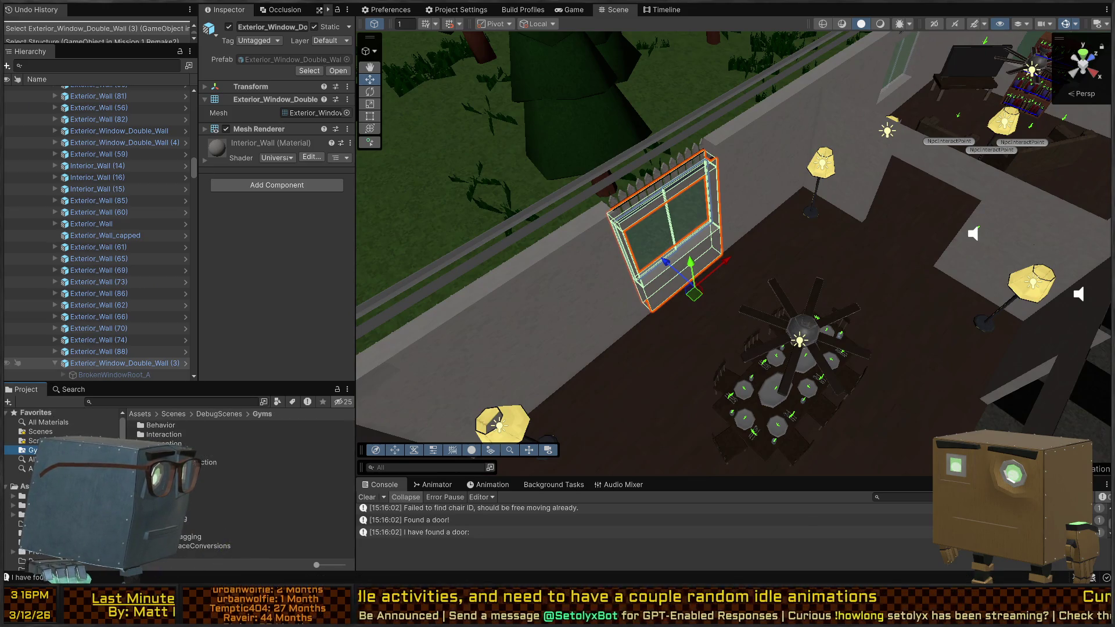
left_click(192, 527)
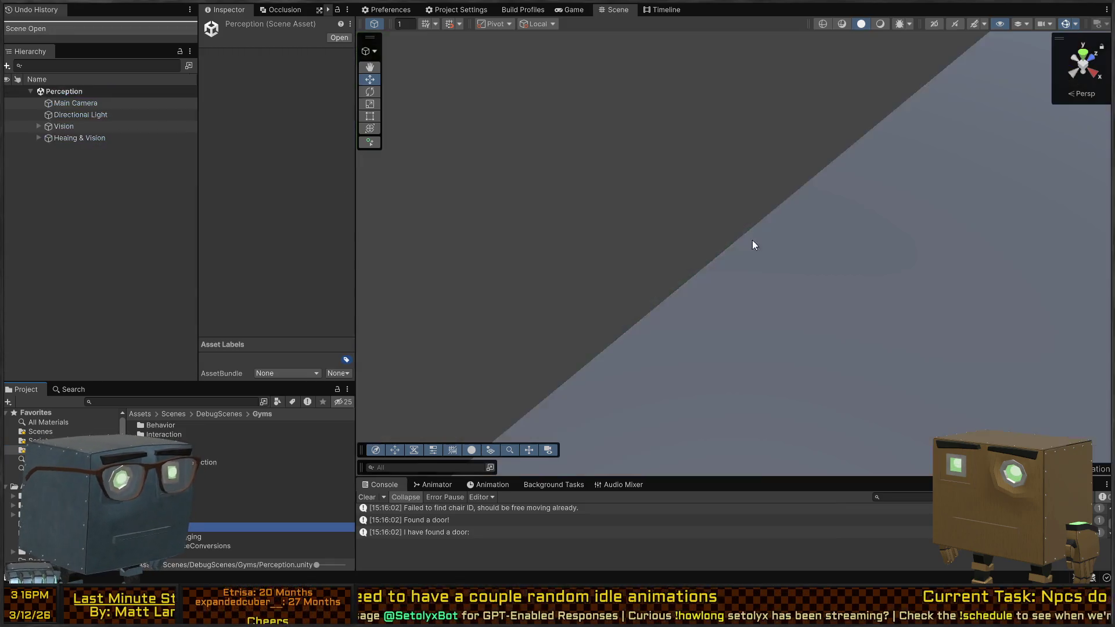
- Paste the copied window wall into the Perception scene and rotate it around its vertical axis
scroll(755, 238, "down", 5)
key("ctrl+v")
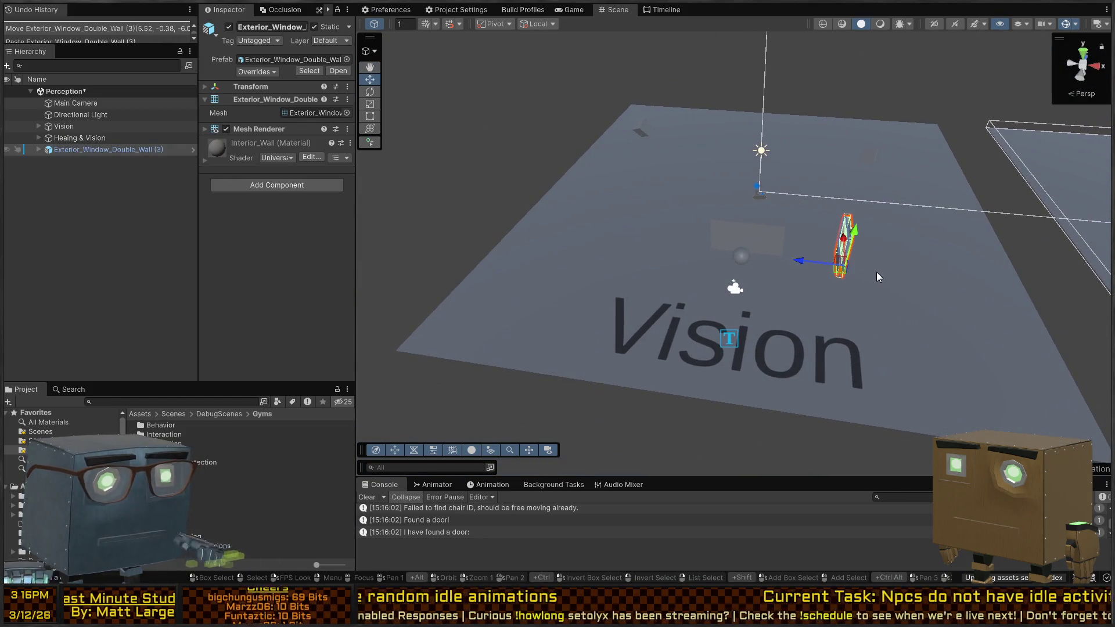
left_click_drag(831, 294, 993, 311)
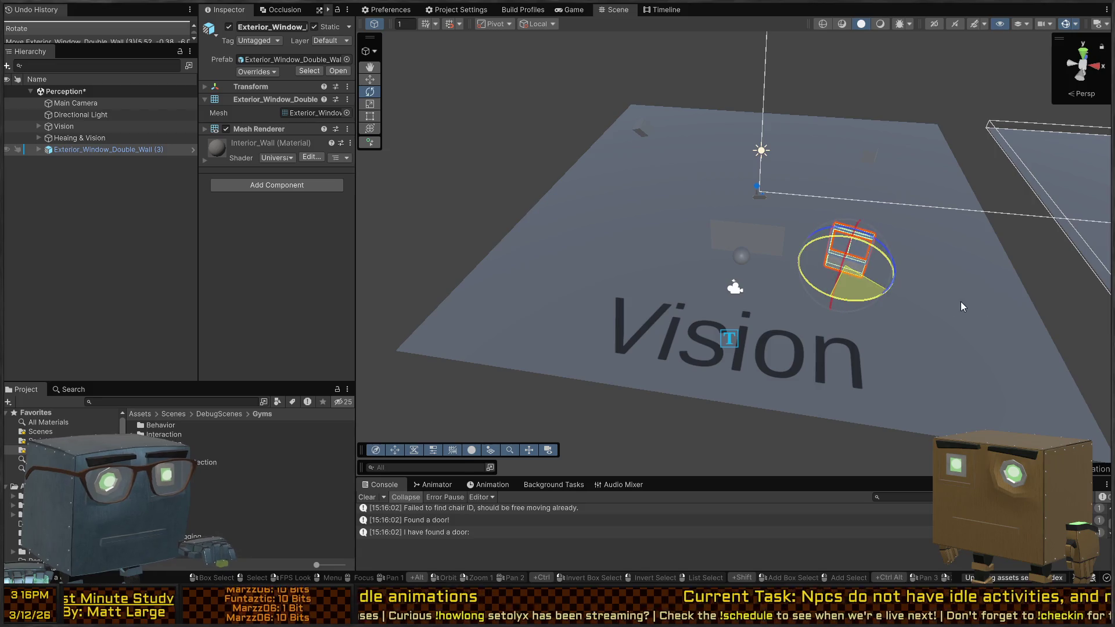
scroll(961, 301, "down", 3)
scroll(660, 287, "up", 6)
- Select the Perceivable sphere with the Move tool and start playing the scene
left_click(580, 277)
key("w")
left_click_drag(785, 321, 626, 40)
key("ctrl+p")
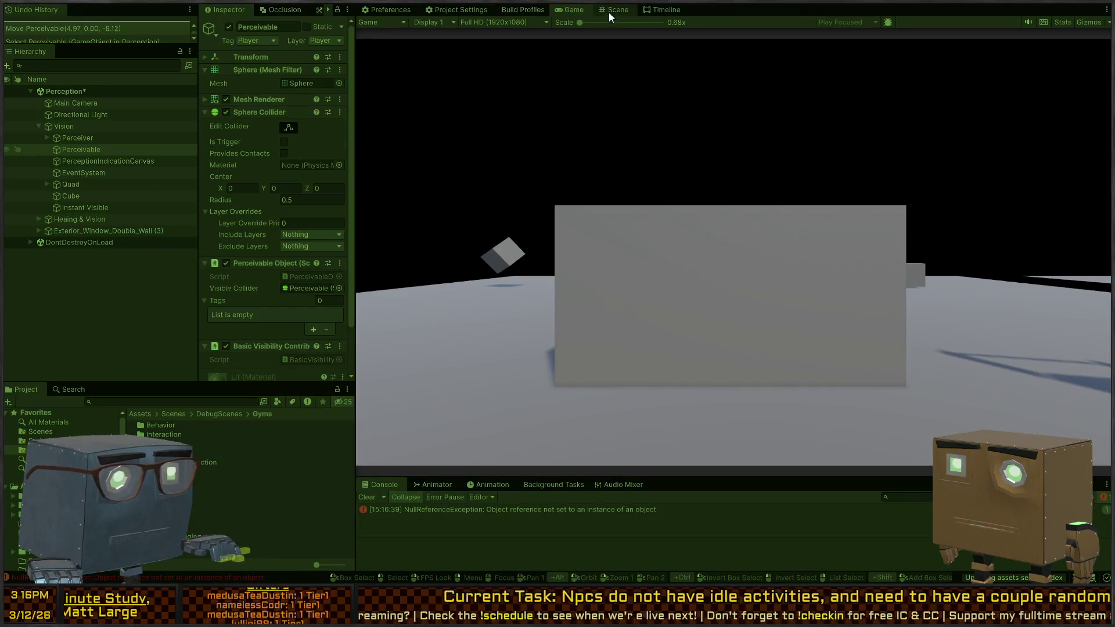
- While playing, lower the Perceivable sphere toward the floor beside the window
left_click(617, 10)
mouse_move(717, 179)
left_mouse_down()
mouse_move(769, 189)
mouse_move(946, 60)
mouse_move(866, 88)
mouse_move(881, 80)
left_mouse_up()
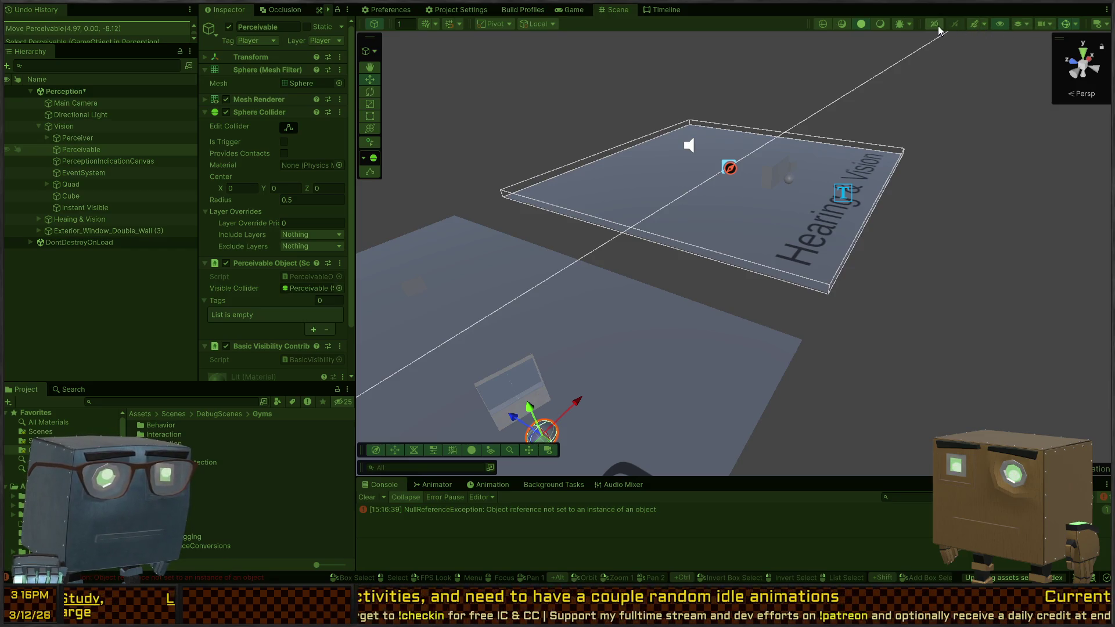
left_click(574, 9)
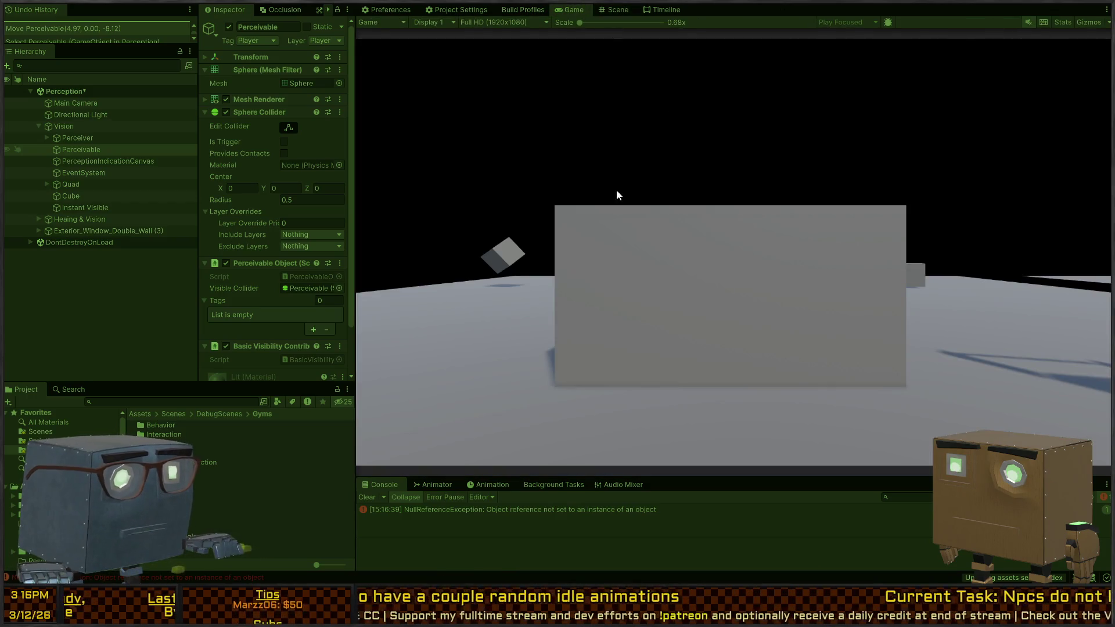
left_click(617, 9)
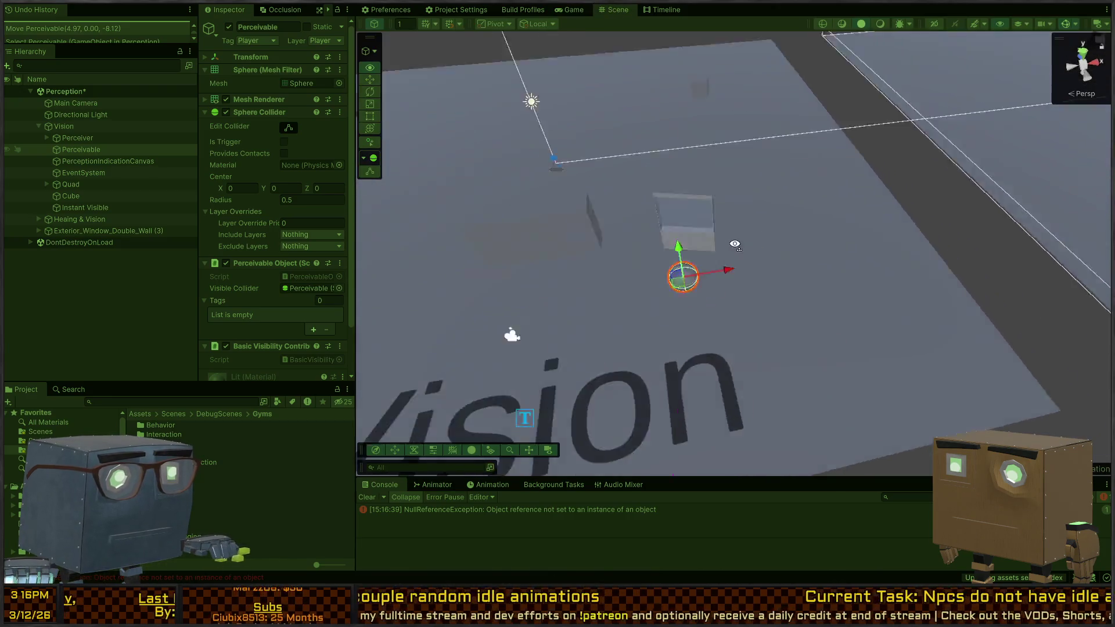
key("w")
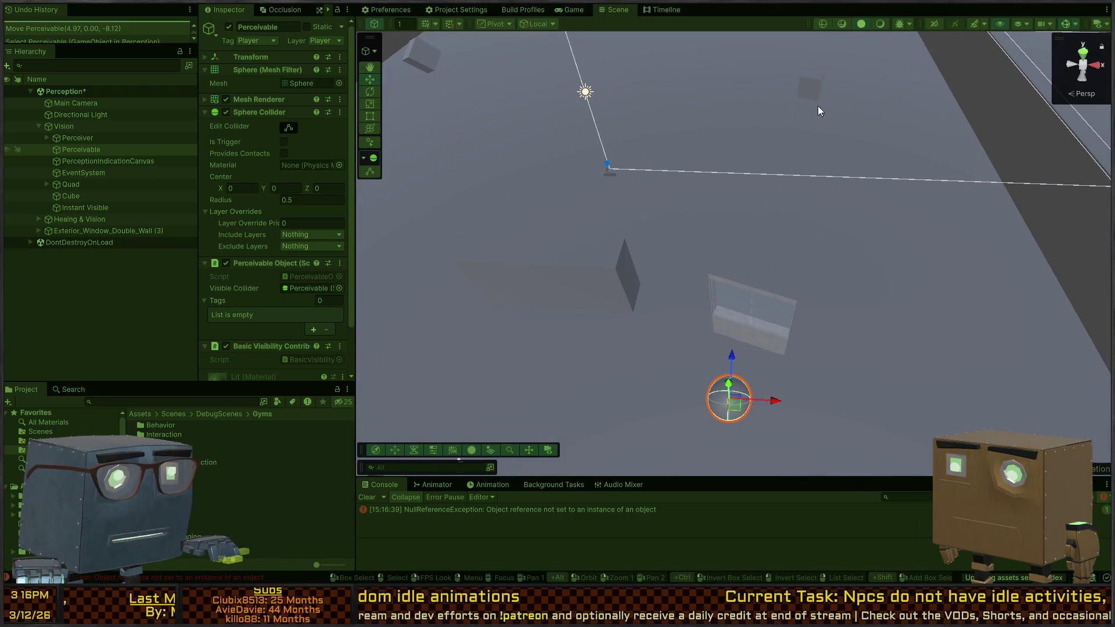
left_click(807, 96)
left_click(726, 397)
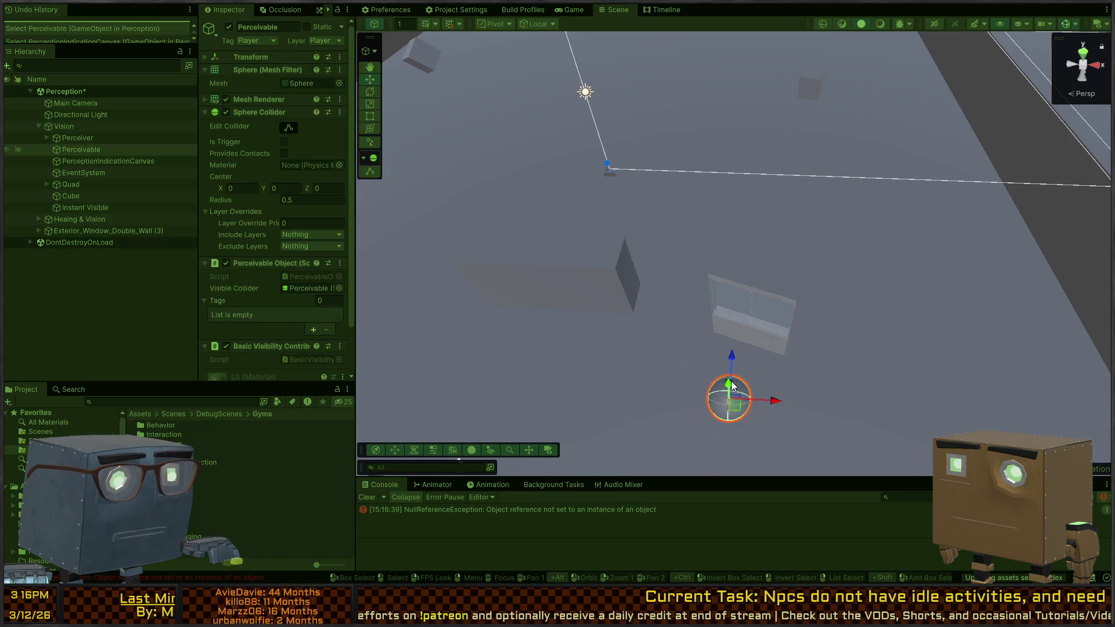
mouse_move(733, 367)
left_mouse_down()
mouse_move(804, 199)
mouse_move(741, 190)
mouse_move(745, 174)
mouse_move(748, 186)
left_mouse_up()
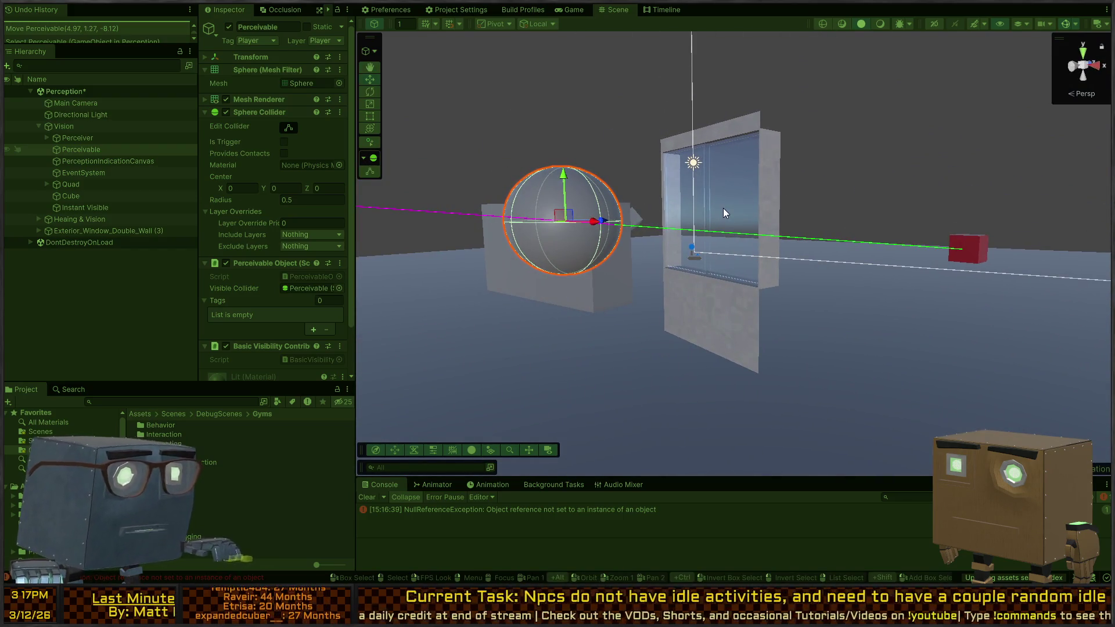
left_click(556, 228)
left_click(566, 183)
left_click_drag(566, 178, 586, 278)
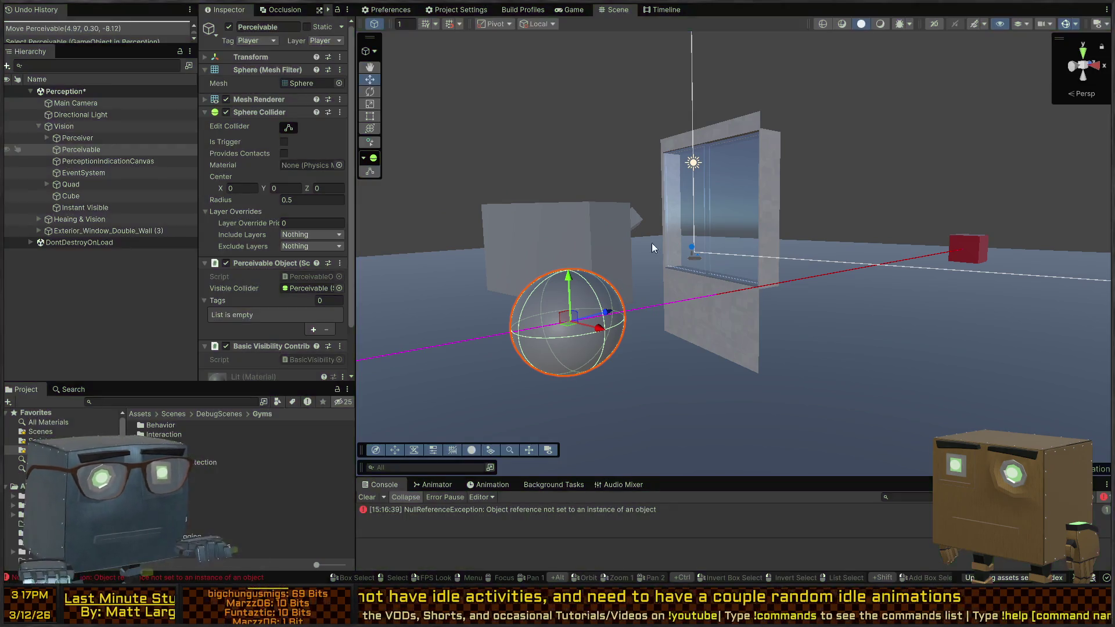
- Stop play mode and place a Player prefab into the Perception scene
key("ctrl+p")
left_click(614, 10)
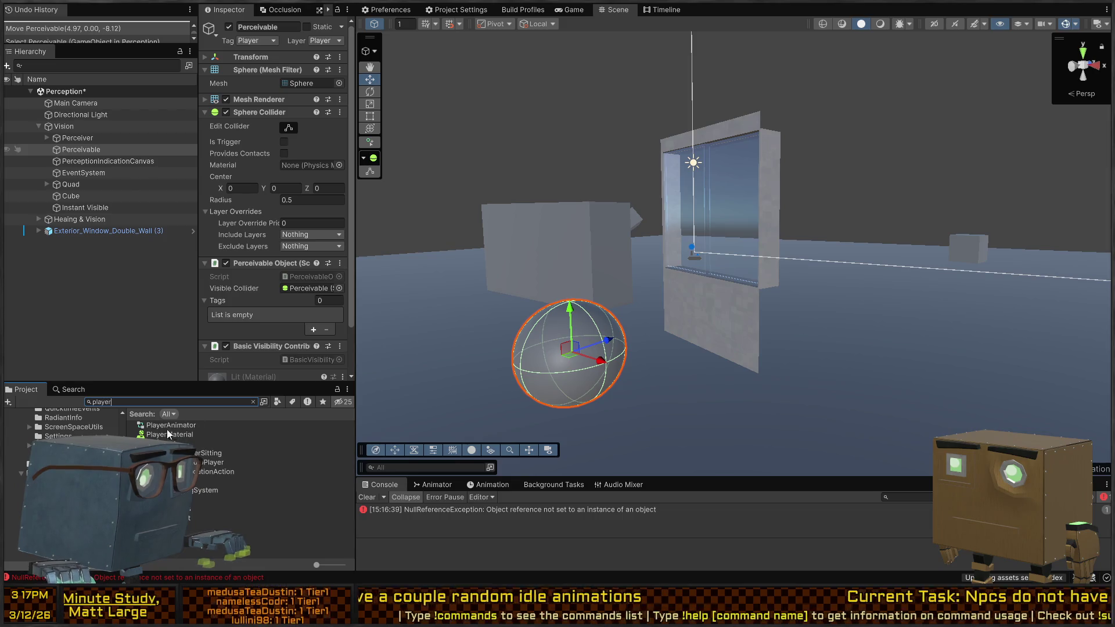
mouse_move(325, 444)
left_mouse_down()
mouse_move(461, 407)
mouse_move(436, 406)
left_mouse_up()
- Move the sphere onto the Player's chest and shift the Player beside the window wall
left_click(563, 371)
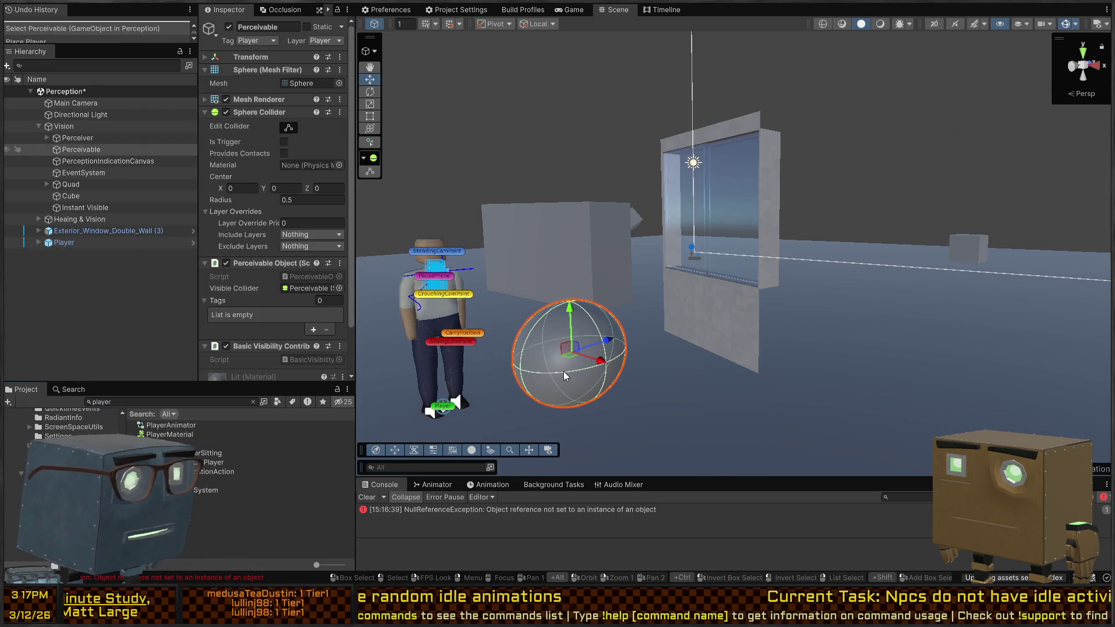
left_click_drag(572, 361, 488, 285)
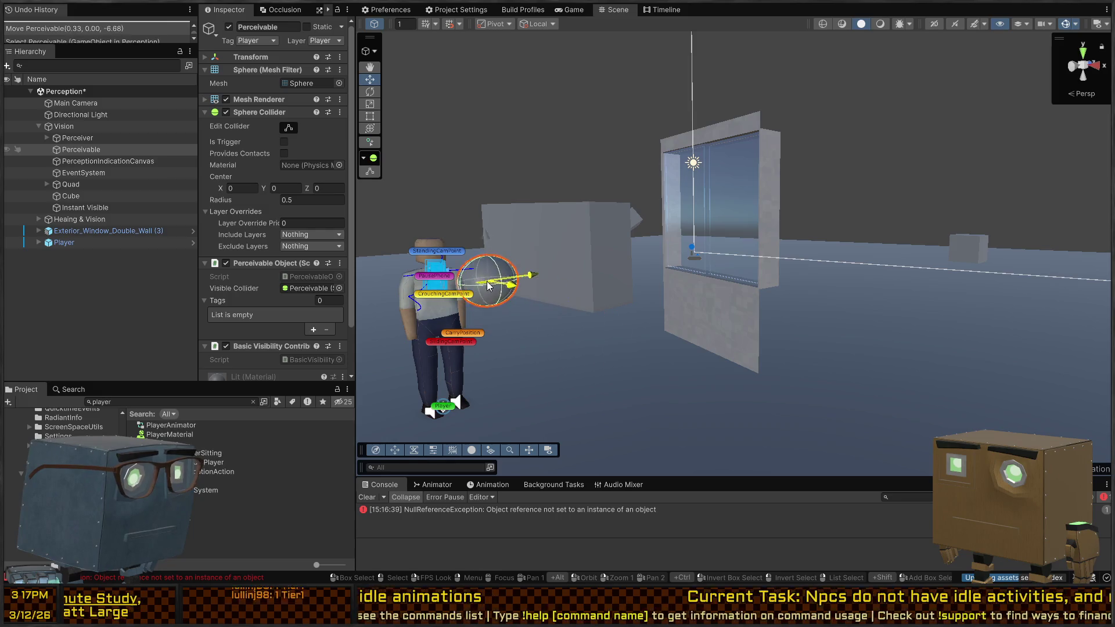
left_click(449, 406)
mouse_move(449, 407)
left_mouse_down()
mouse_move(581, 406)
mouse_move(529, 402)
left_mouse_up()
key("ctrl+z")
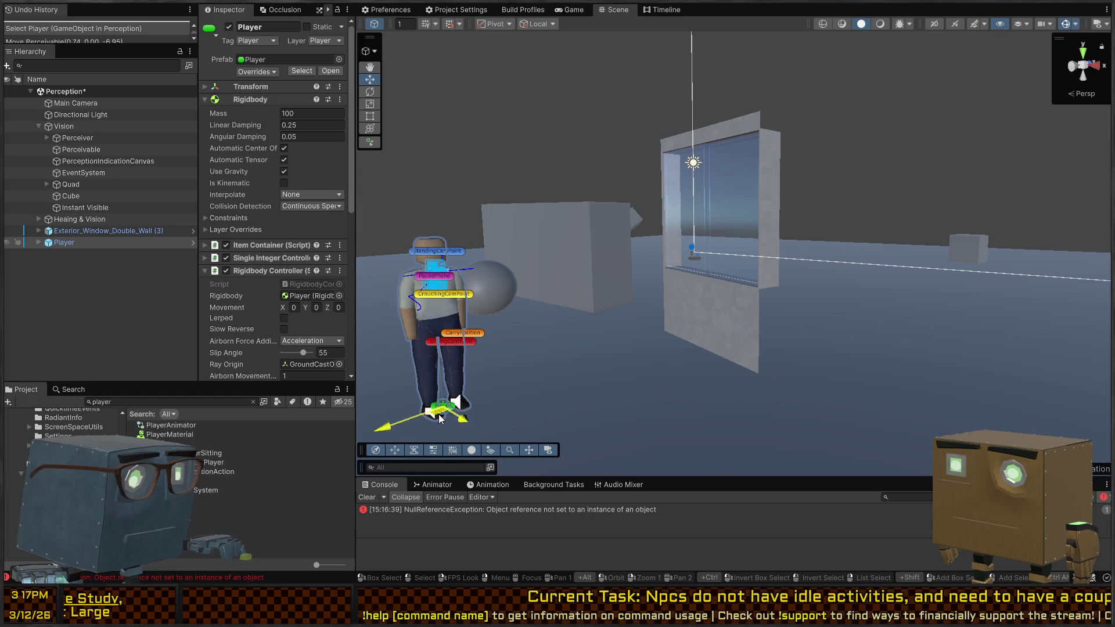
left_click_drag(440, 418, 618, 401)
- Play the scene, lift the Player upward, then select the Perceiver and Perceivable objects
key("ctrl+p")
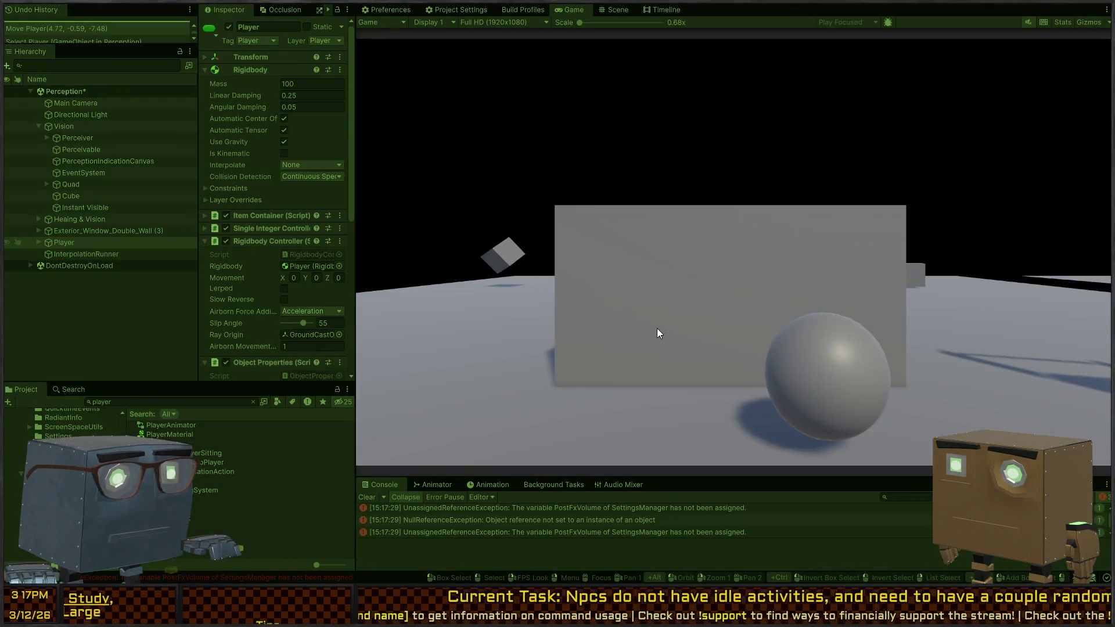
left_click(606, 8)
key("w")
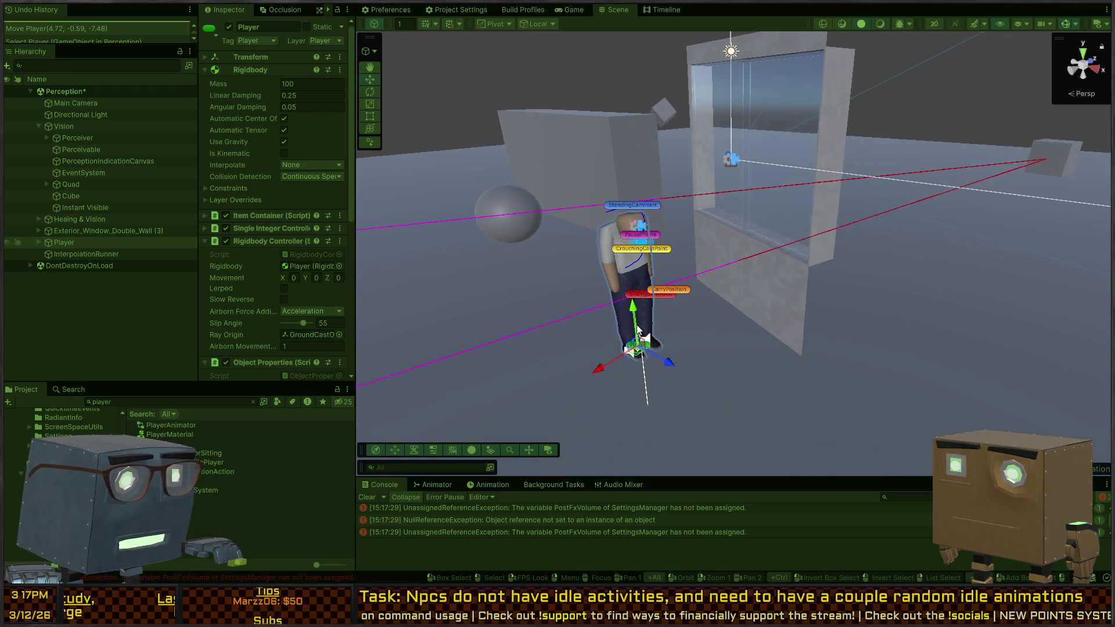
left_click_drag(636, 281, 646, 192)
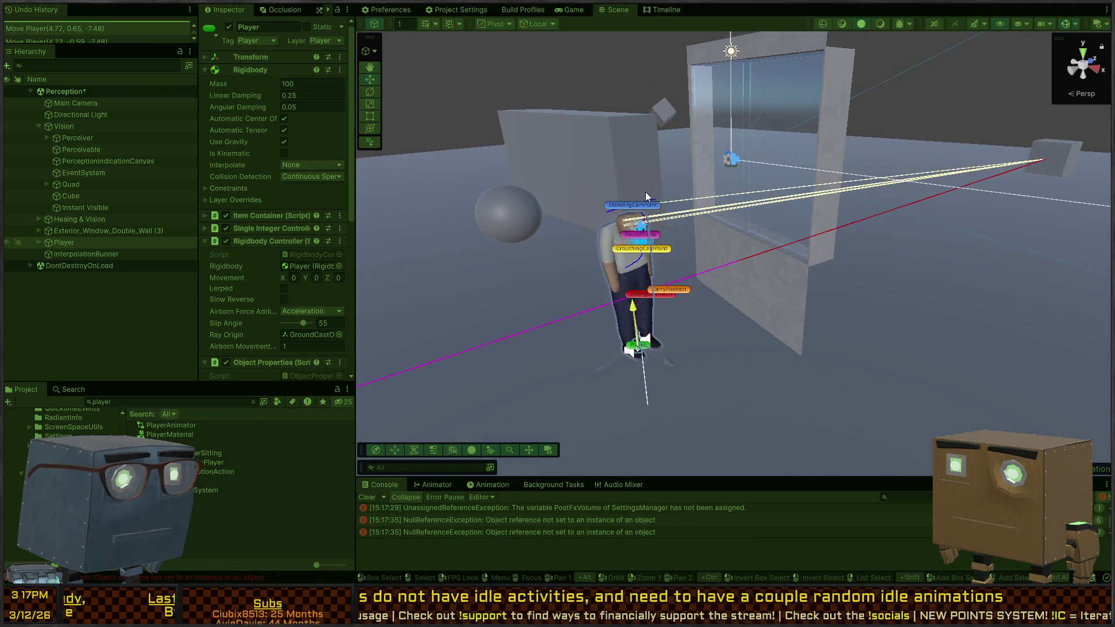
right_click(688, 292)
left_click_drag(663, 256, 581, 232)
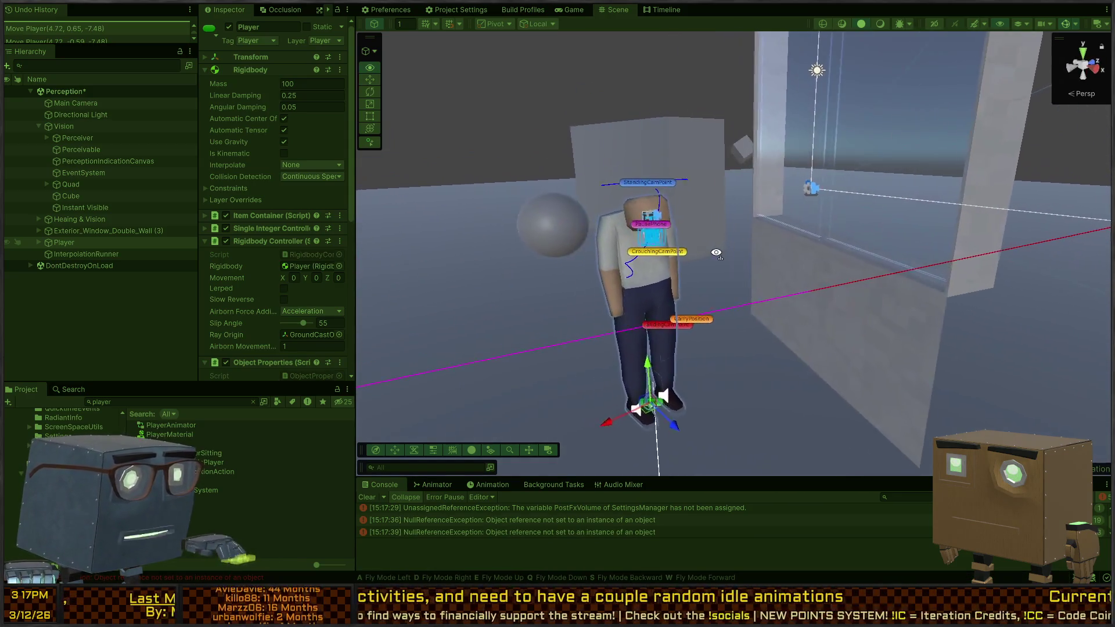
key("z")
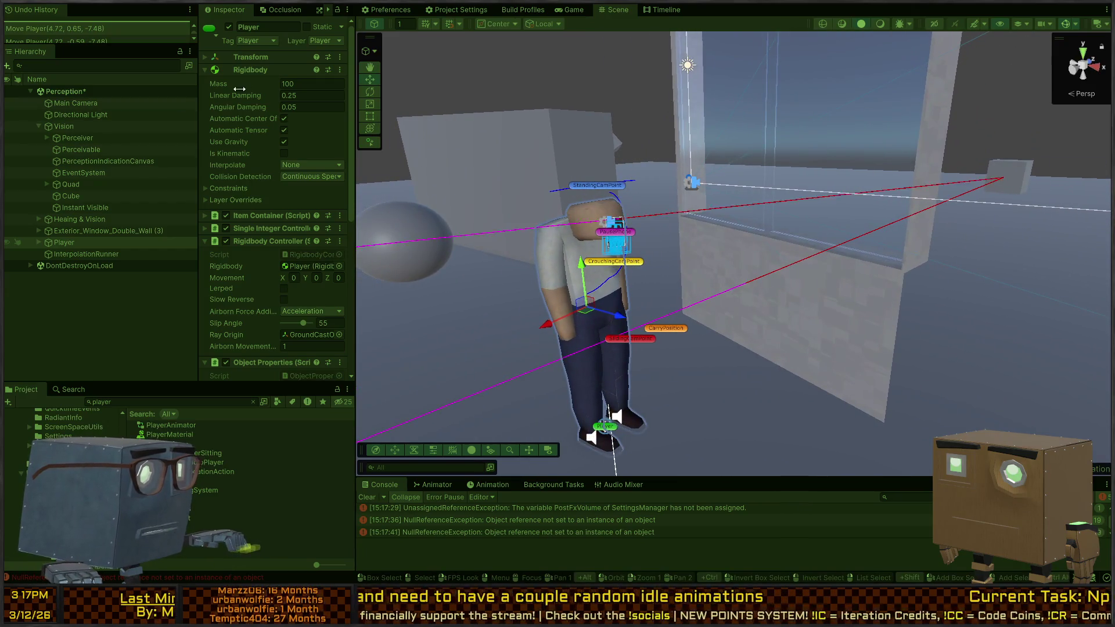
left_click(95, 140)
left_click(92, 150)
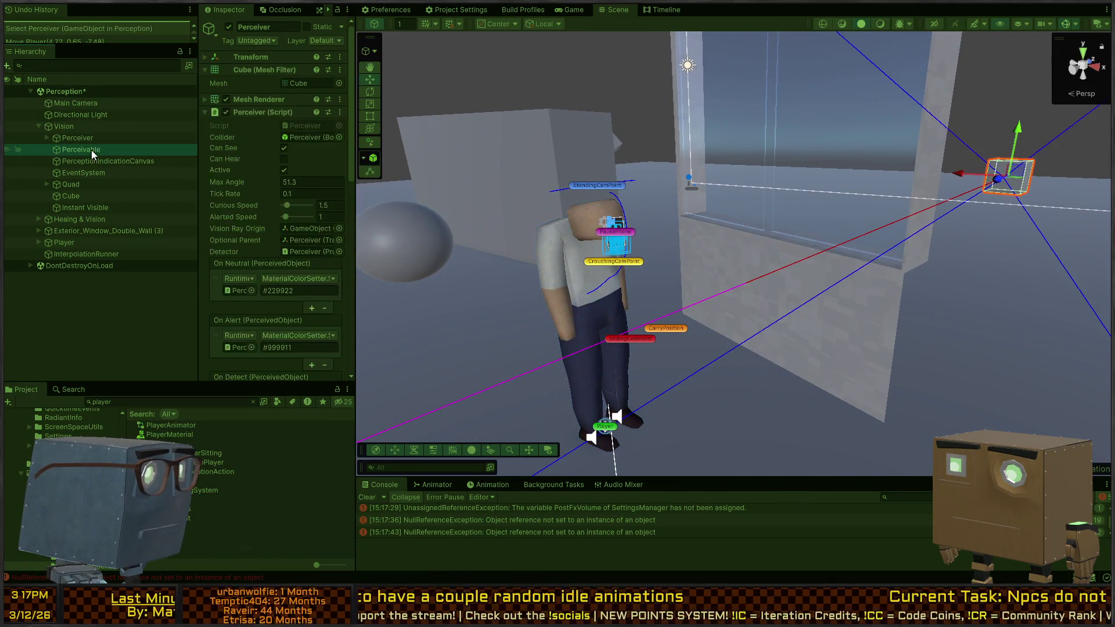
- Test moving the Player's PerceivableCollider capsule along Y, undoing each move
left_click(46, 232)
left_click(71, 266)
mouse_move(523, 278)
left_mouse_down()
mouse_move(769, 293)
mouse_move(767, 249)
mouse_move(762, 259)
mouse_move(796, 291)
mouse_move(809, 283)
left_mouse_up()
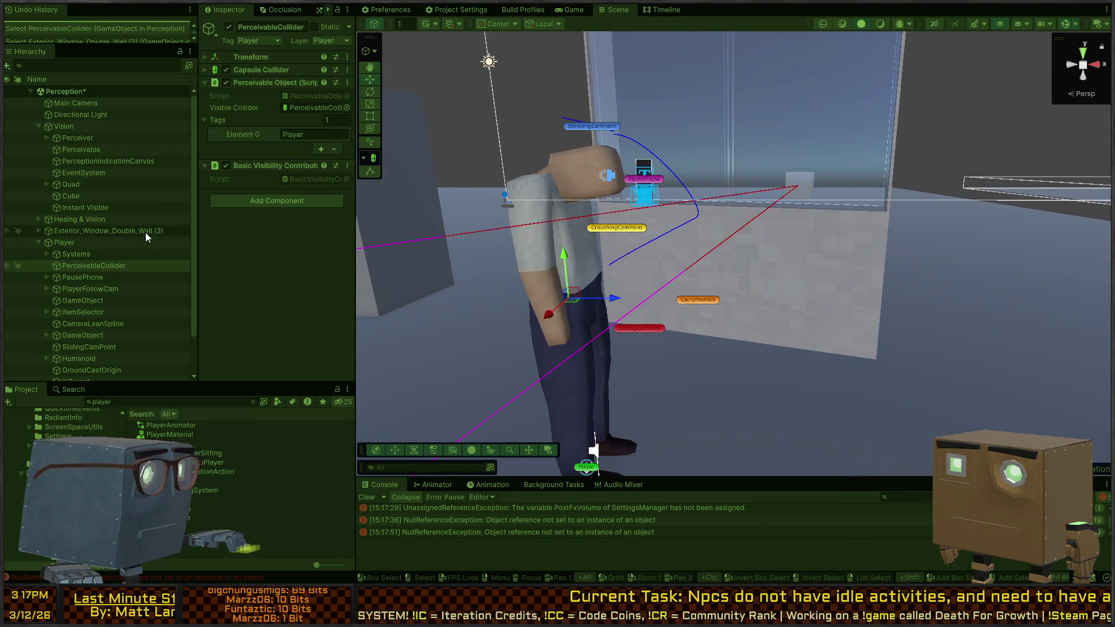
left_click(257, 71)
mouse_move(564, 259)
left_mouse_down()
mouse_move(567, 223)
mouse_move(570, 311)
left_mouse_up()
key("ctrl+z")
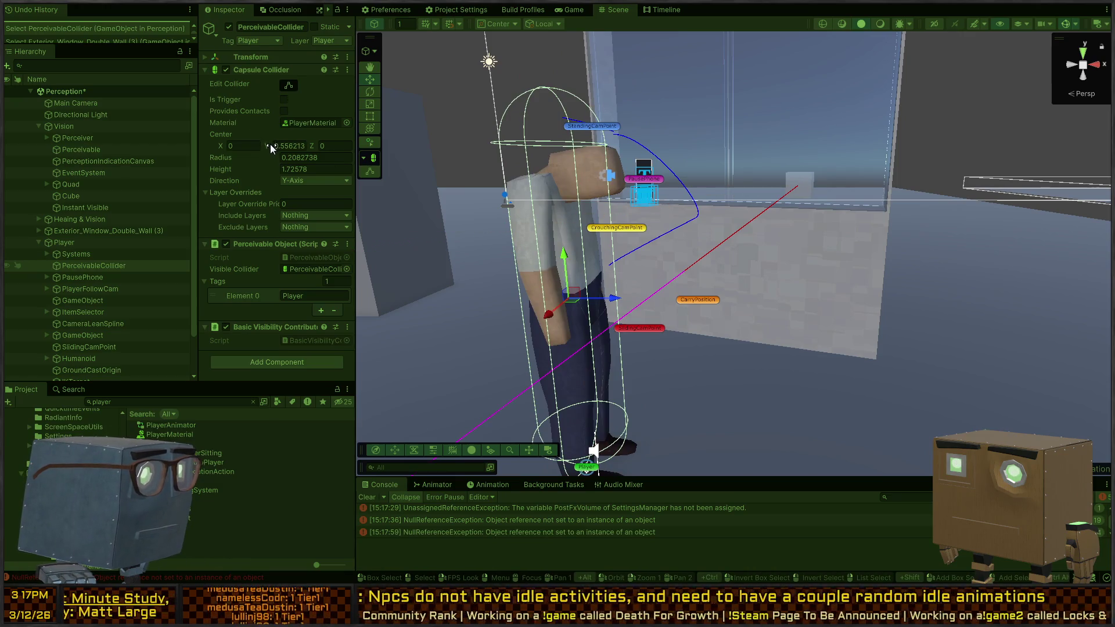
mouse_move(563, 255)
left_mouse_down()
mouse_move(570, 71)
mouse_move(610, 443)
mouse_move(605, 220)
mouse_move(605, 290)
mouse_move(613, 279)
mouse_move(623, 306)
mouse_move(622, 144)
mouse_move(621, 330)
left_mouse_up()
key("ctrl+z")
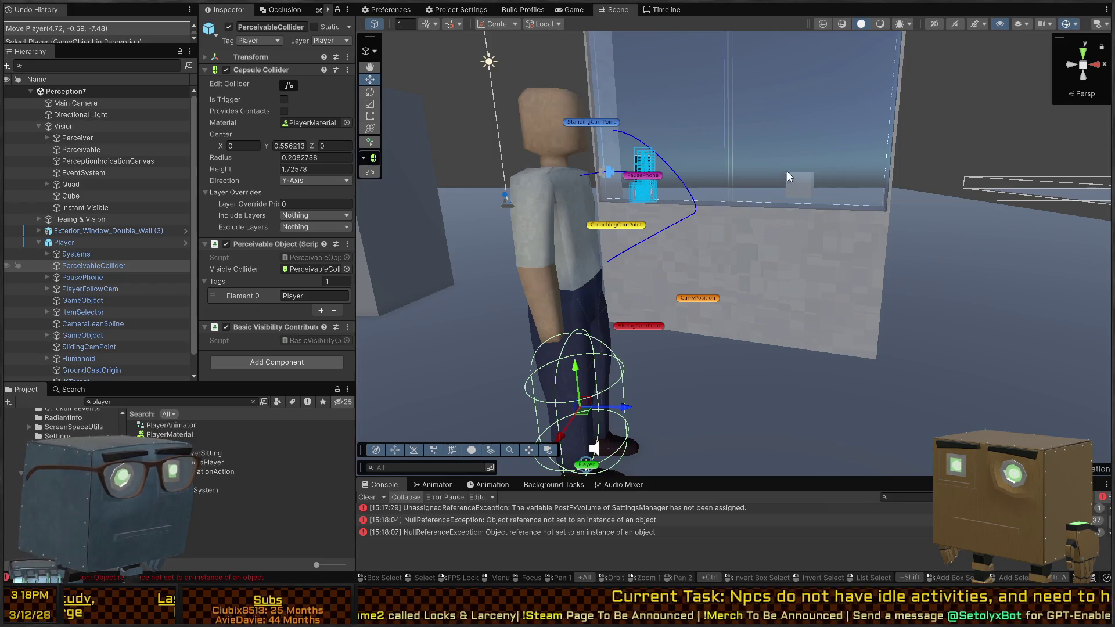
- Frame the whole Player, play the Perception scene again, and select the Player
left_click_drag(795, 160, 724, 163)
key("s")
key("w")
mouse_move(953, 202)
left_mouse_down()
mouse_move(809, 203)
mouse_move(953, 212)
left_mouse_up()
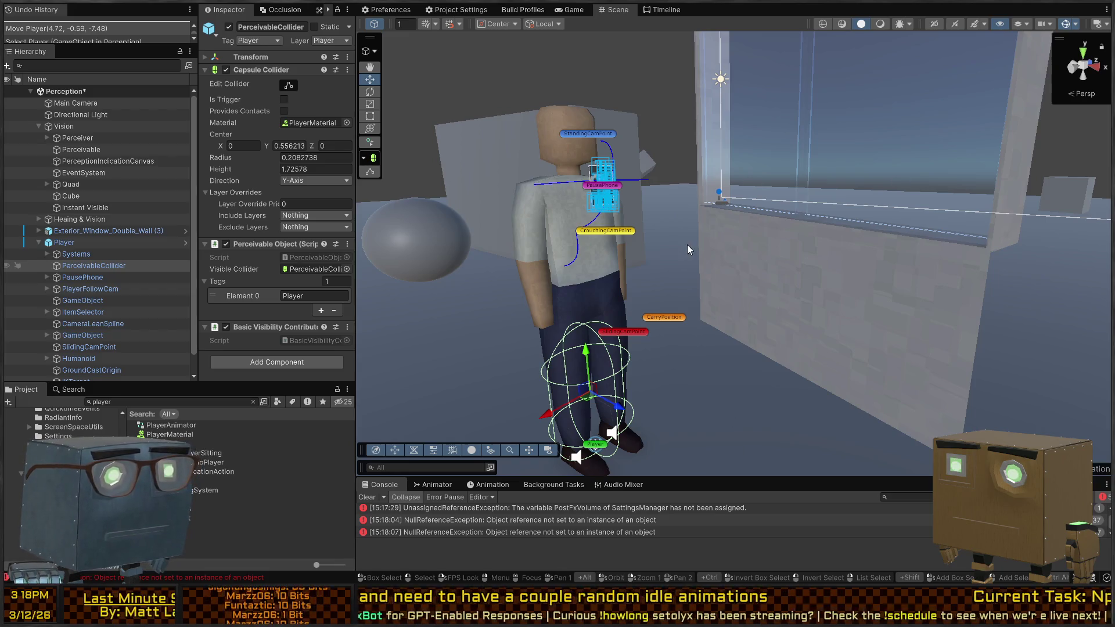
key("ctrl+p")
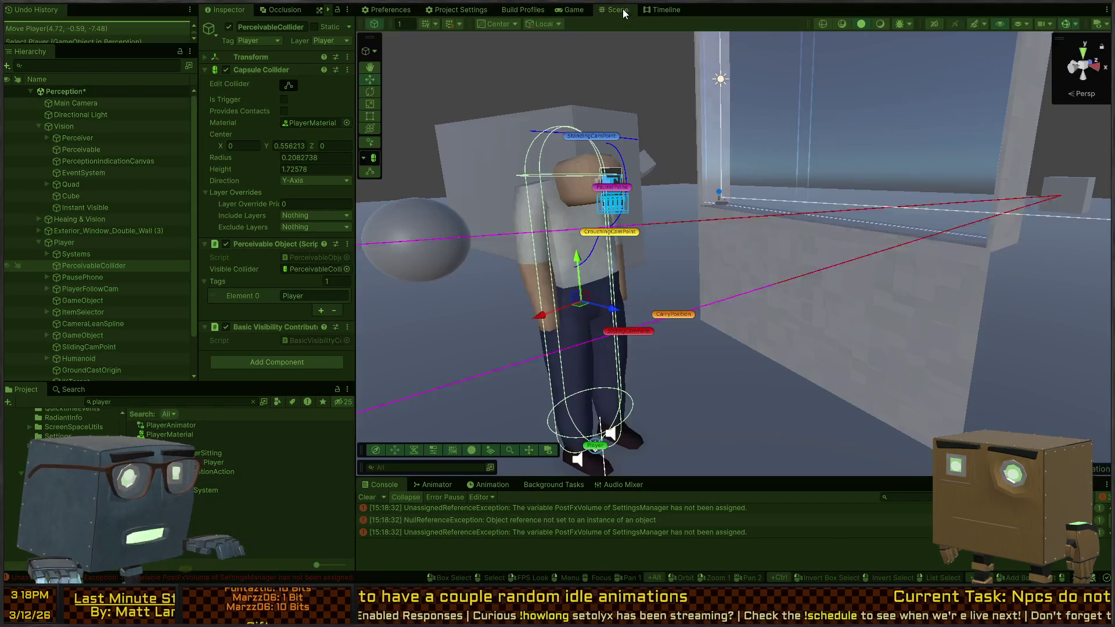
mouse_move(753, 175)
left_mouse_down()
mouse_move(765, 178)
mouse_move(654, 222)
left_mouse_up()
left_click(637, 331)
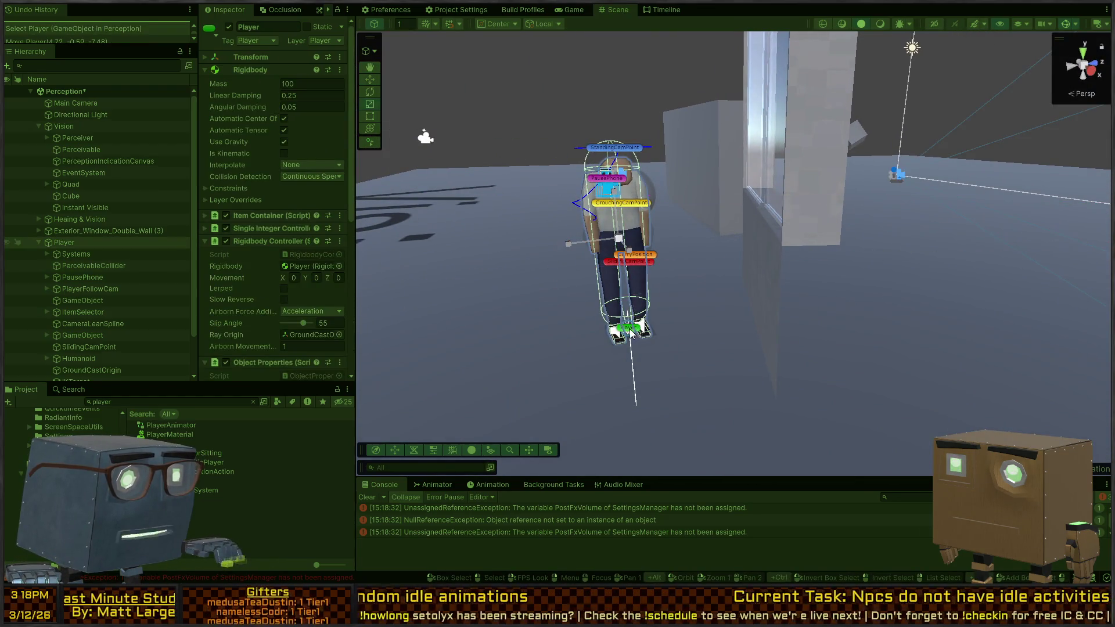
left_click(631, 332)
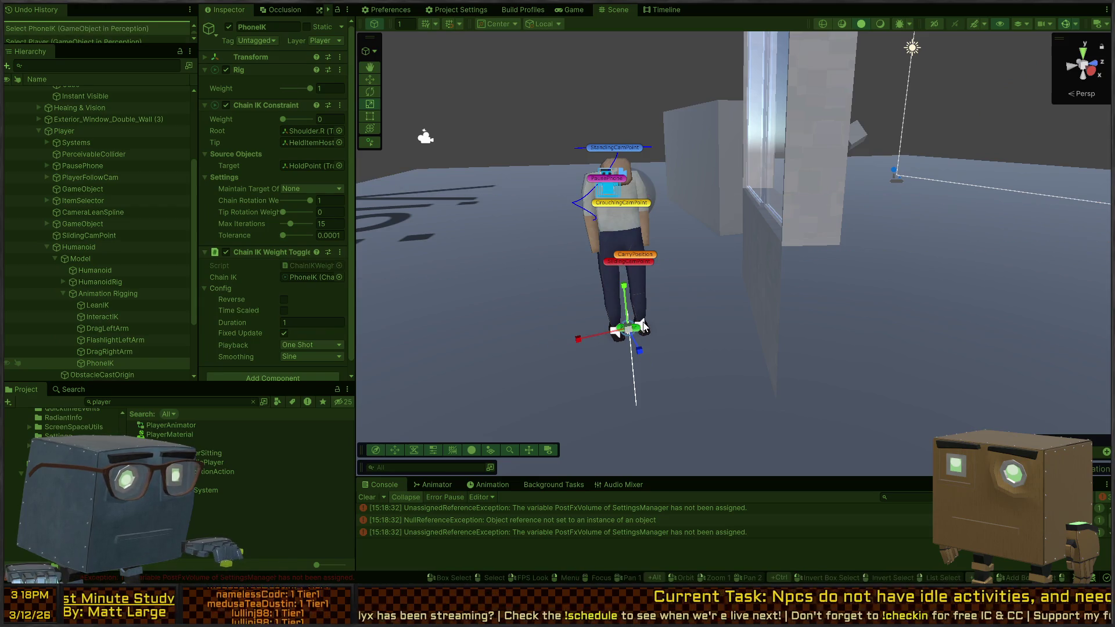
left_click(634, 332)
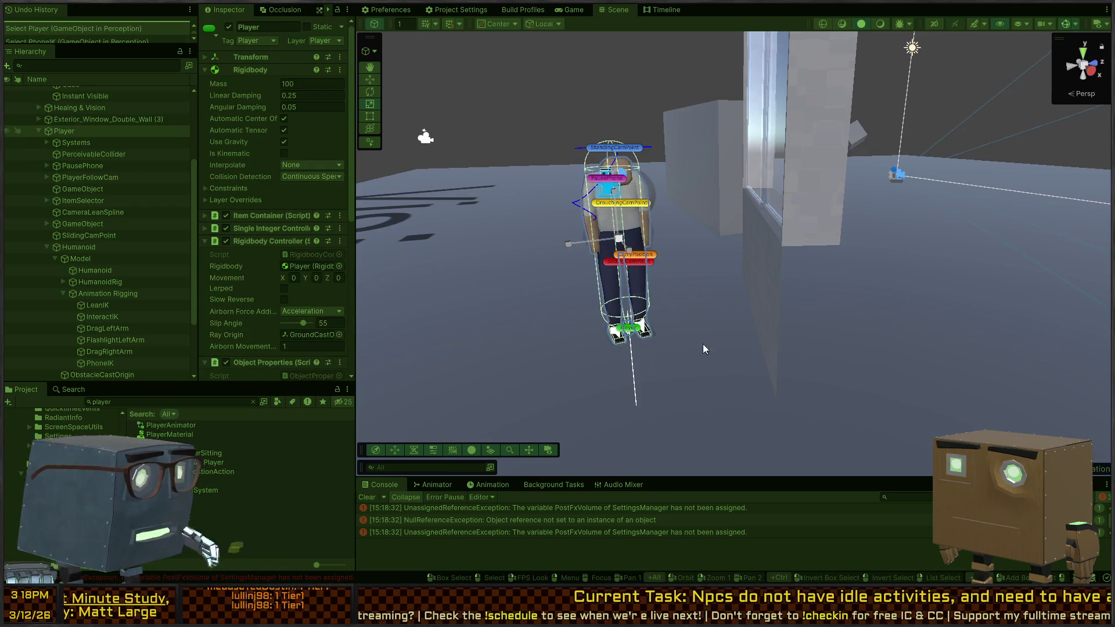
mouse_move(619, 239)
left_mouse_down()
mouse_move(794, 221)
mouse_move(459, 228)
mouse_move(584, 236)
mouse_move(526, 282)
mouse_move(528, 210)
mouse_move(451, 251)
mouse_move(288, 241)
mouse_move(259, 308)
mouse_move(269, 318)
mouse_move(260, 354)
mouse_move(256, 277)
mouse_move(315, 253)
mouse_move(582, 241)
mouse_move(412, 211)
mouse_move(207, 210)
mouse_move(285, 243)
mouse_move(775, 261)
mouse_move(570, 263)
mouse_move(567, 251)
left_mouse_up()
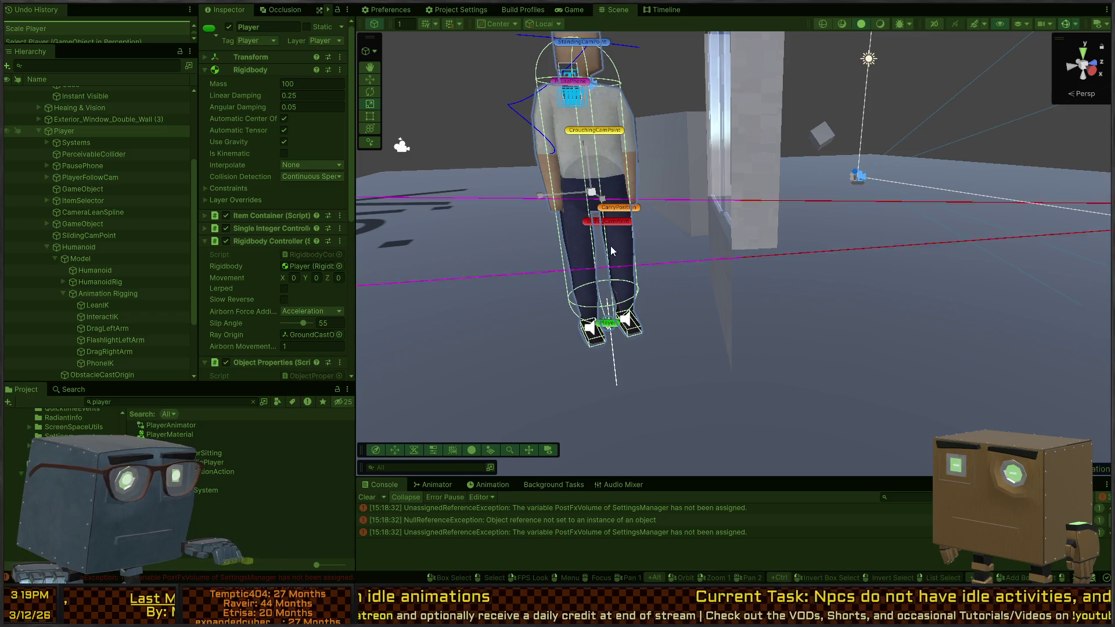
key("w")
left_click_drag(589, 160, 595, 34)
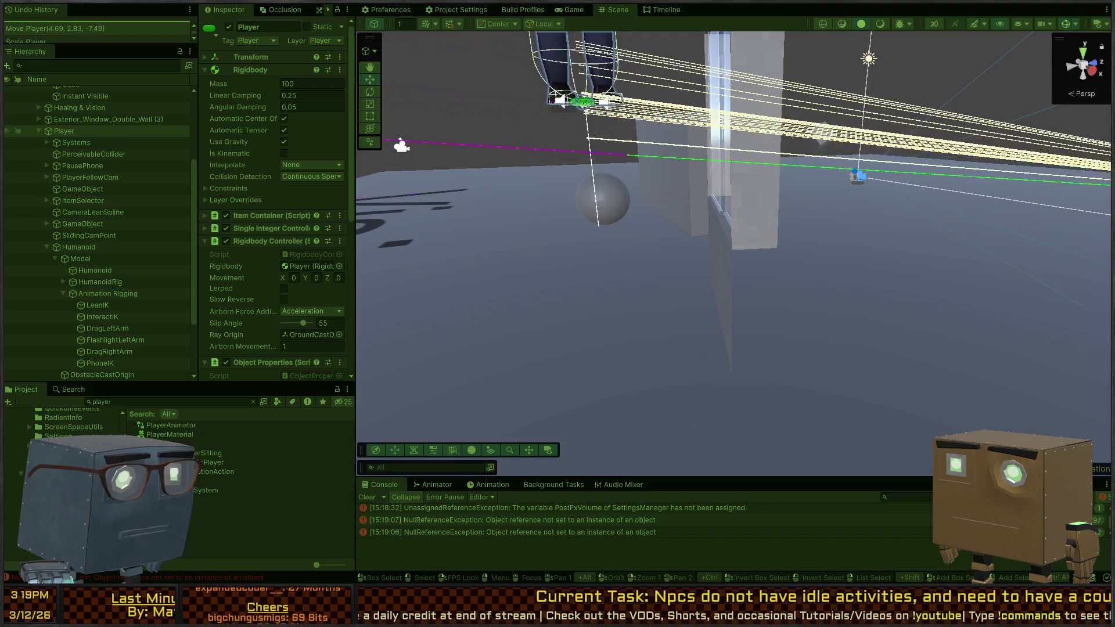
key("ctrl+z")
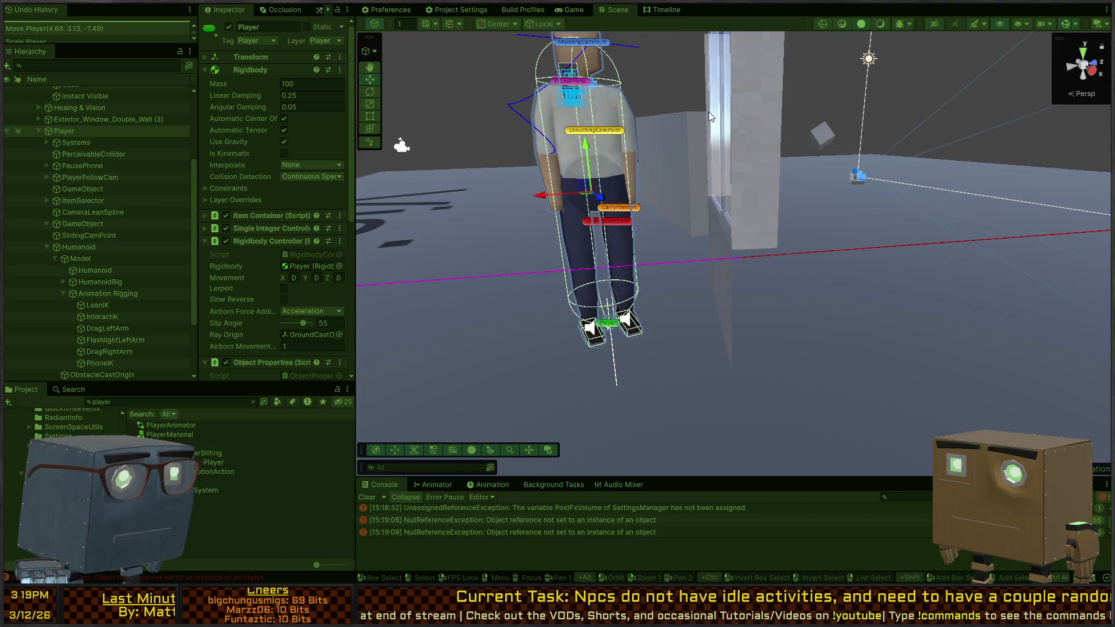
scroll(709, 111, "up", 5)
mouse_move(660, 166)
left_mouse_down()
mouse_move(739, 156)
mouse_move(658, 169)
left_mouse_up()
mouse_move(658, 214)
left_mouse_down()
mouse_move(722, 229)
mouse_move(704, 247)
mouse_move(617, 187)
left_mouse_up()
mouse_move(596, 120)
left_mouse_down()
mouse_move(640, 151)
mouse_move(706, 165)
mouse_move(654, 133)
mouse_move(642, 108)
left_mouse_up()
left_click_drag(628, 7, 628, 7)
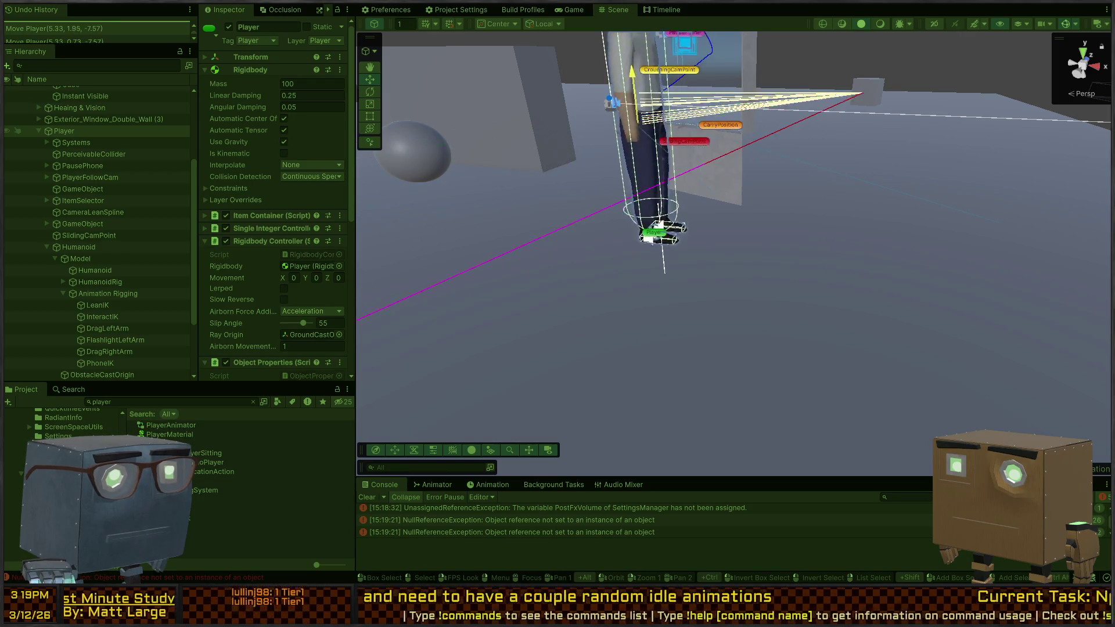
scroll(903, 115, "down", 3)
left_click(967, 145)
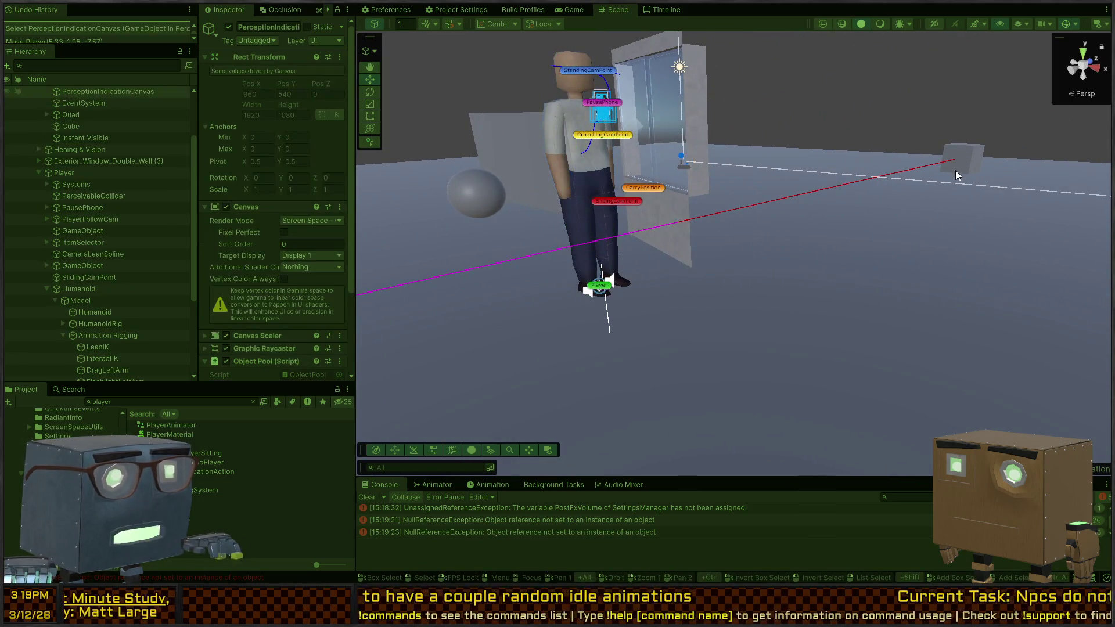
left_click(963, 142)
mouse_move(969, 125)
left_mouse_down()
mouse_move(974, 37)
mouse_move(974, 106)
mouse_move(981, 56)
left_mouse_up()
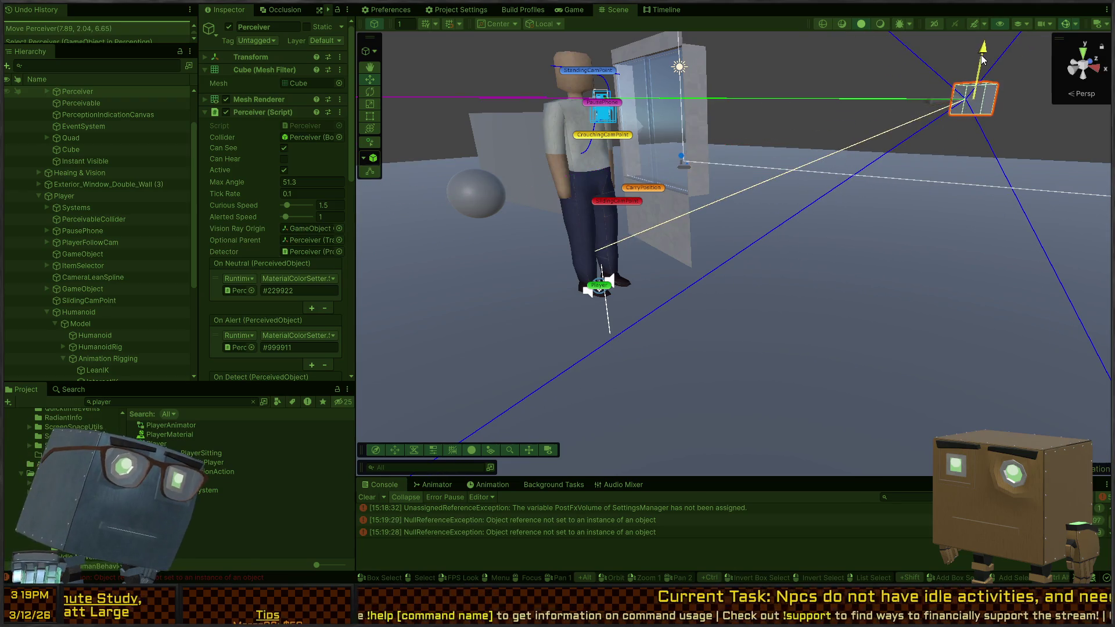
mouse_move(986, 102)
left_mouse_down()
mouse_move(861, 82)
mouse_move(1005, 85)
left_mouse_up()
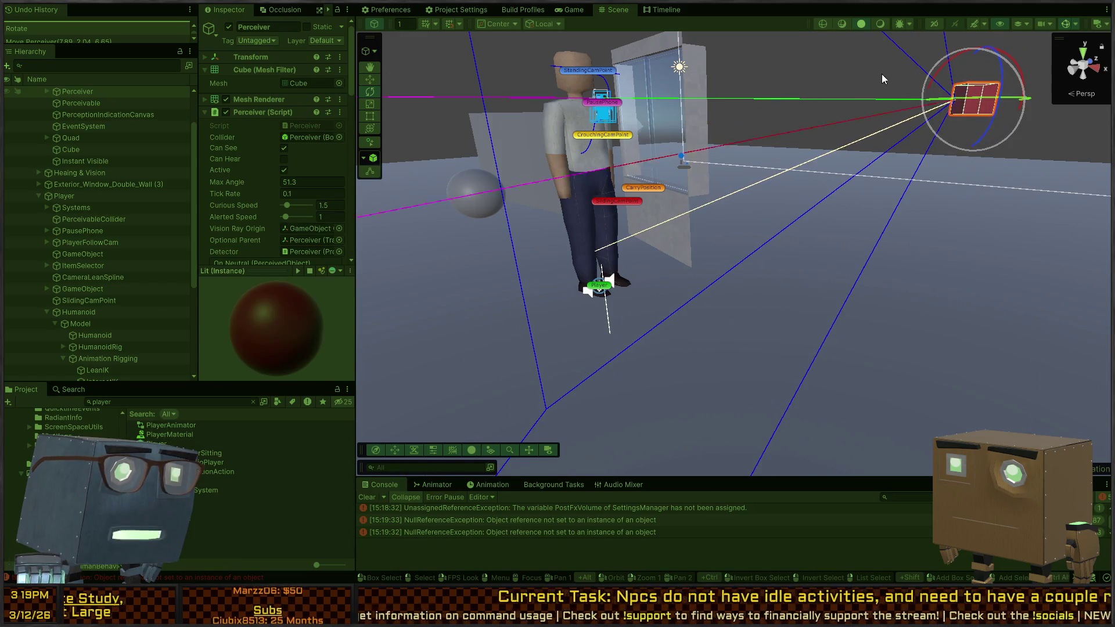
key("ctrl+z")
key("ctrl+z")
key("ctrl+z")
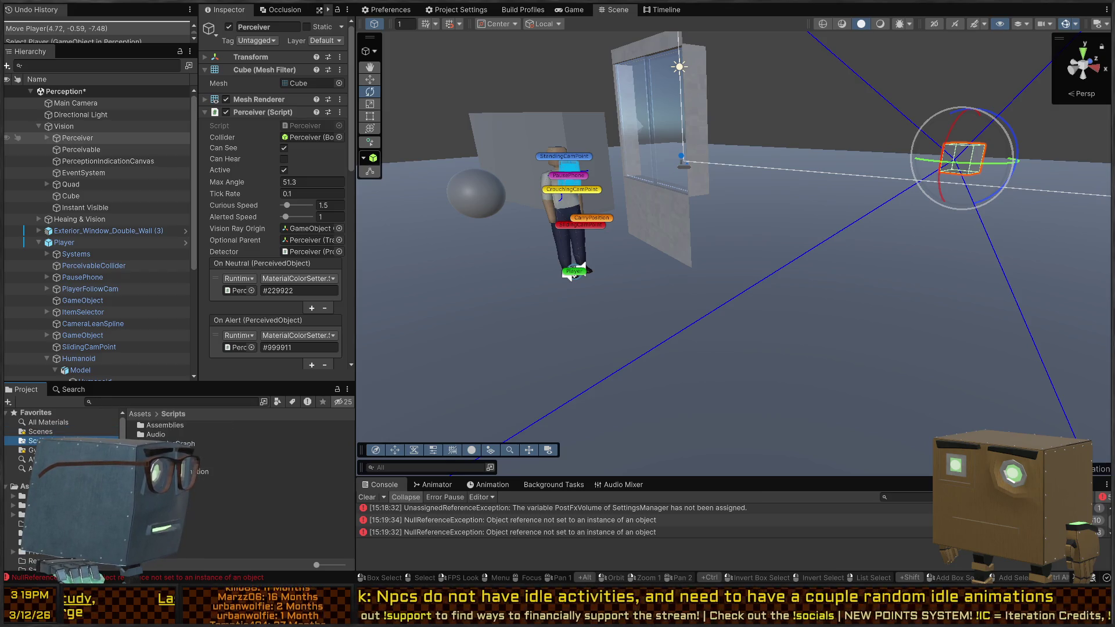
- Open Mission 1 Remake2 from the Chapters > Prologue scenes and view the building from overhead
double_click(153, 435)
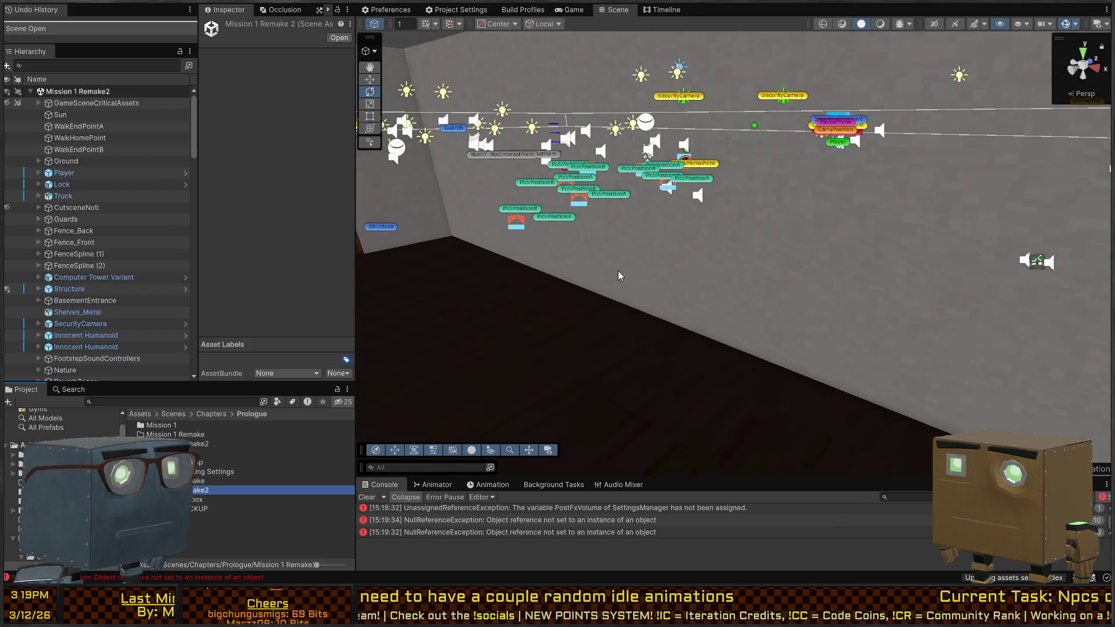
mouse_move(713, 228)
left_mouse_down()
mouse_move(509, 232)
mouse_move(145, 277)
mouse_move(863, 243)
mouse_move(801, 256)
mouse_move(582, 185)
left_mouse_up()
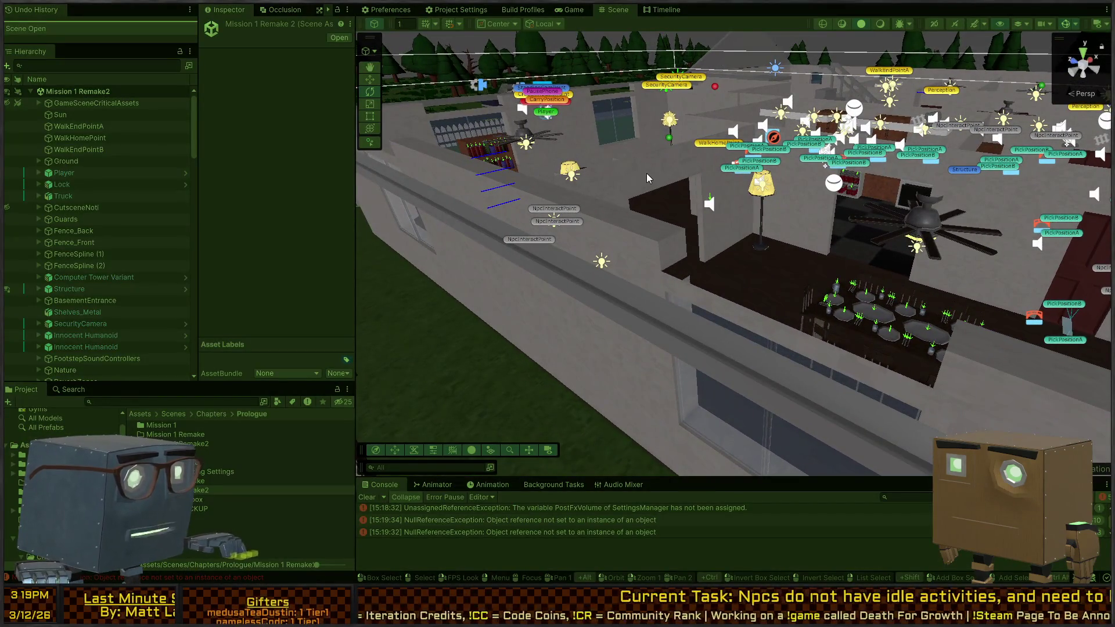
- Play Mission 1 Remake2, walking toward the house while toggling Scene and Game views, then stop
key("ctrl+p")
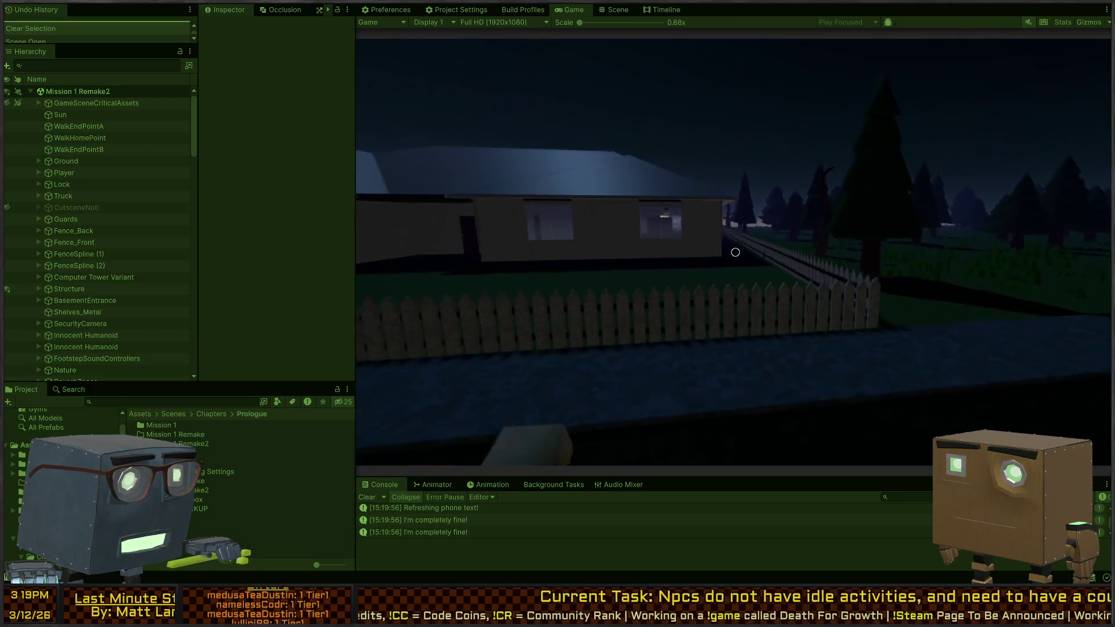
key("w")
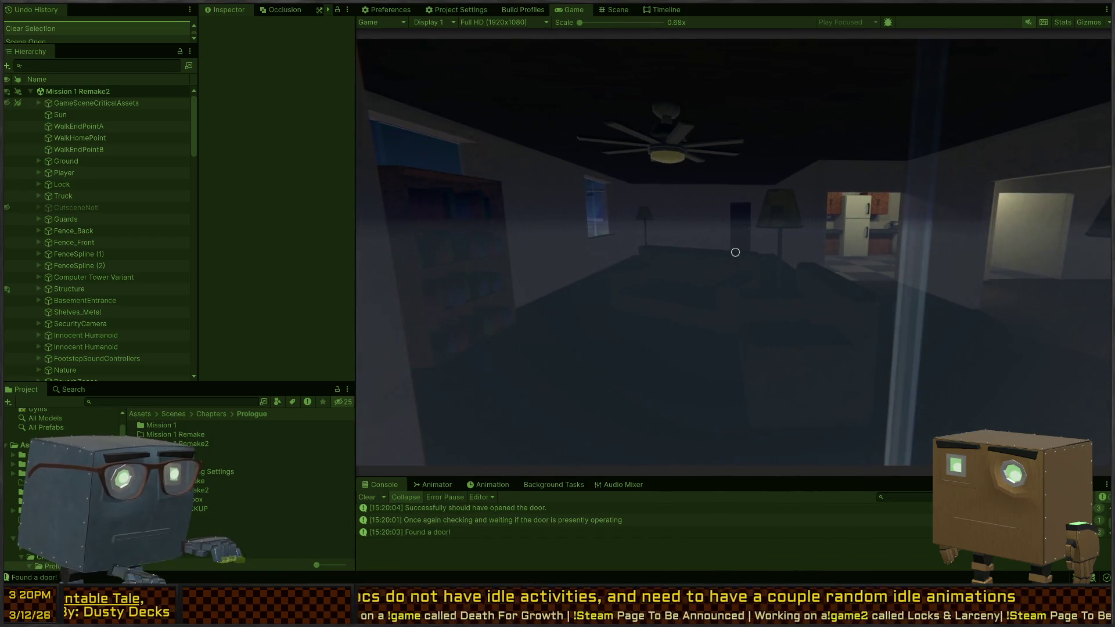
key("ctrl+1")
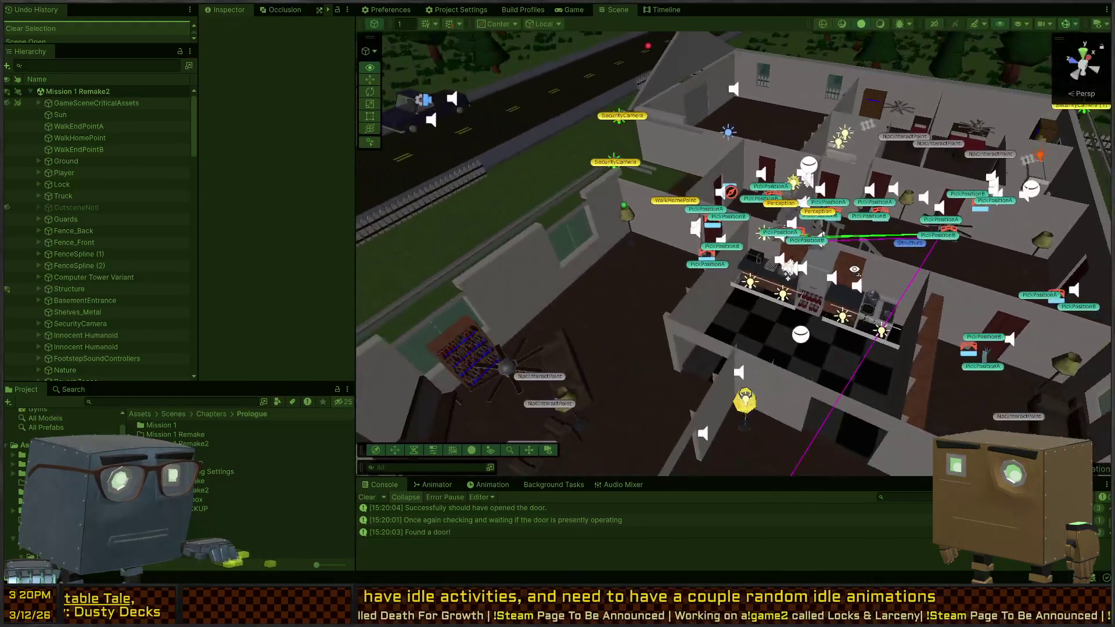
key("ctrl+2")
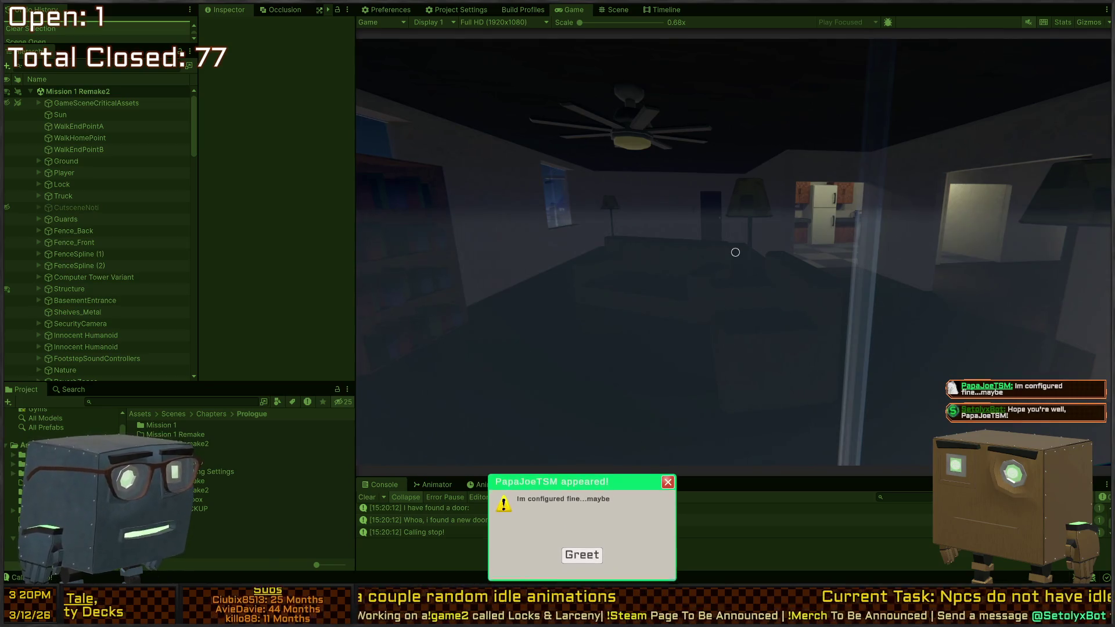
key("ctrl+1")
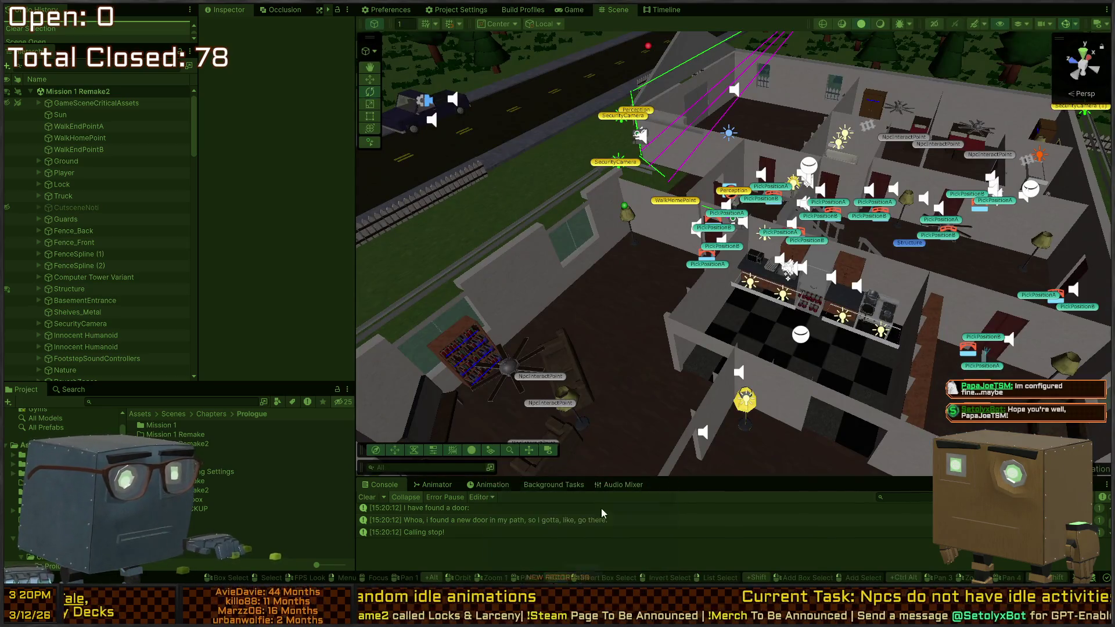
key("ctrl+2")
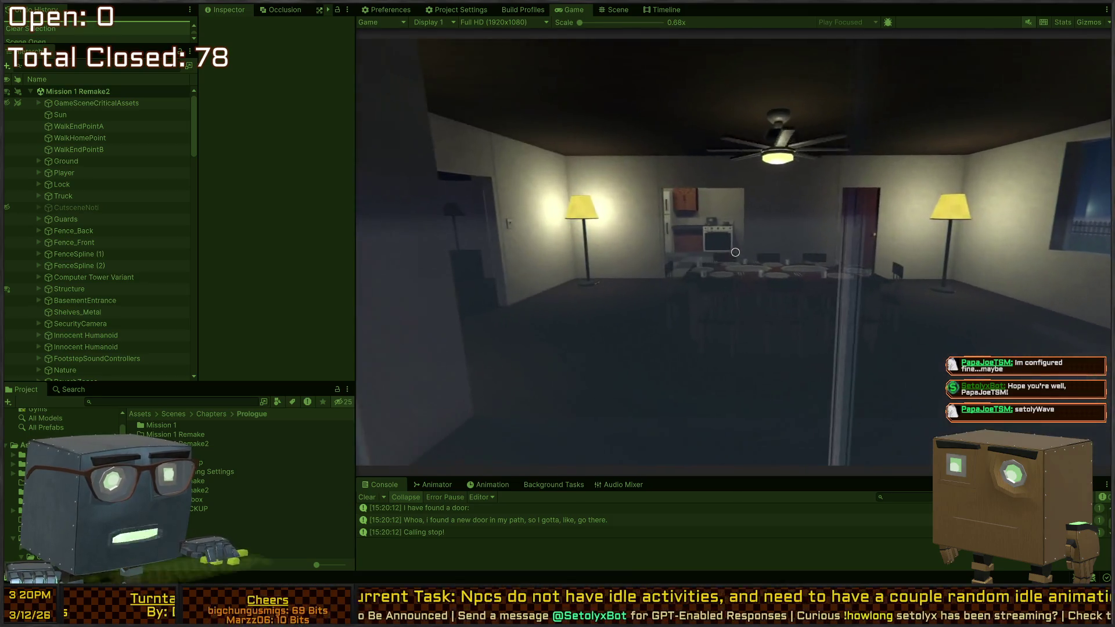
key("ctrl+1")
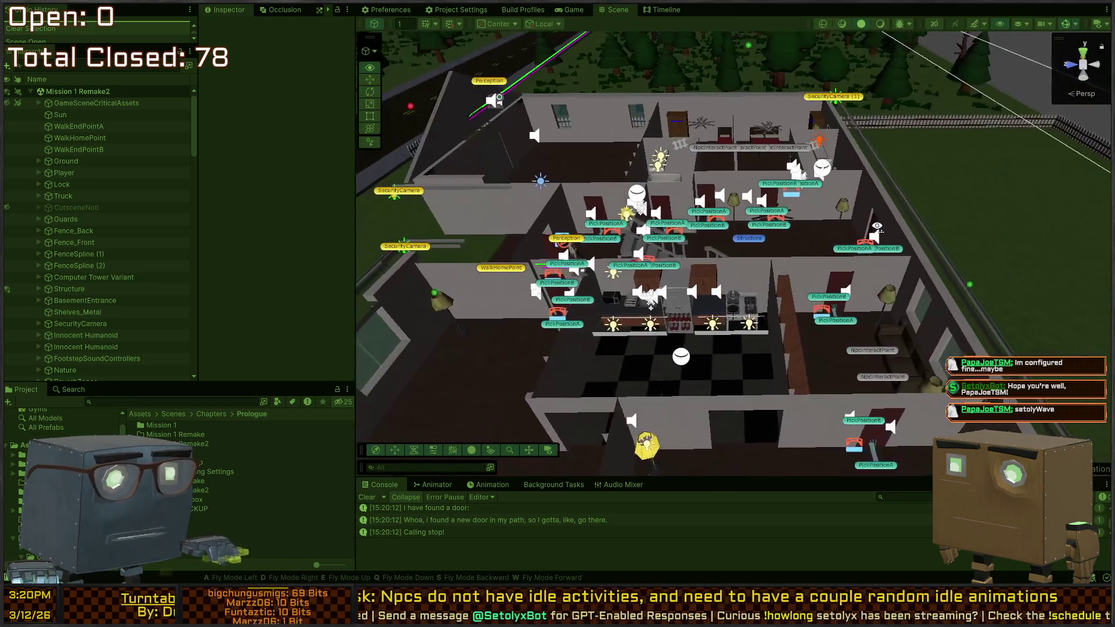
key("ctrl+2")
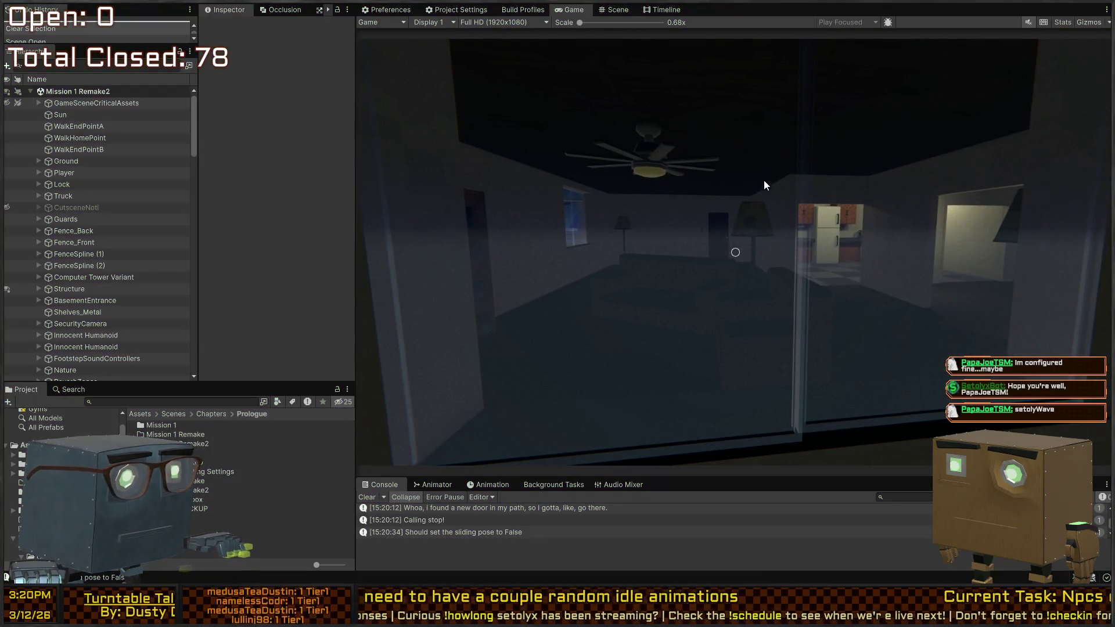
key("ctrl+p")
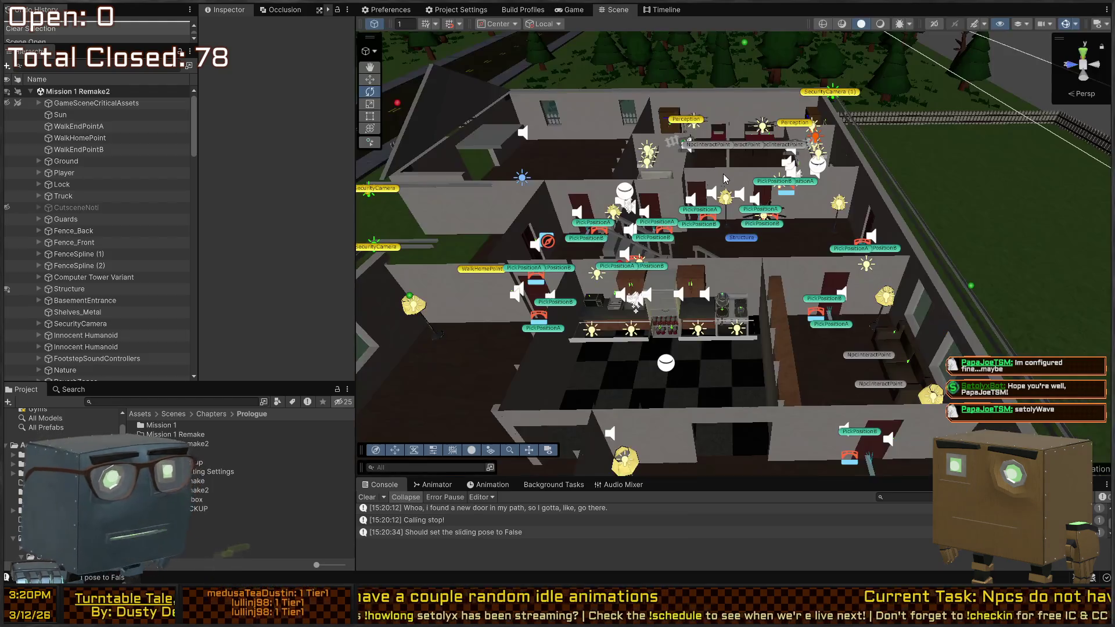
left_click_drag(754, 164, 819, 232)
scroll(819, 231, "up", 5)
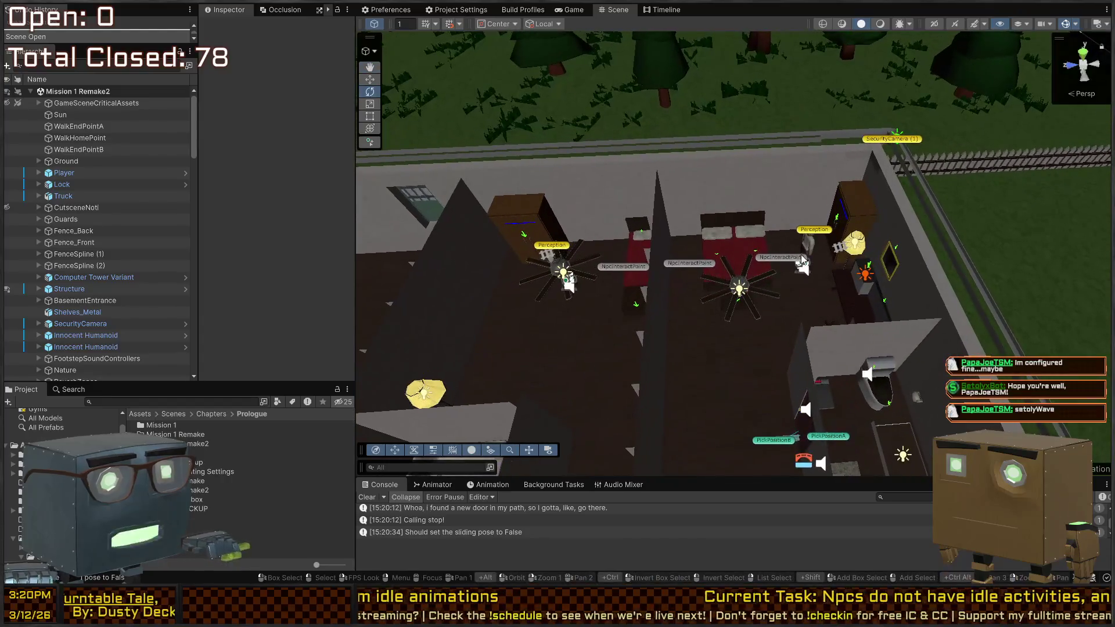
- Start play and deactivate the upper Innocent Humanoid's BehaviorOrchestrator object
left_click(813, 249)
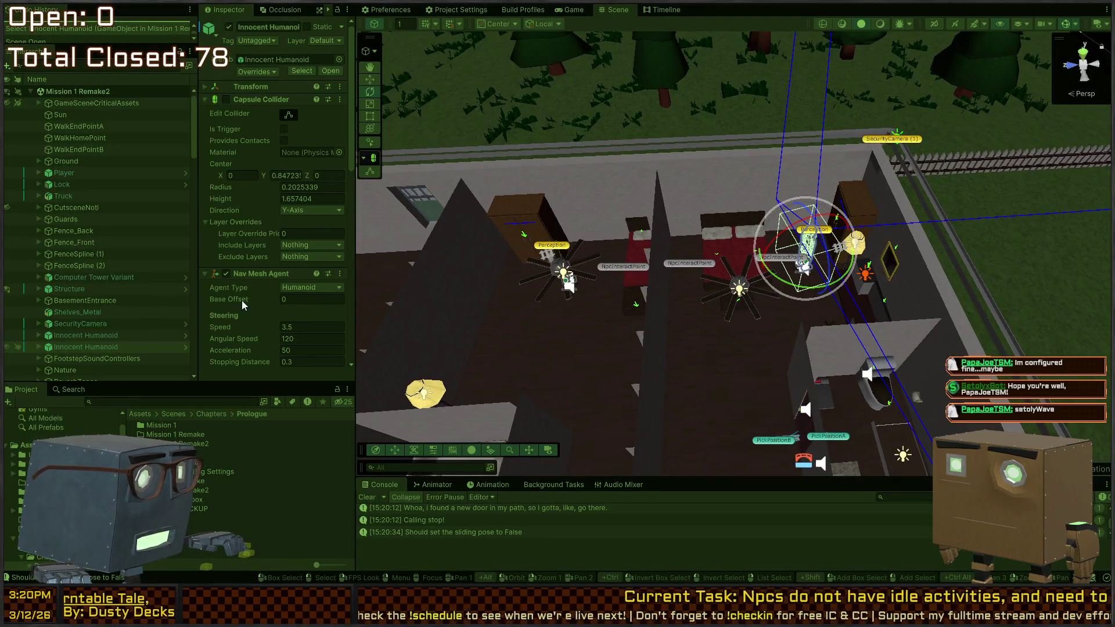
key("ctrl+p")
left_click(96, 340)
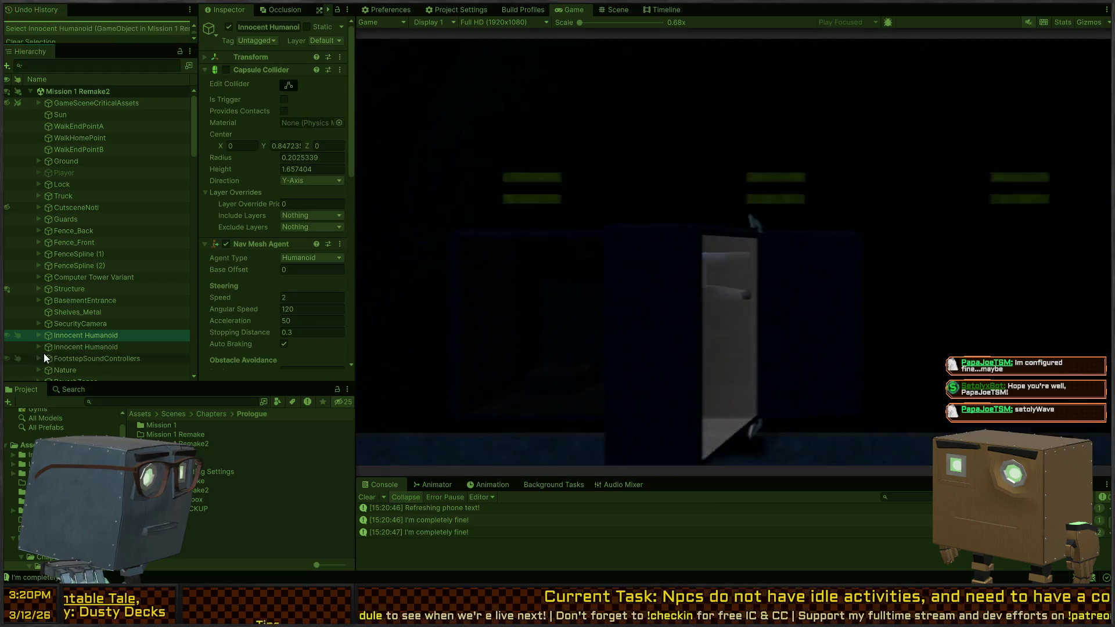
left_click(39, 347)
scroll(71, 344, "down", 5)
left_click(71, 237)
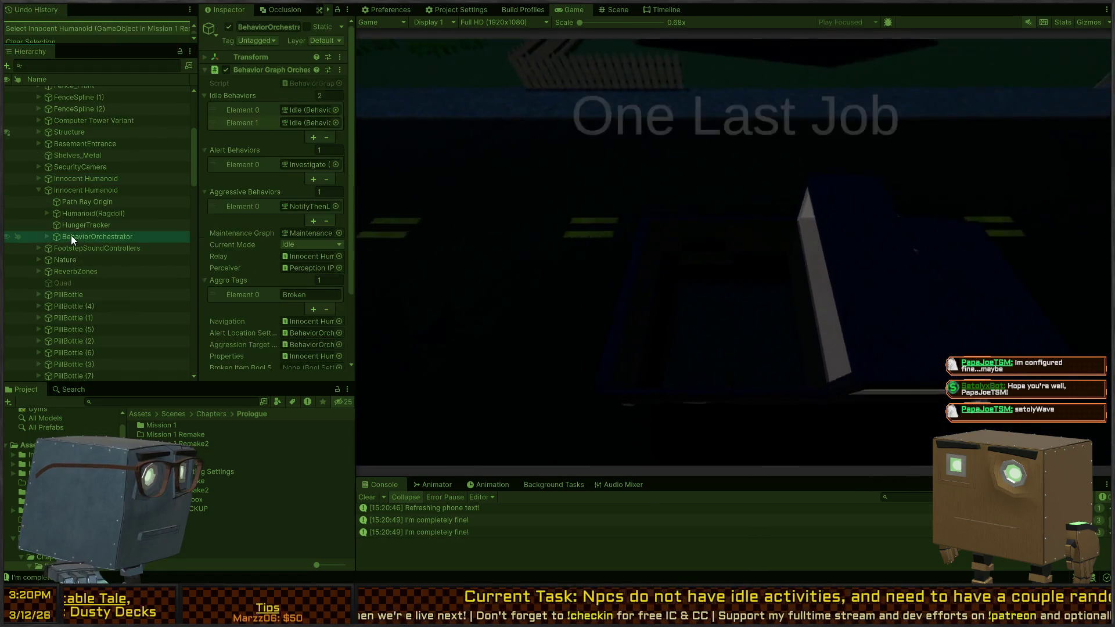
key("alt+shift+a")
left_click(64, 189)
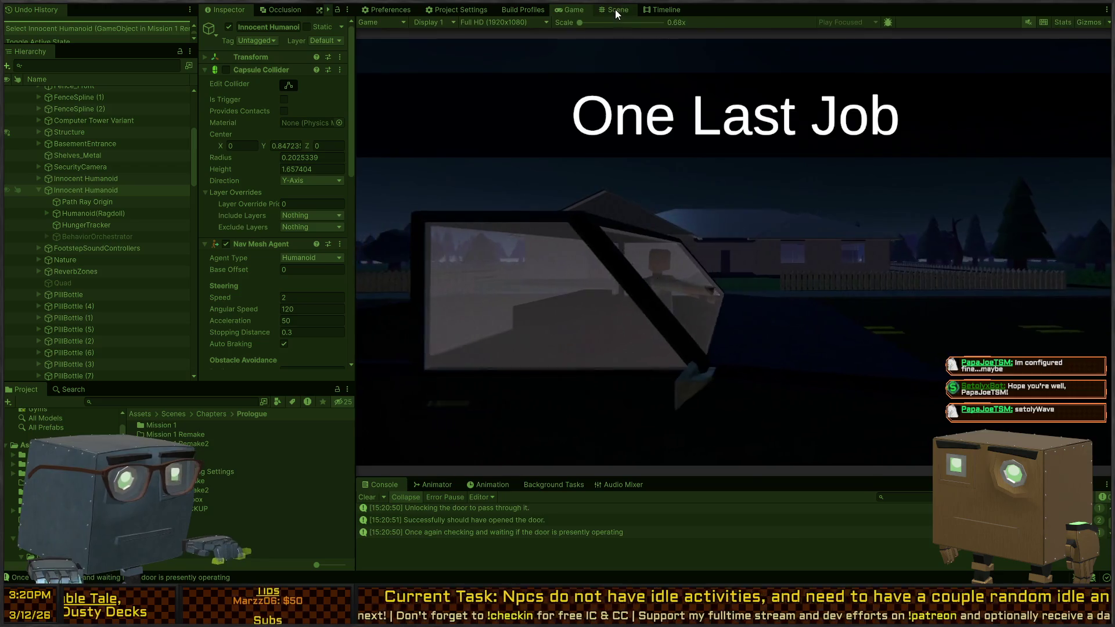
- Turn off the Behavior Agent on the BehaviorOrchestrator's four child behaviours, including NotifyThenLeave
left_click(615, 9)
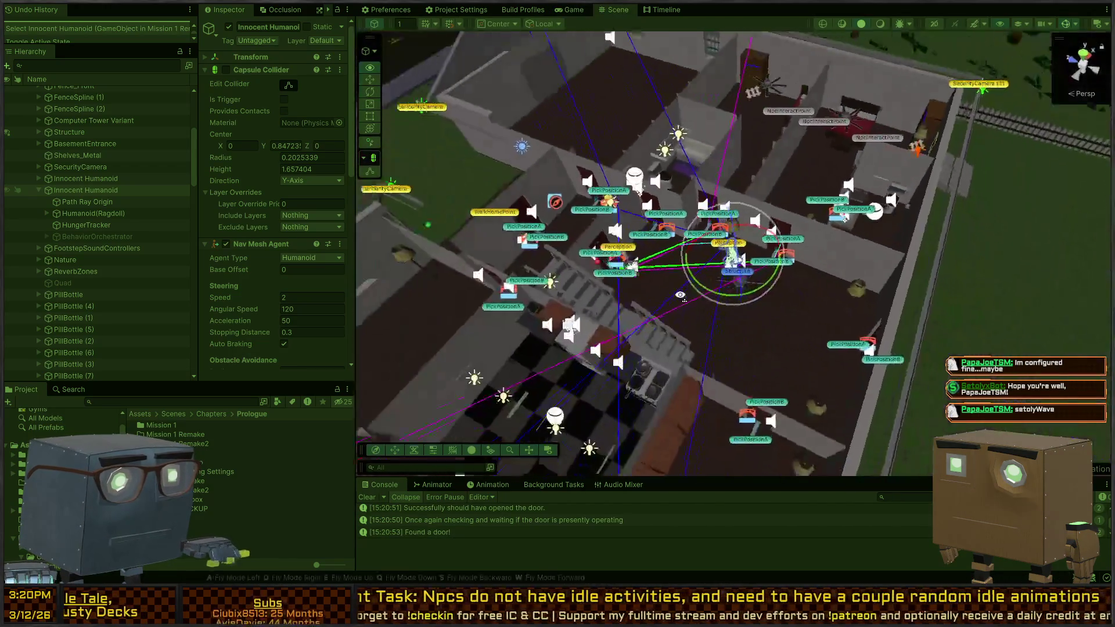
key("w")
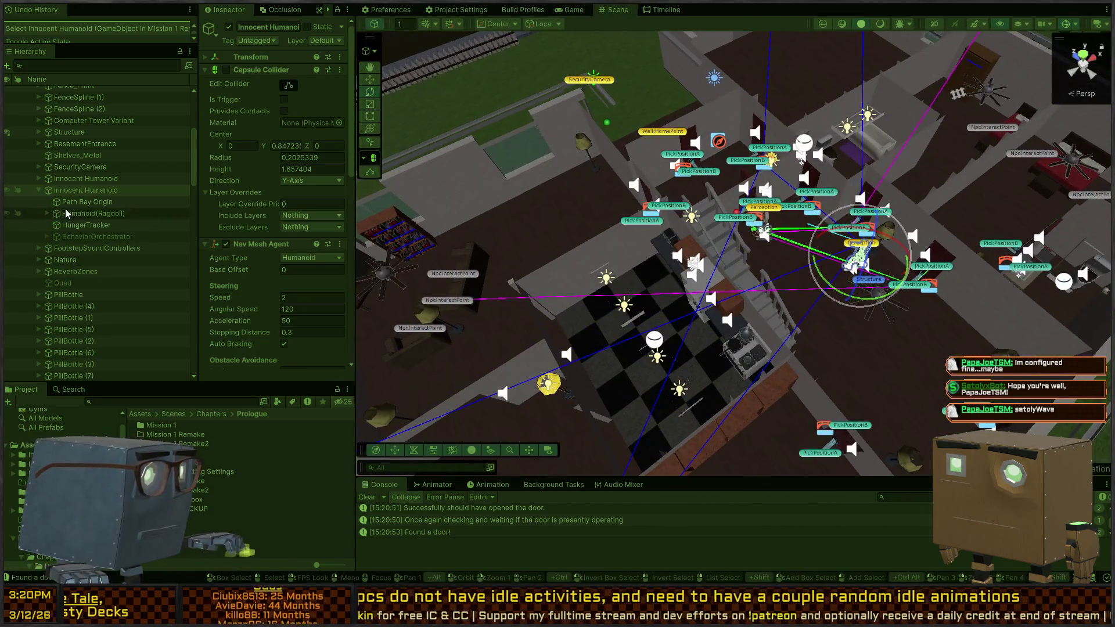
left_click(40, 237)
left_click(47, 236)
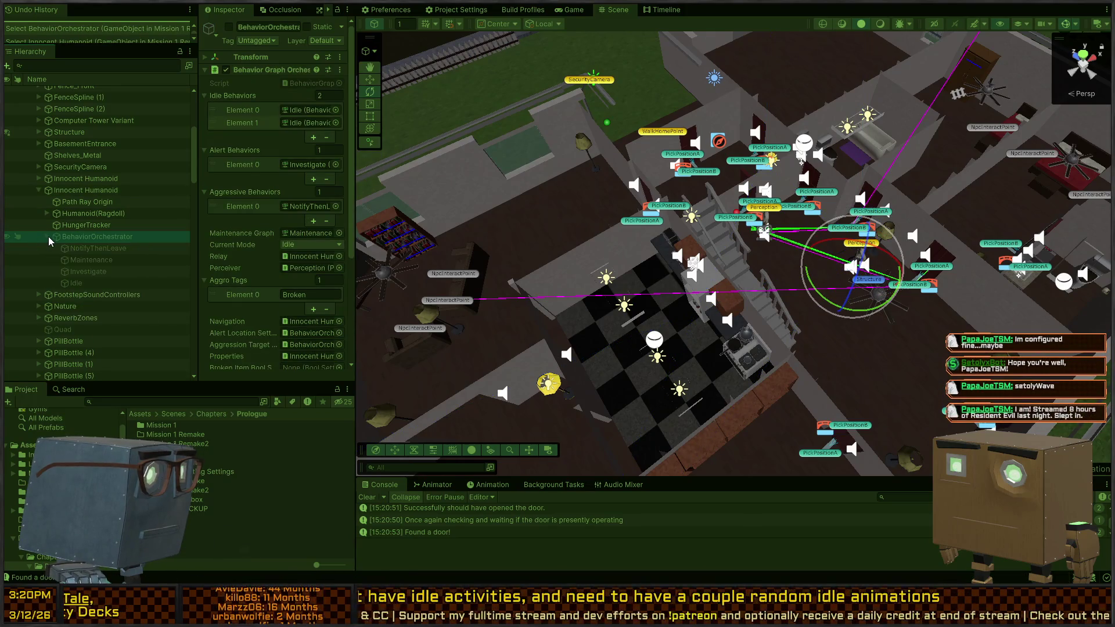
left_click(98, 248)
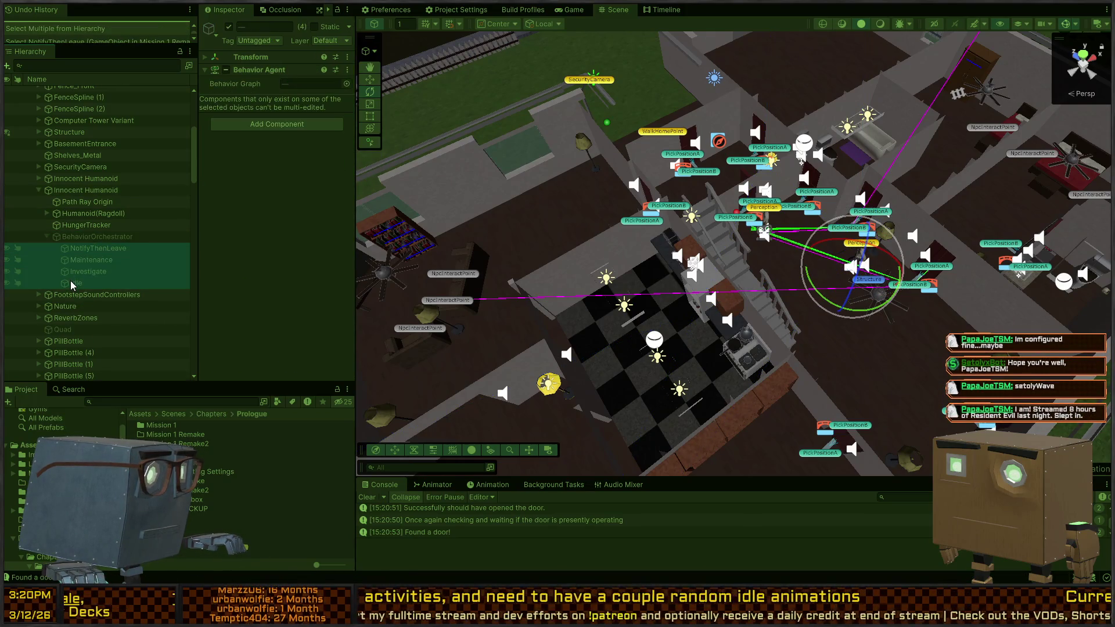
left_click(226, 71)
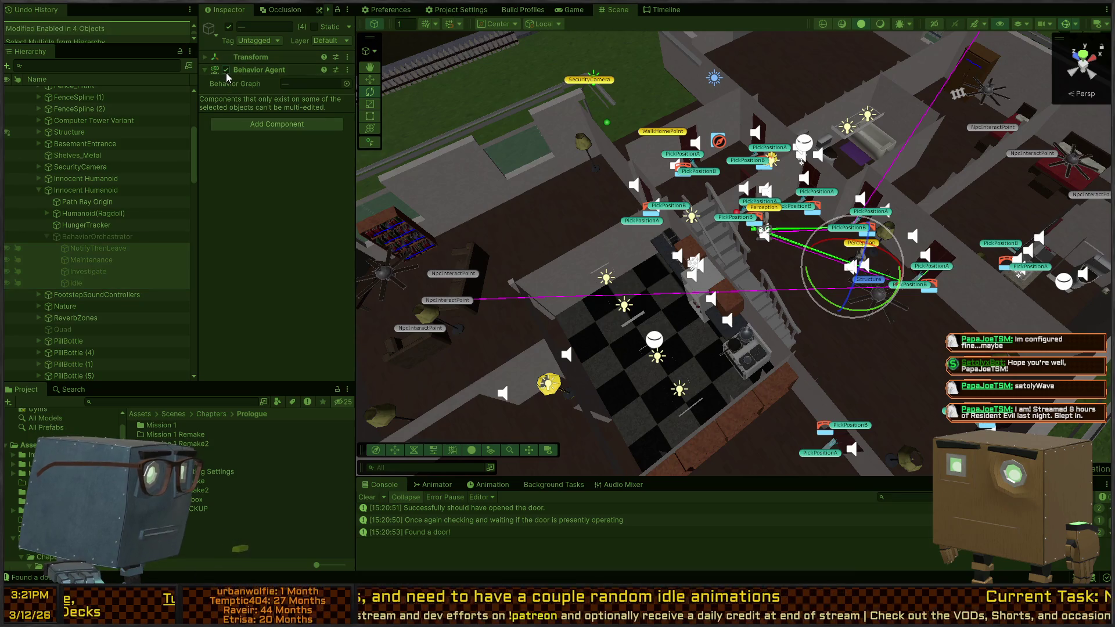
left_click(226, 70)
- Deactivate the BehaviorOrchestrator of the Innocent Humanoid in the bedroom
key("ctrl+2")
left_click(612, 13)
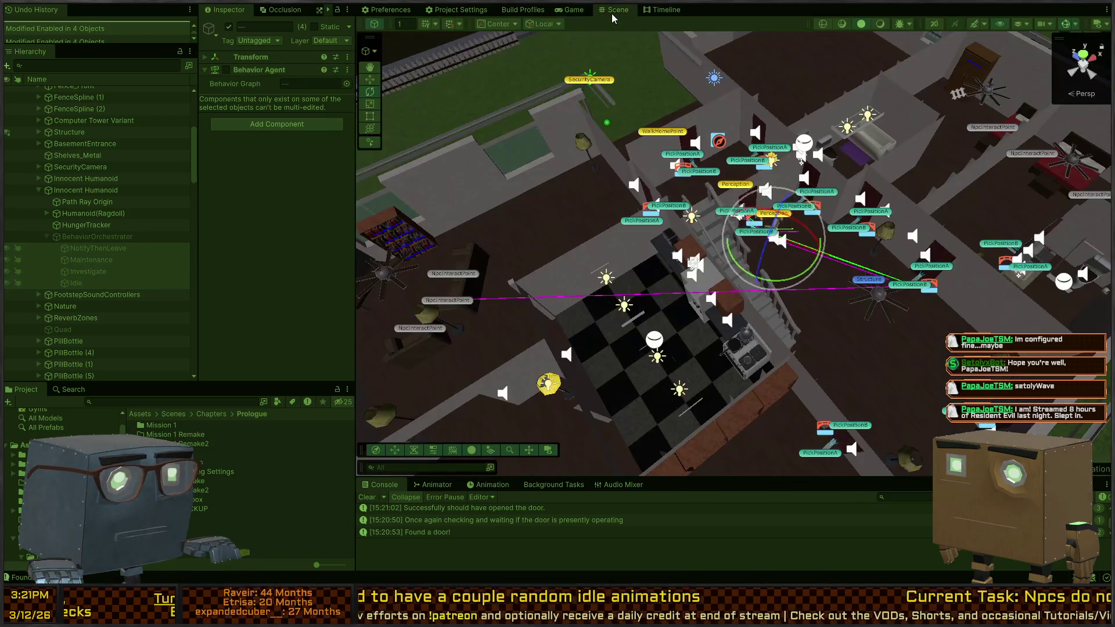
key("w")
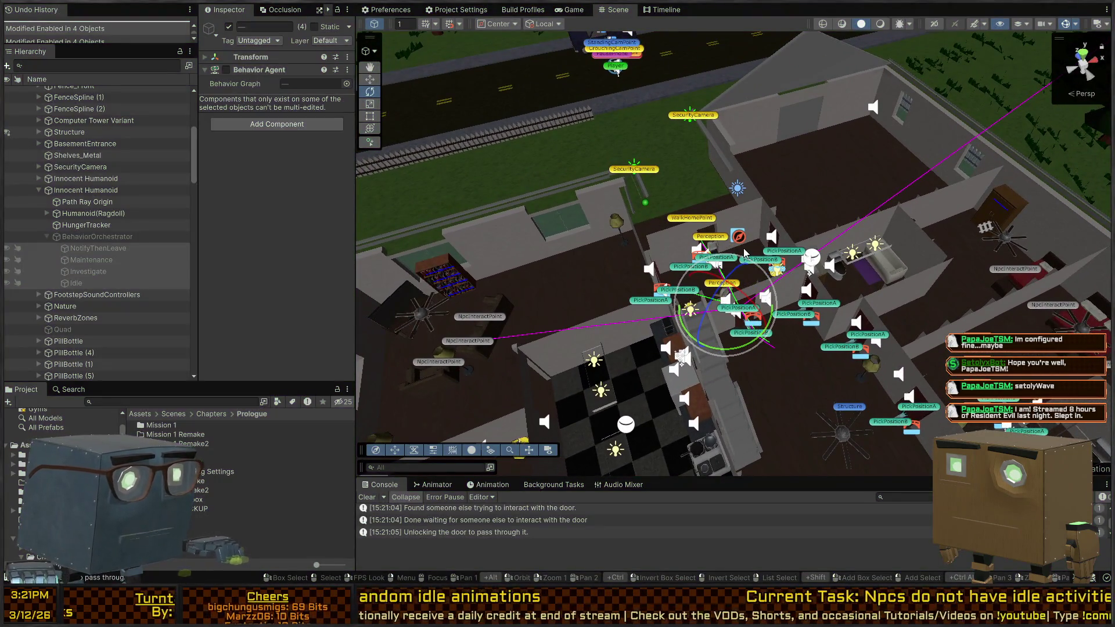
left_click(690, 255)
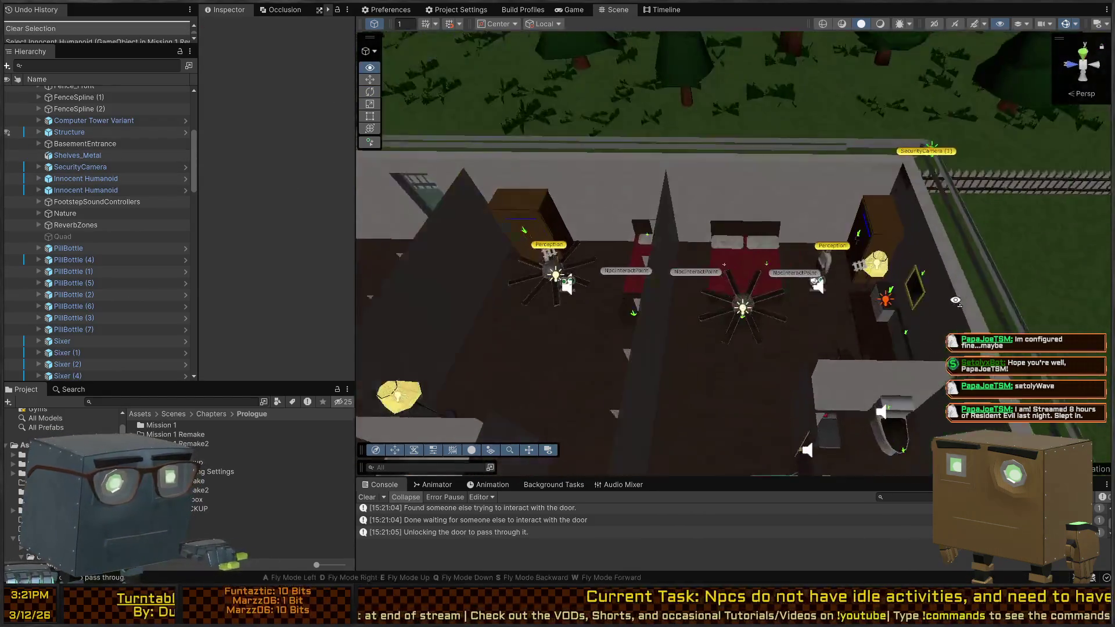
left_click(827, 257)
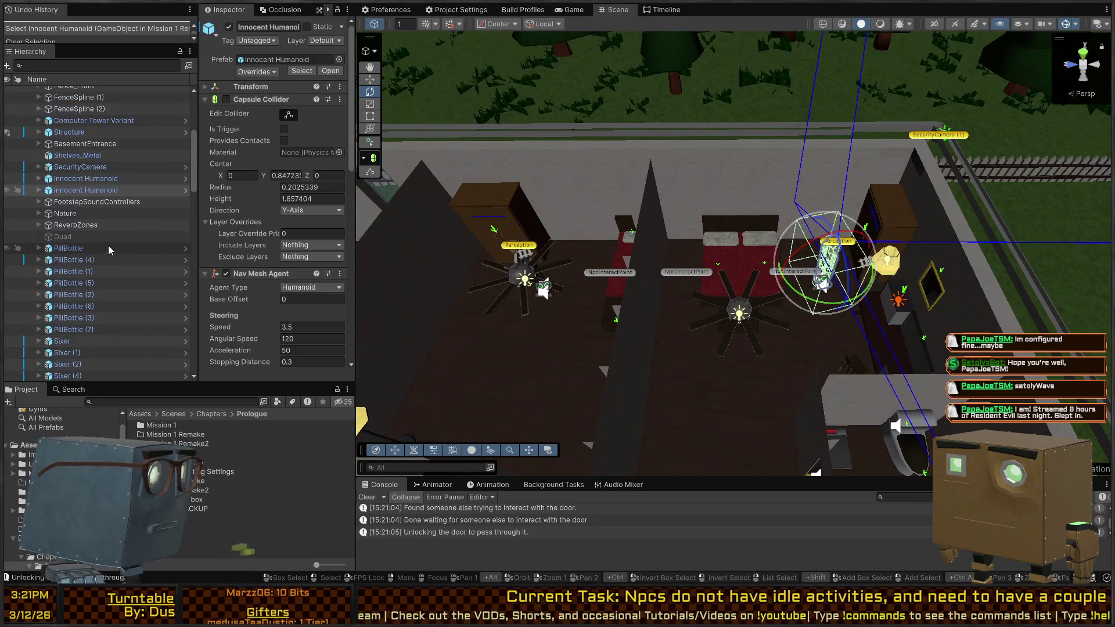
left_click(39, 190)
scroll(79, 201, "down", 3)
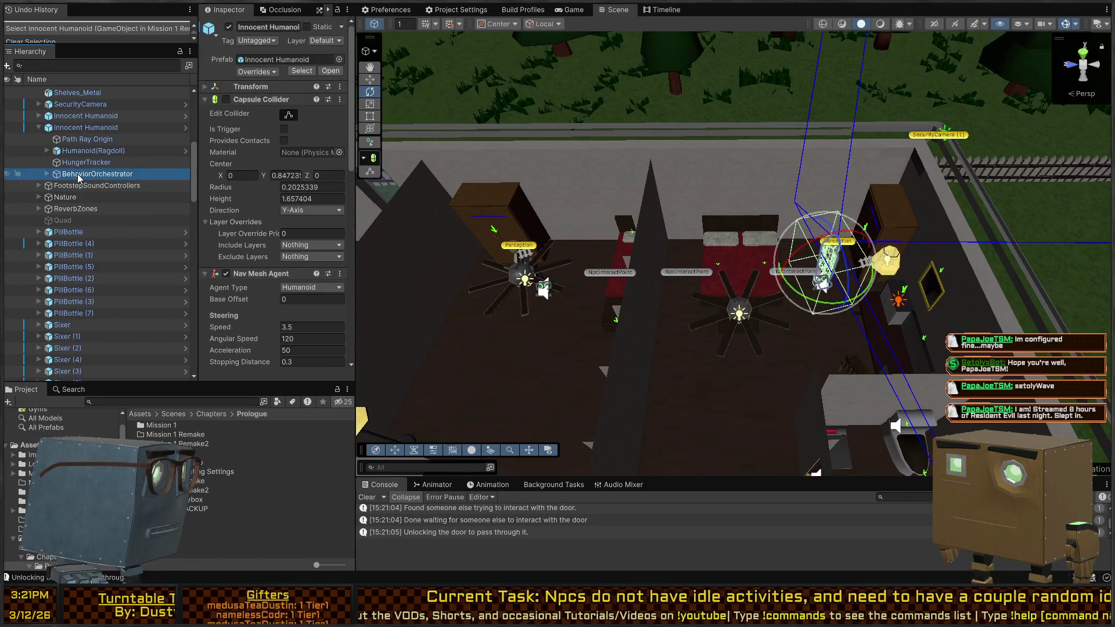
key("alt+shift+a")
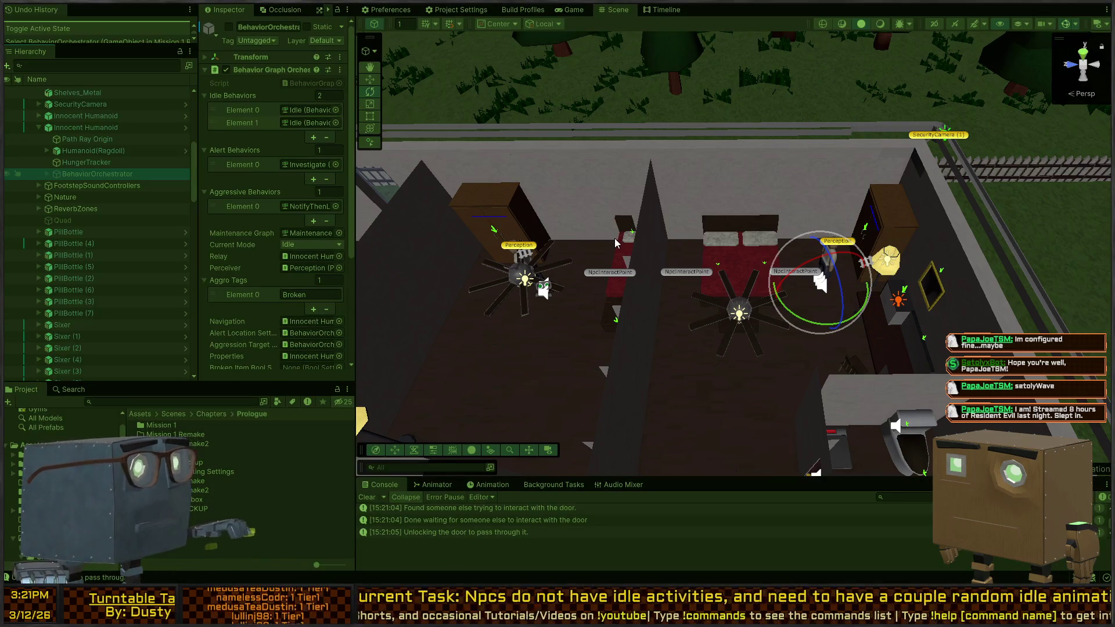
- Play-test the level again and select the Humanoid model to check its door logs
key("ctrl+p")
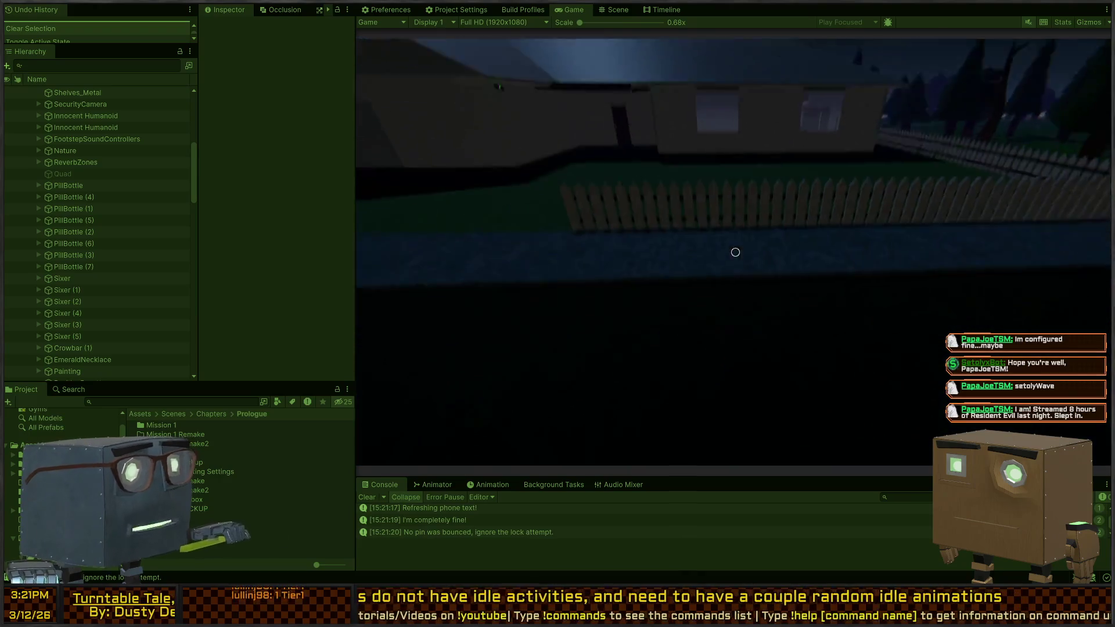
key("ctrl+p")
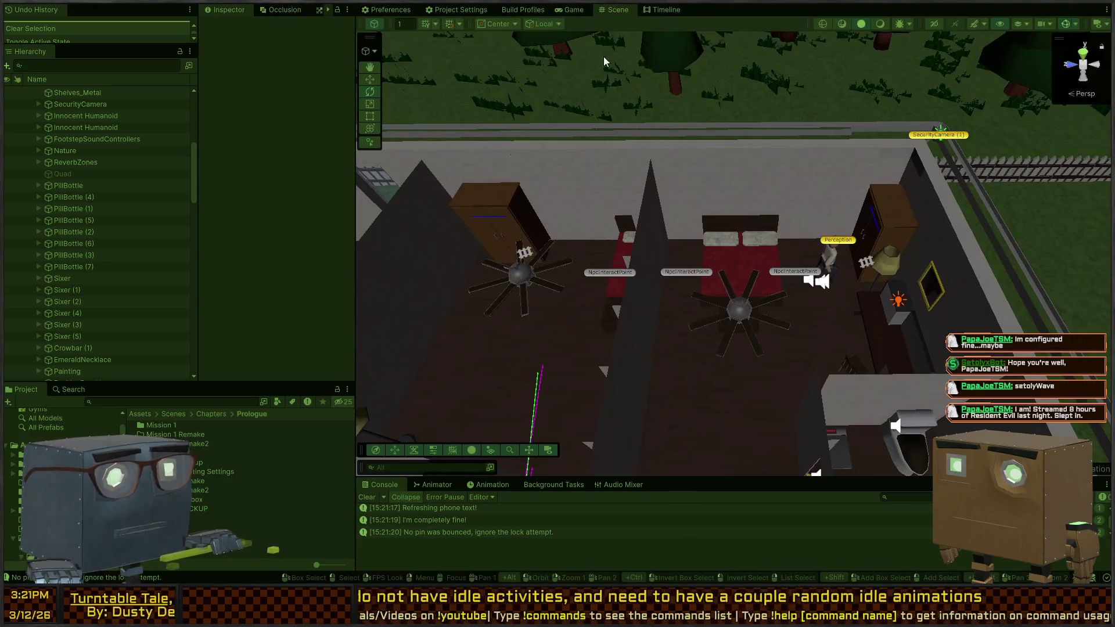
key("ctrl+2")
key("ctrl+1")
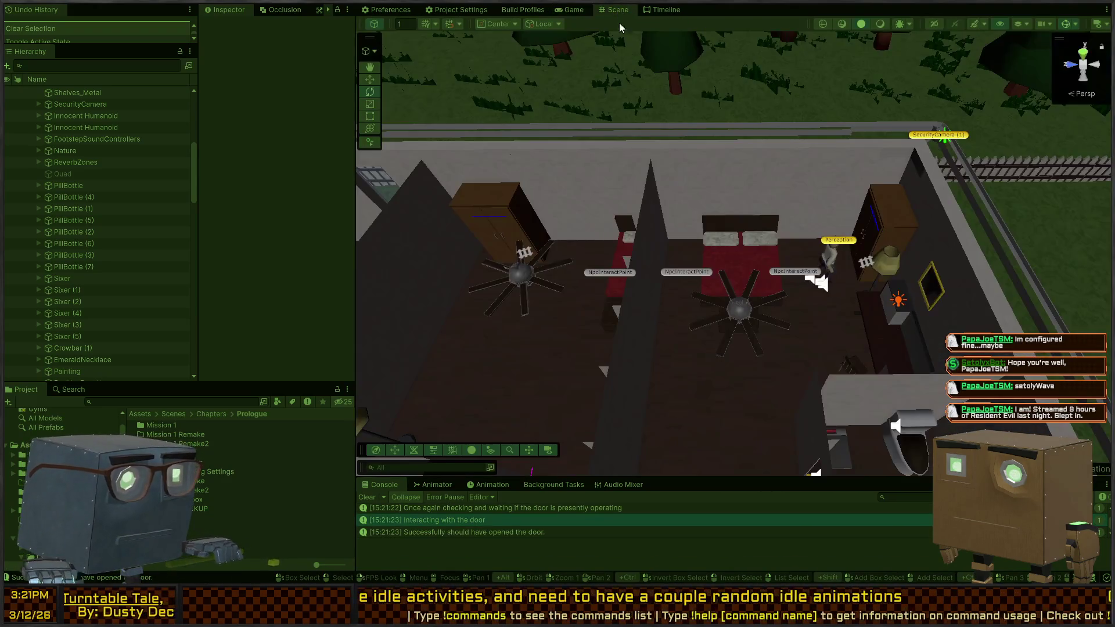
left_click(837, 261)
scroll(821, 256, "down", 5)
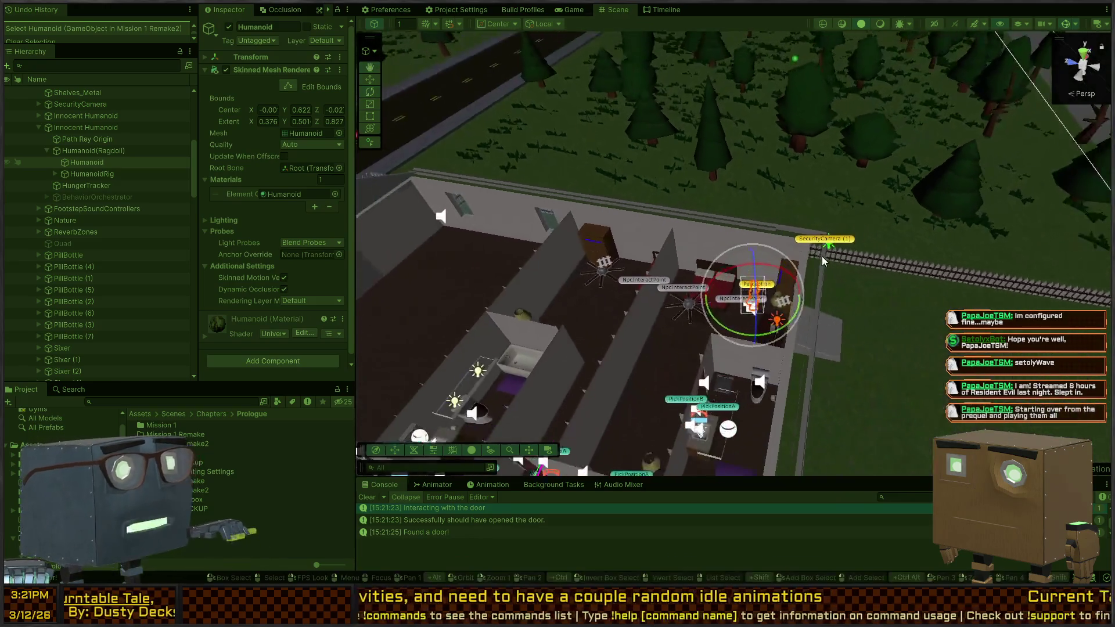
- During play, move the Innocent Humanoid to the dining table and watch the running game
mouse_move(823, 215)
left_mouse_down()
mouse_move(740, 277)
mouse_move(903, 410)
left_mouse_up()
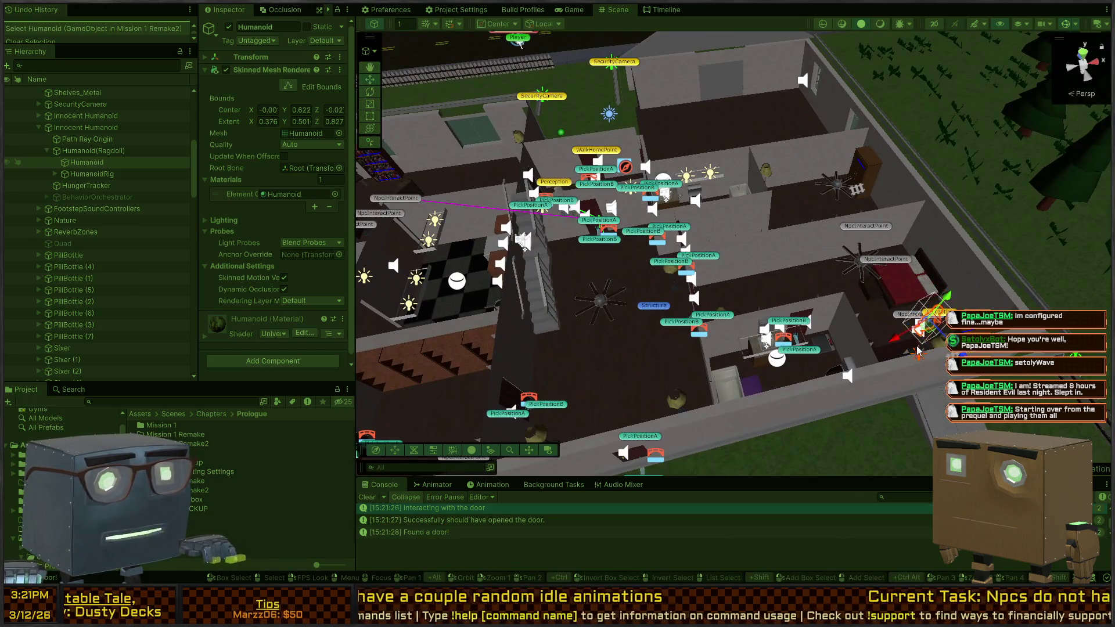
left_click(95, 128)
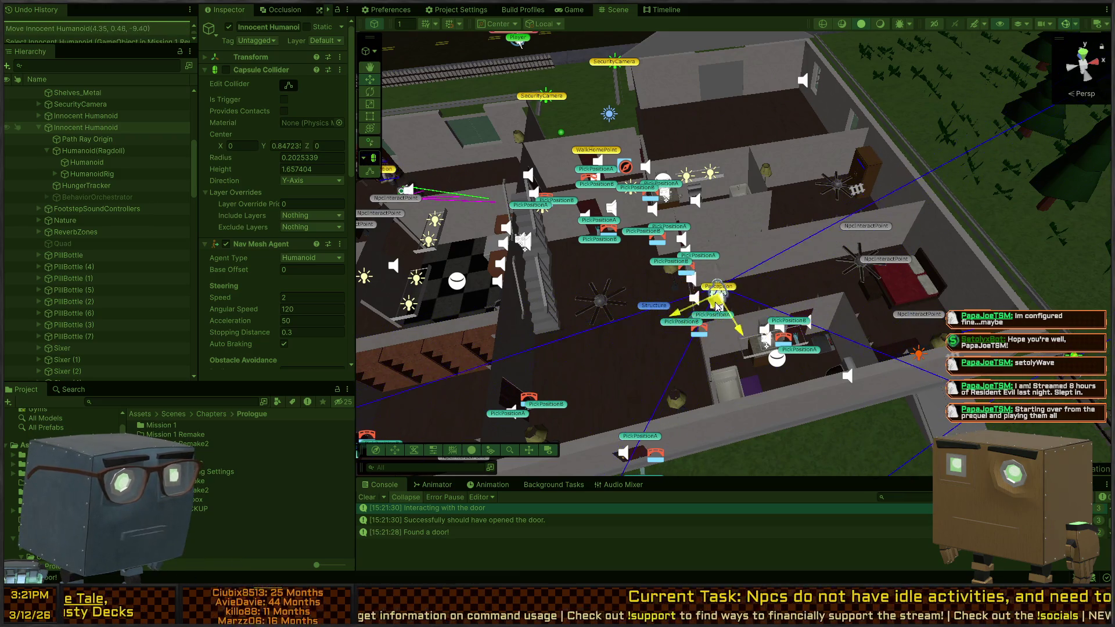
left_click_drag(718, 306, 749, 286)
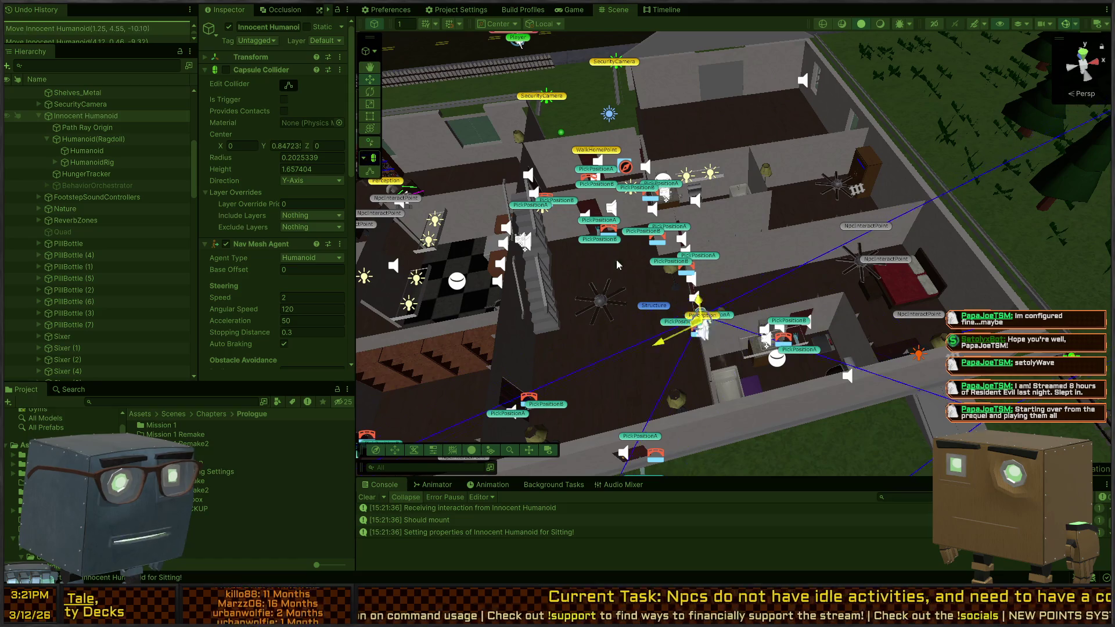
mouse_move(701, 255)
left_mouse_down()
mouse_move(752, 279)
mouse_move(755, 270)
left_mouse_up()
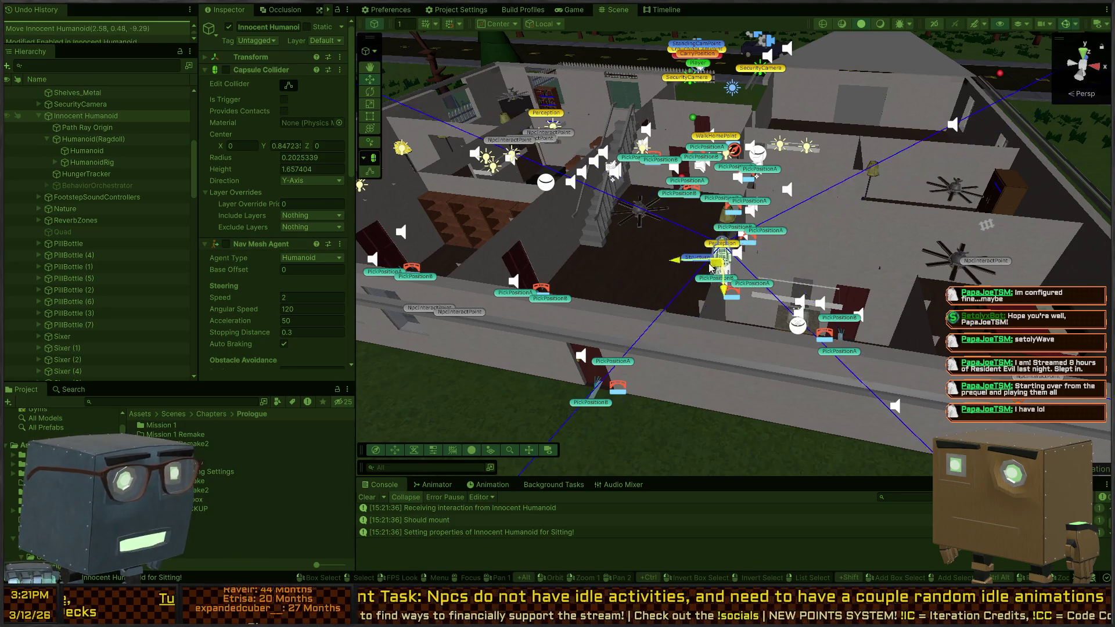
key("f")
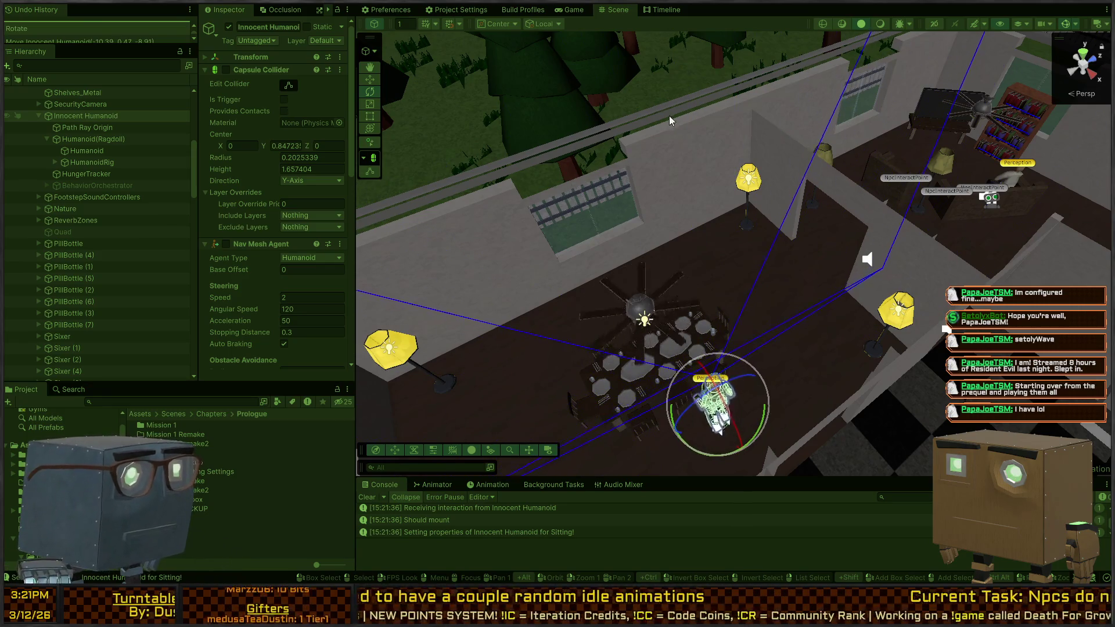
left_click(566, 9)
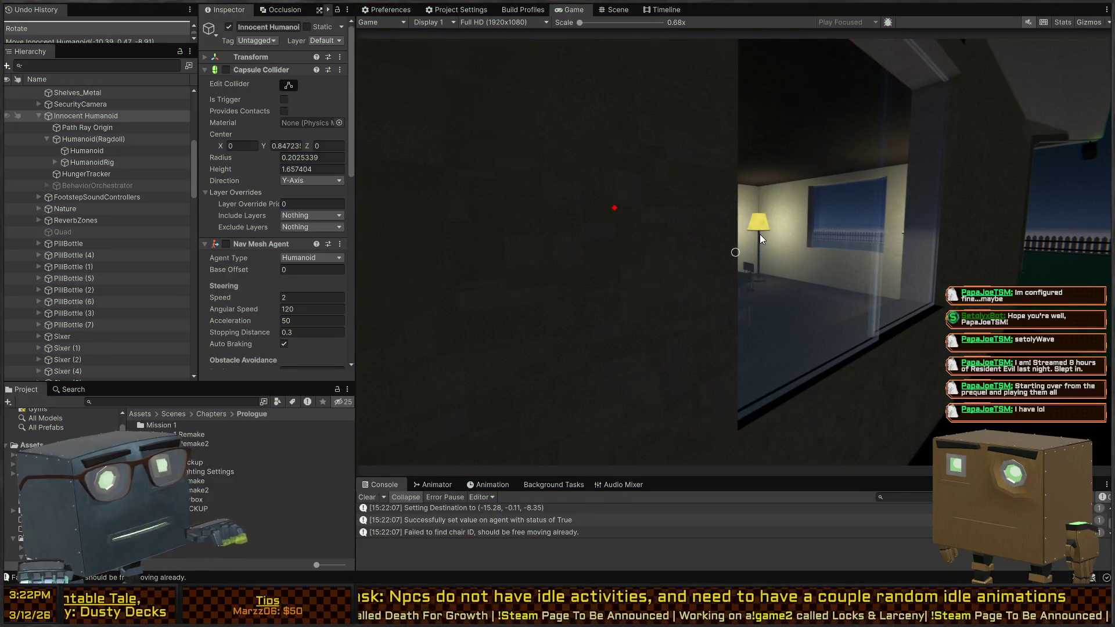
- Stop play, re-enable the bedroom NPC's BehaviorOrchestrator, and open the Innocent Humanoid prefab
key("ctrl+p")
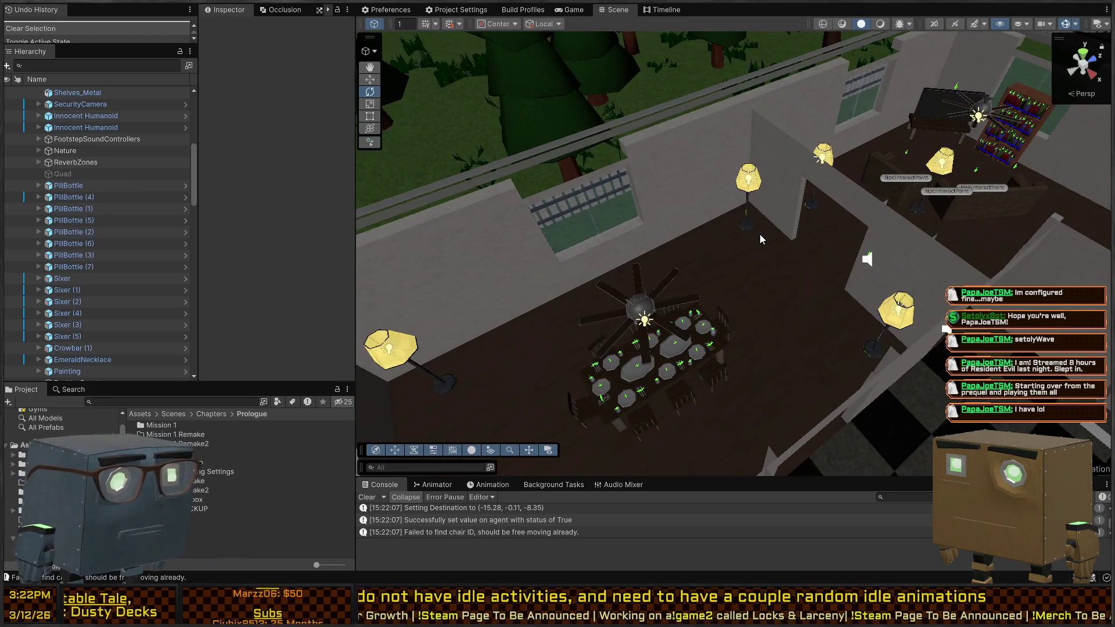
mouse_move(459, 124)
left_mouse_down()
mouse_move(14, 248)
mouse_move(55, 236)
mouse_move(79, 246)
mouse_move(474, 226)
mouse_move(705, 269)
mouse_move(668, 250)
mouse_move(682, 261)
left_mouse_up()
left_click(665, 243)
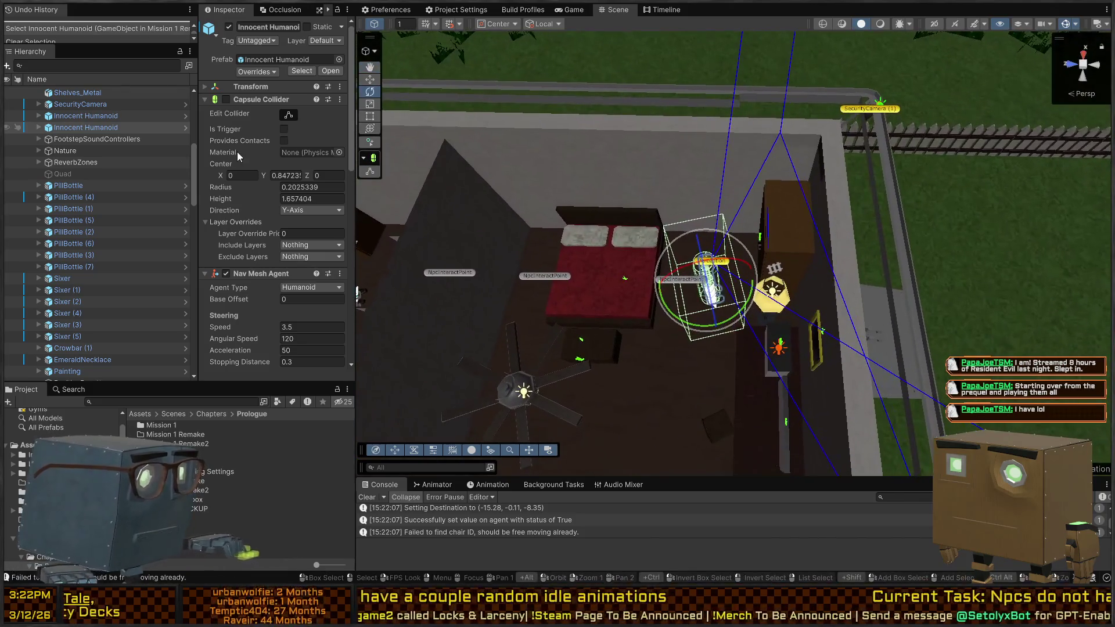
scroll(244, 169, "down", 10)
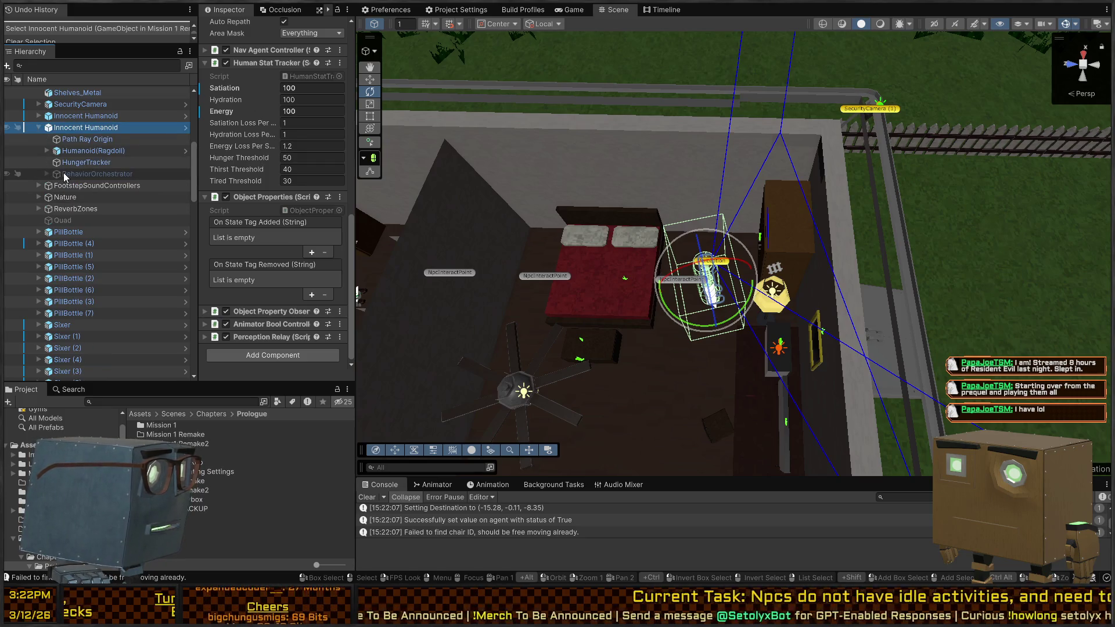
left_click(64, 173)
key("alt+shift+a")
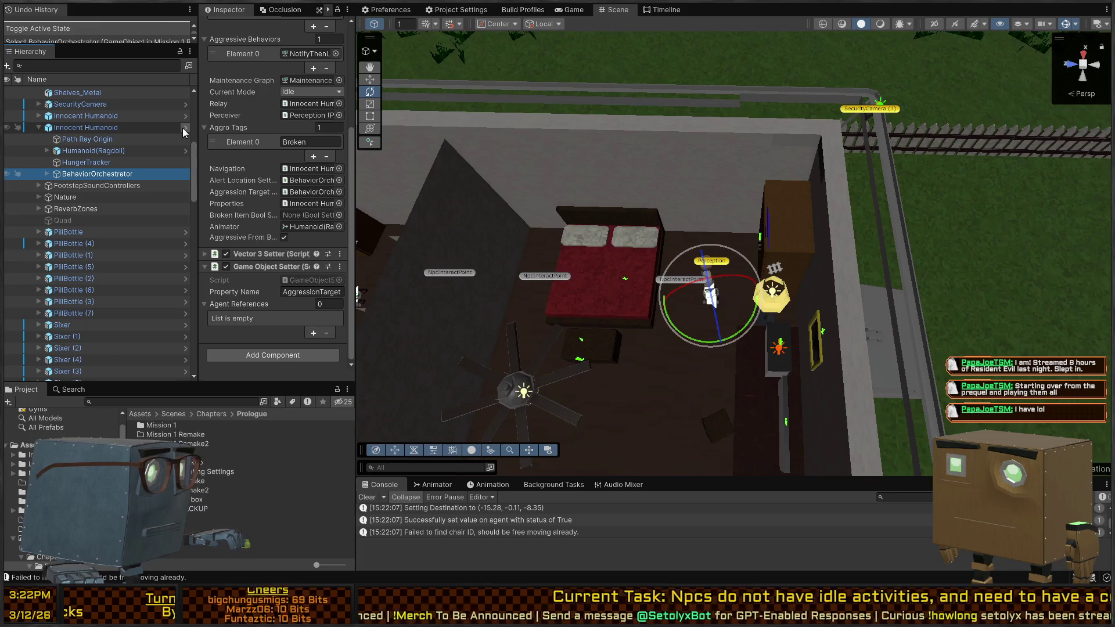
left_click(185, 128)
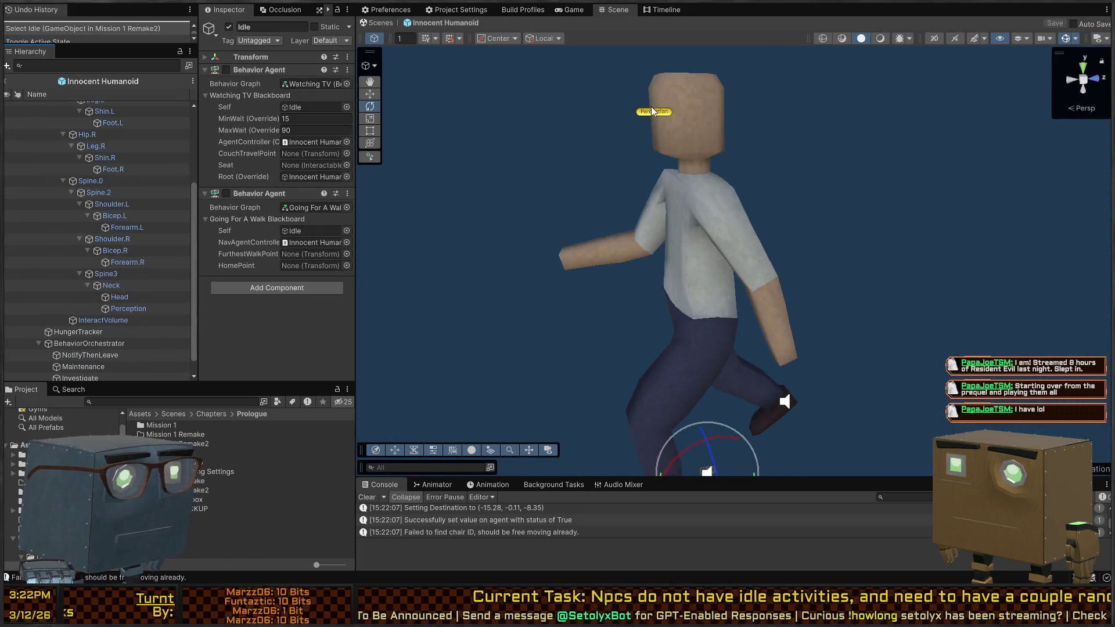
- Drag Perception's Proximity Detector sphere centre to about X -8.50, Z 2.83, then start play
left_click(653, 111)
key("f")
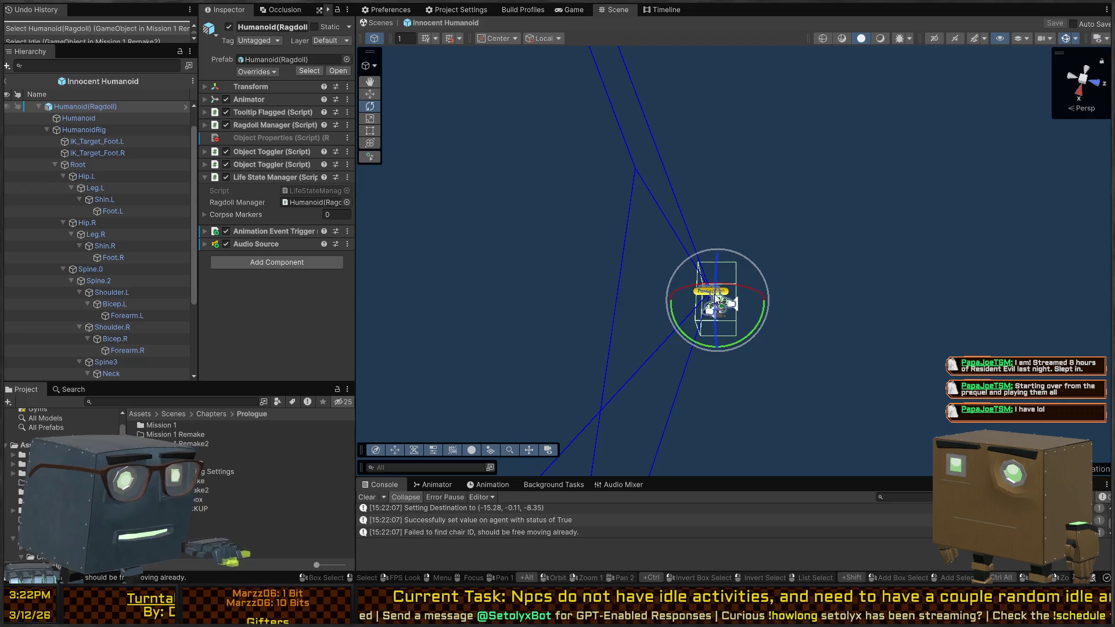
left_click(729, 297)
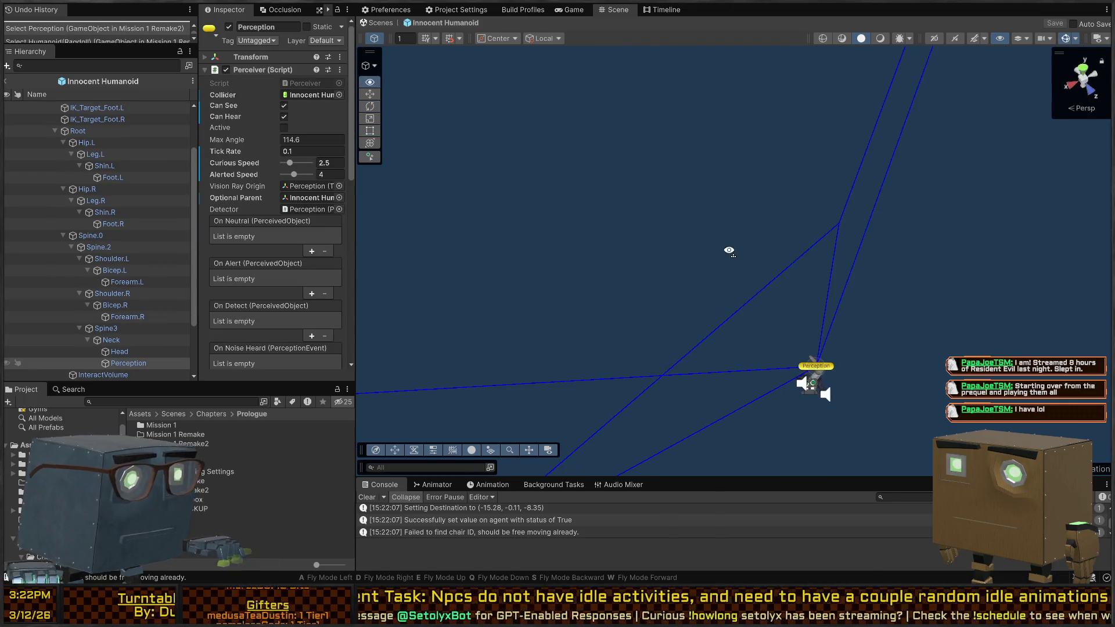
scroll(250, 155, "down", 10)
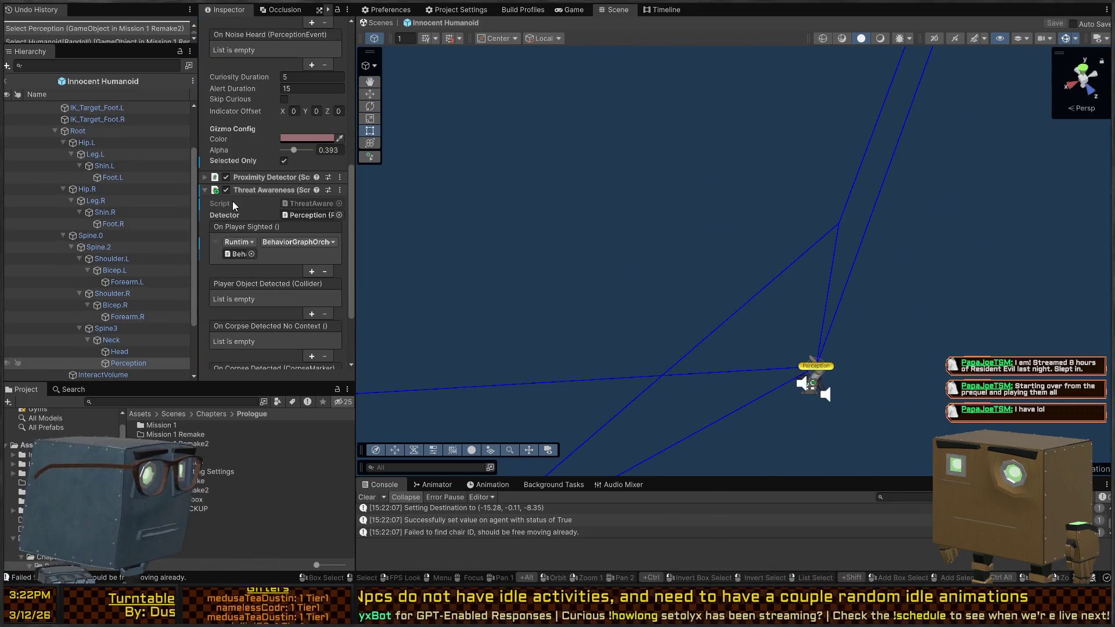
left_click(258, 178)
mouse_move(757, 251)
left_mouse_down()
mouse_move(756, 274)
mouse_move(726, 285)
mouse_move(659, 296)
mouse_move(647, 279)
mouse_move(727, 356)
mouse_move(770, 474)
mouse_move(707, 328)
mouse_move(904, 336)
mouse_move(785, 316)
left_mouse_up()
mouse_move(697, 296)
left_mouse_down()
mouse_move(643, 278)
mouse_move(590, 299)
mouse_move(743, 282)
left_mouse_up()
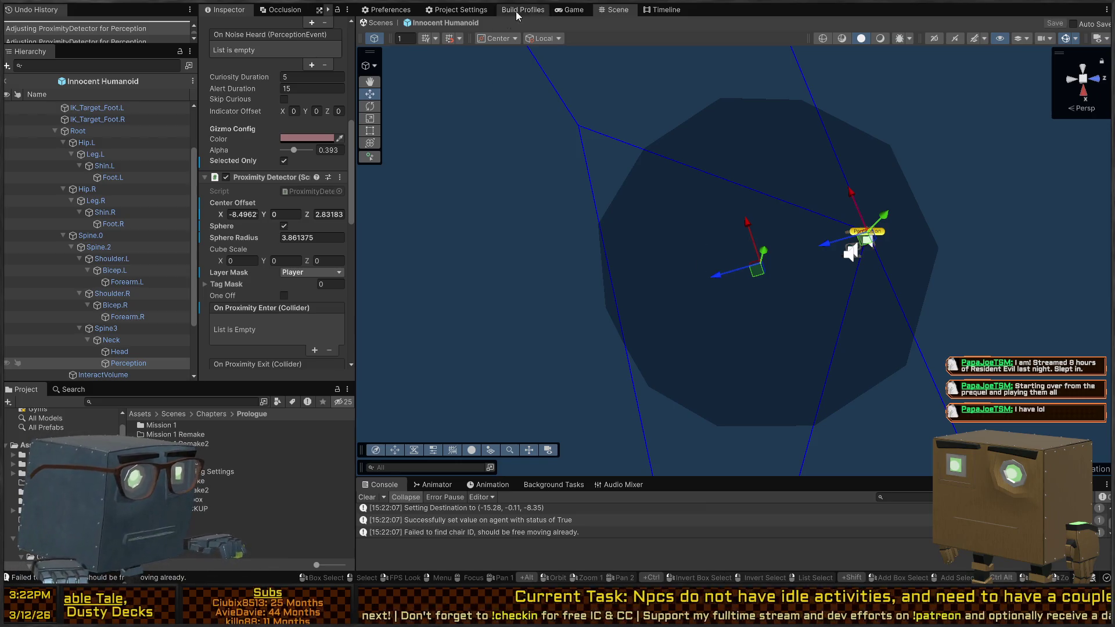
left_click(573, 10)
key("ctrl+p")
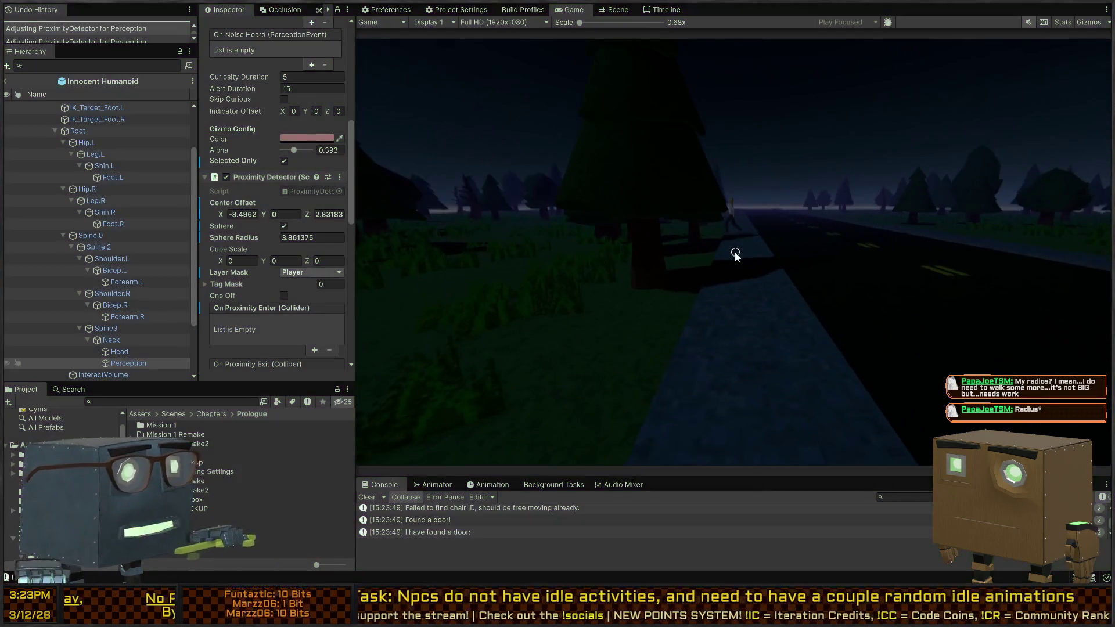
- Pause the detection test, then save the Innocent Humanoid prefab and return to Mission 1 Remake2
left_click(736, 254)
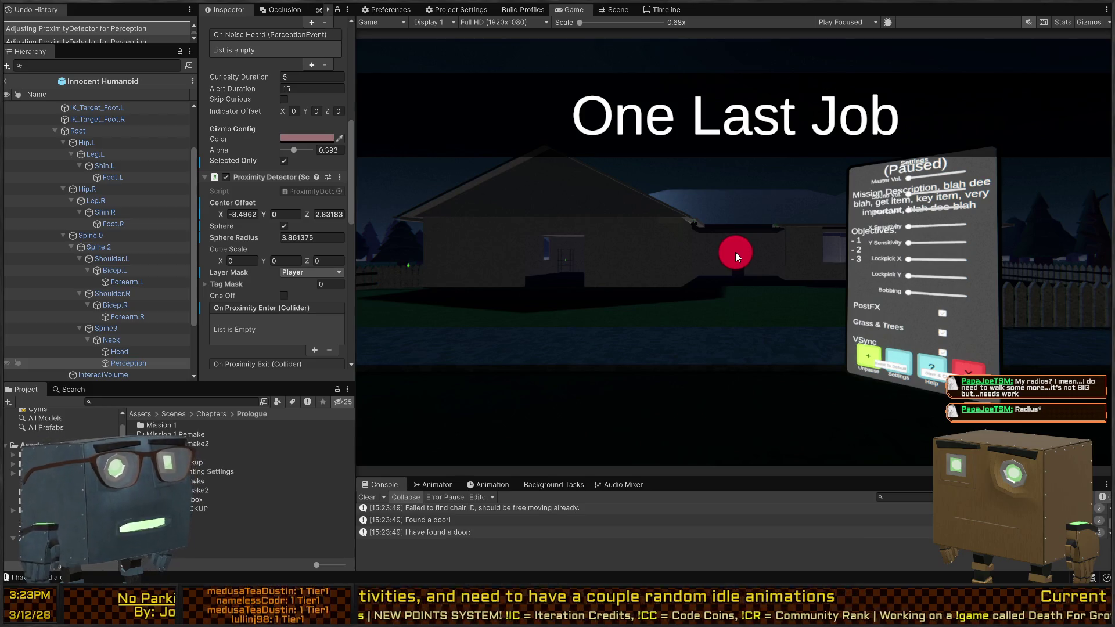
left_click(614, 9)
left_click_drag(782, 203, 749, 60)
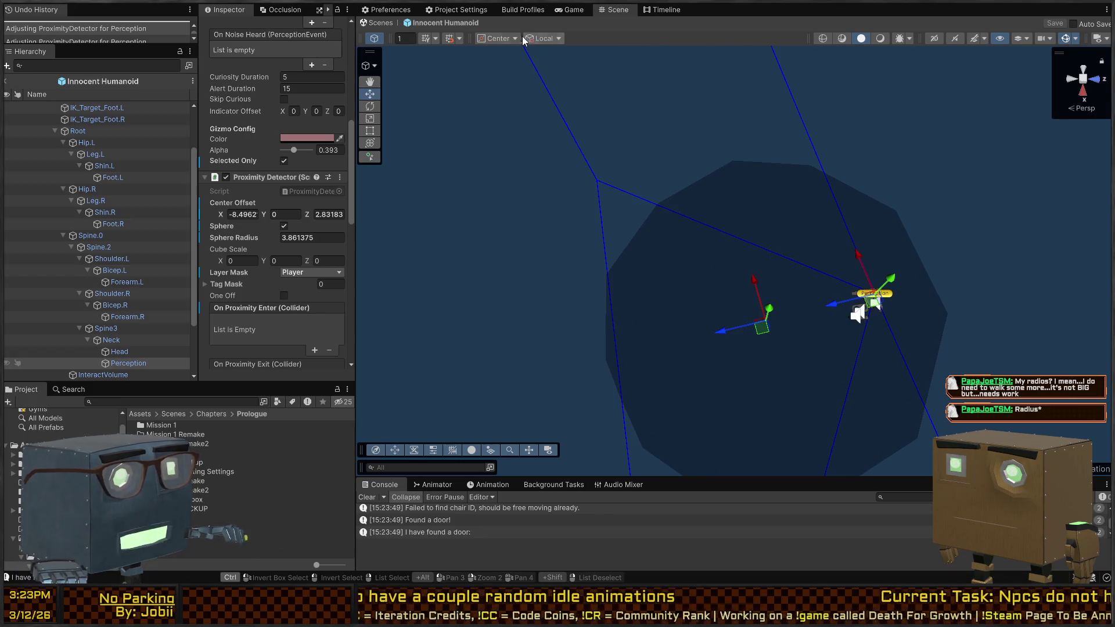
left_click(367, 26)
mouse_move(610, 116)
left_mouse_down()
mouse_move(635, 99)
mouse_move(837, 160)
mouse_move(1032, 170)
left_mouse_up()
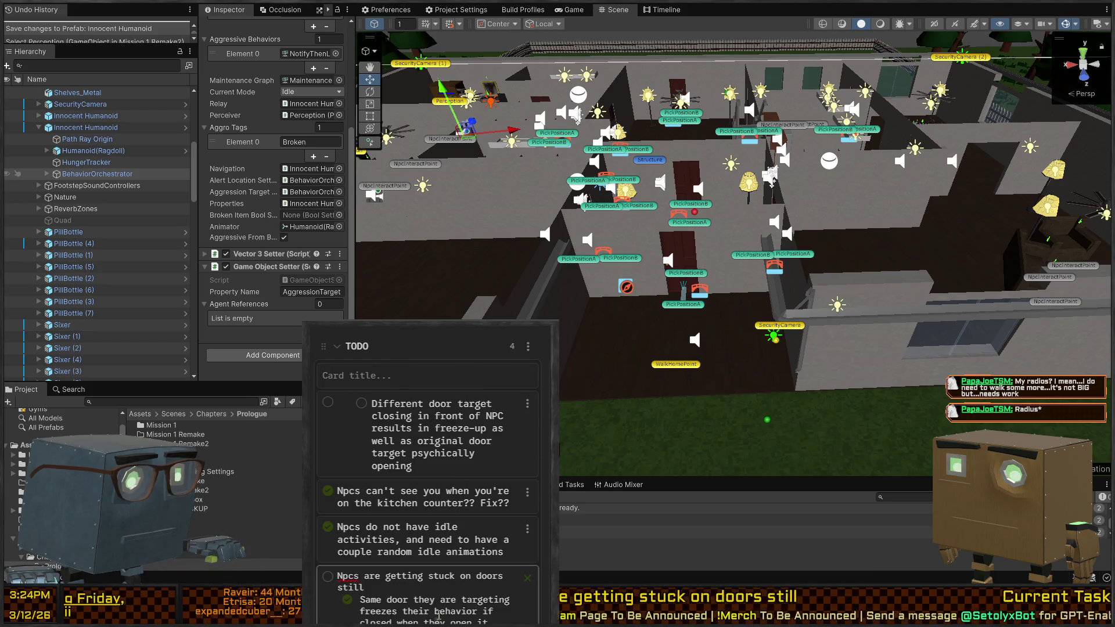
- Delete the '- [x]' done marker from the door freeze-up TODO card and save it
left_click(388, 400)
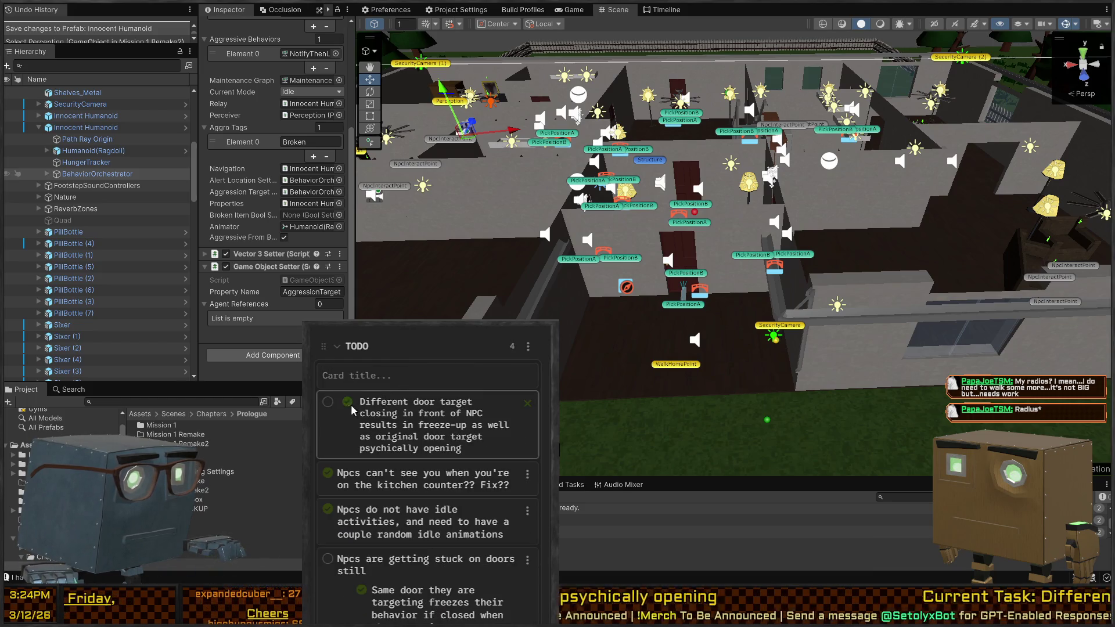
left_click(386, 414)
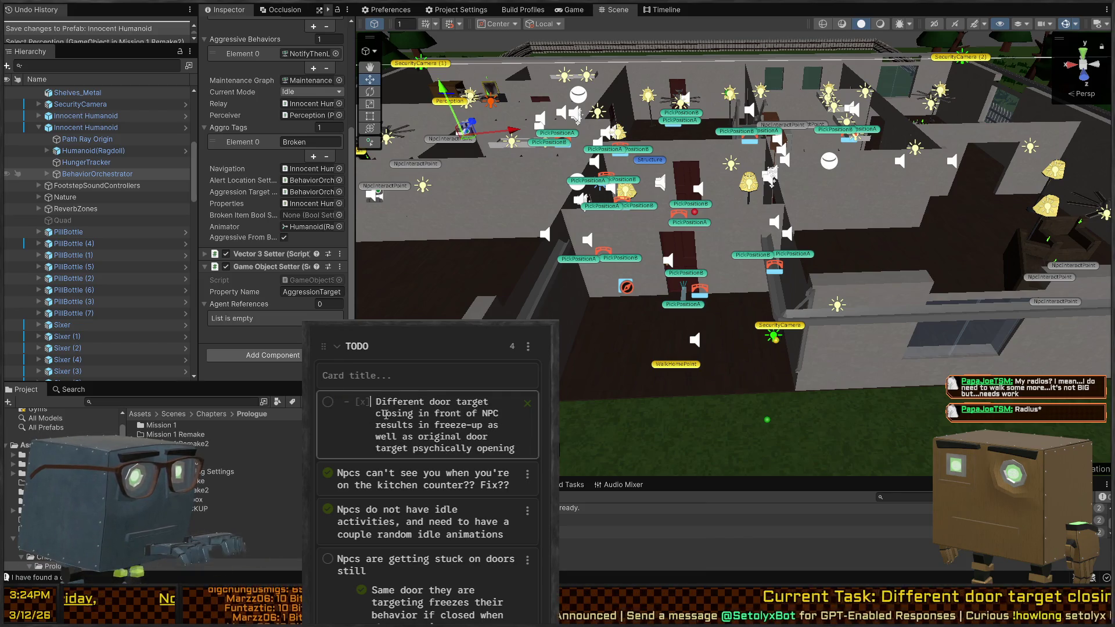
key("BackSpace")
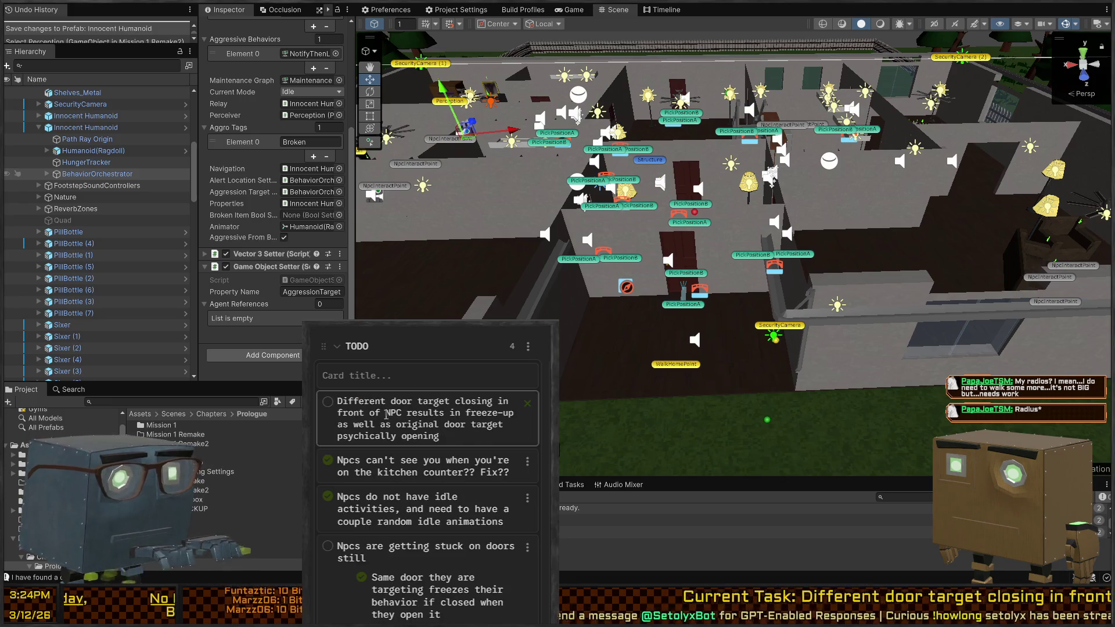
key("Return")
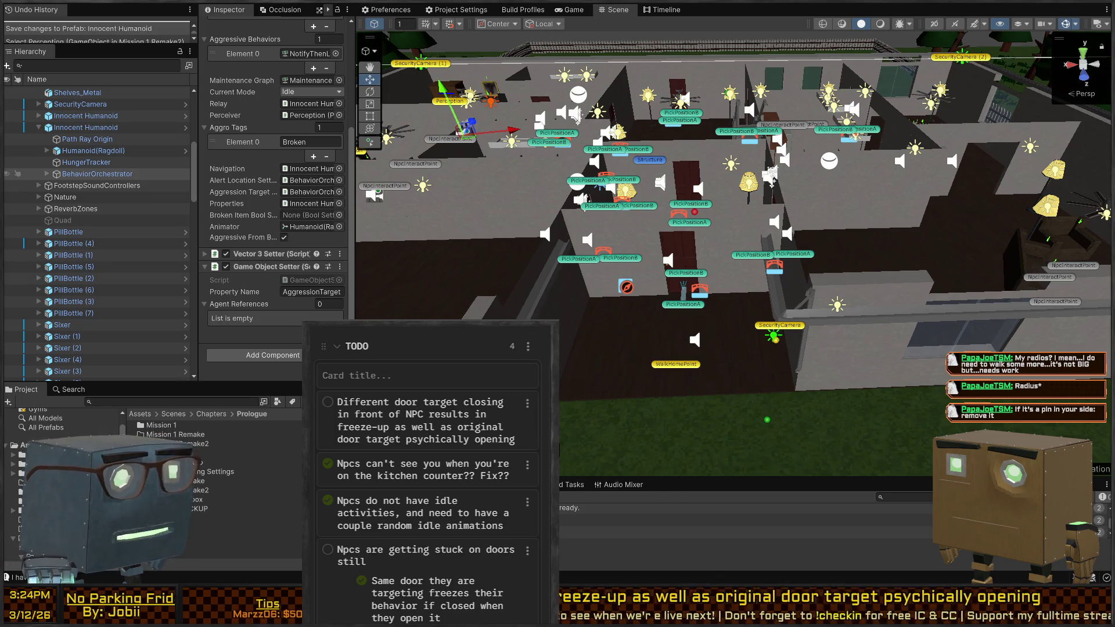
left_click_drag(451, 200, 569, 202)
scroll(569, 202, "up", 8)
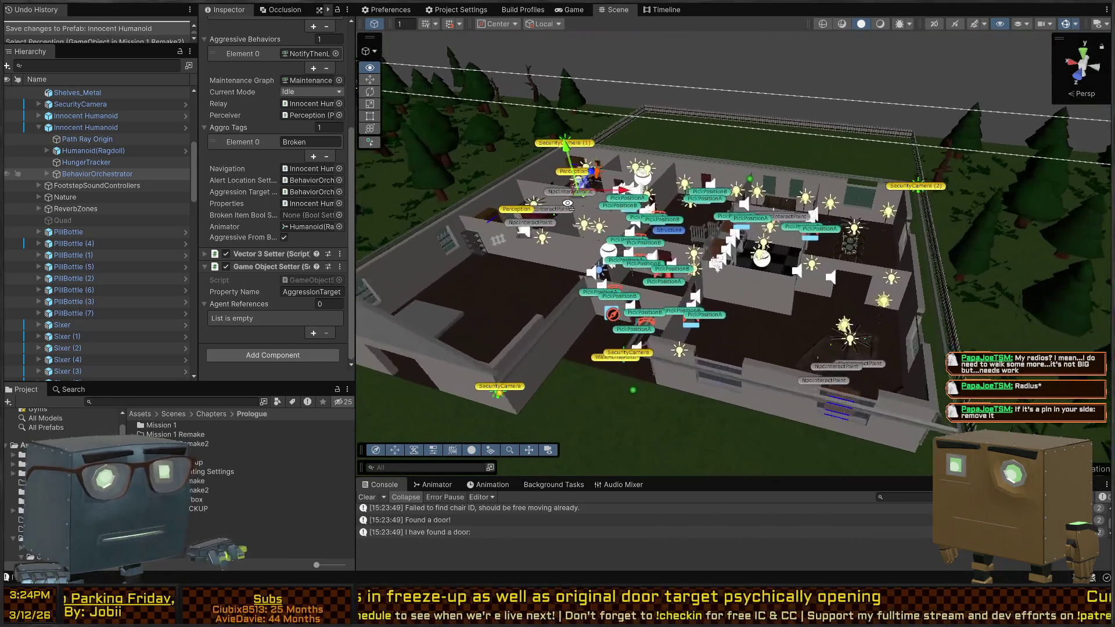
- Run Mission 1 Remake2 briefly in play mode, stop, and select the Player above the house
scroll(541, 212, "up", 10)
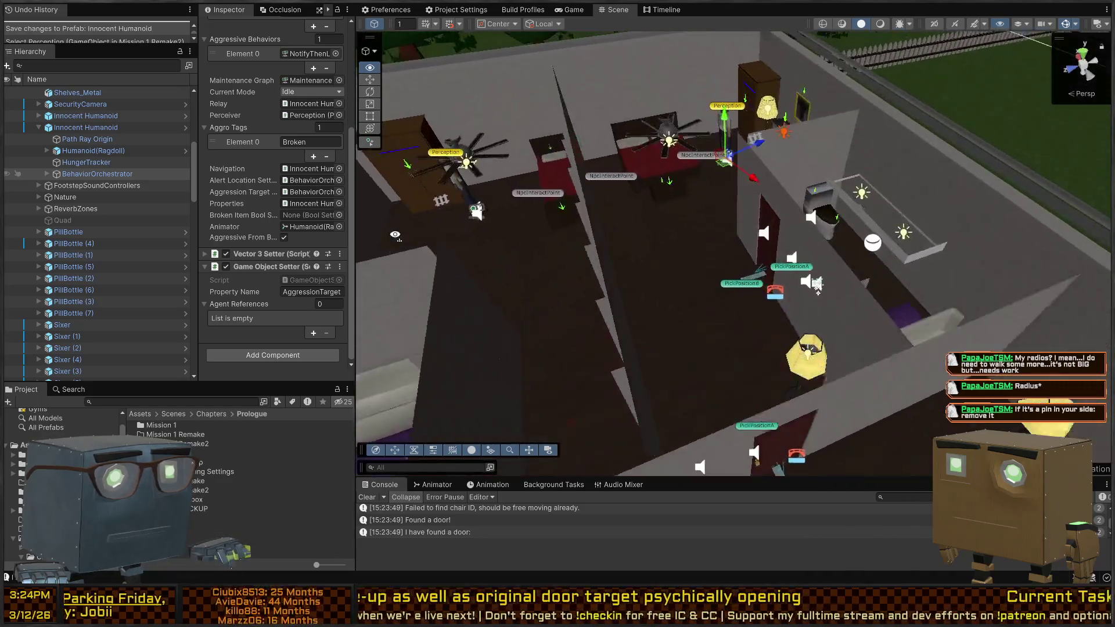
mouse_move(394, 235)
left_mouse_down()
mouse_move(537, 209)
mouse_move(503, 204)
left_mouse_up()
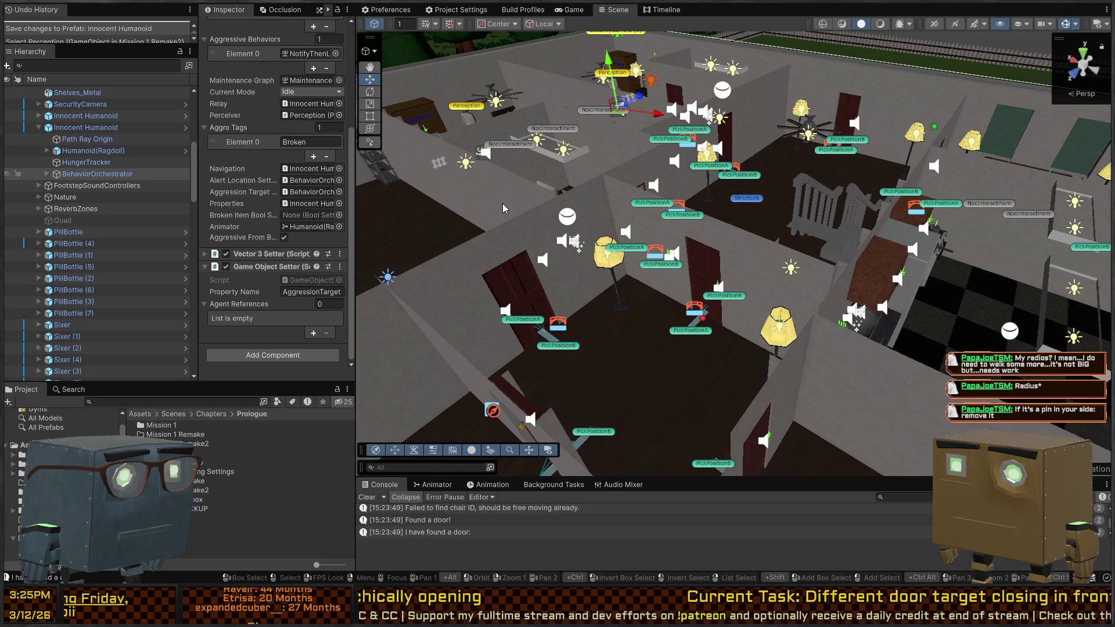
mouse_move(503, 203)
left_mouse_down()
mouse_move(519, 308)
mouse_move(731, 357)
left_mouse_up()
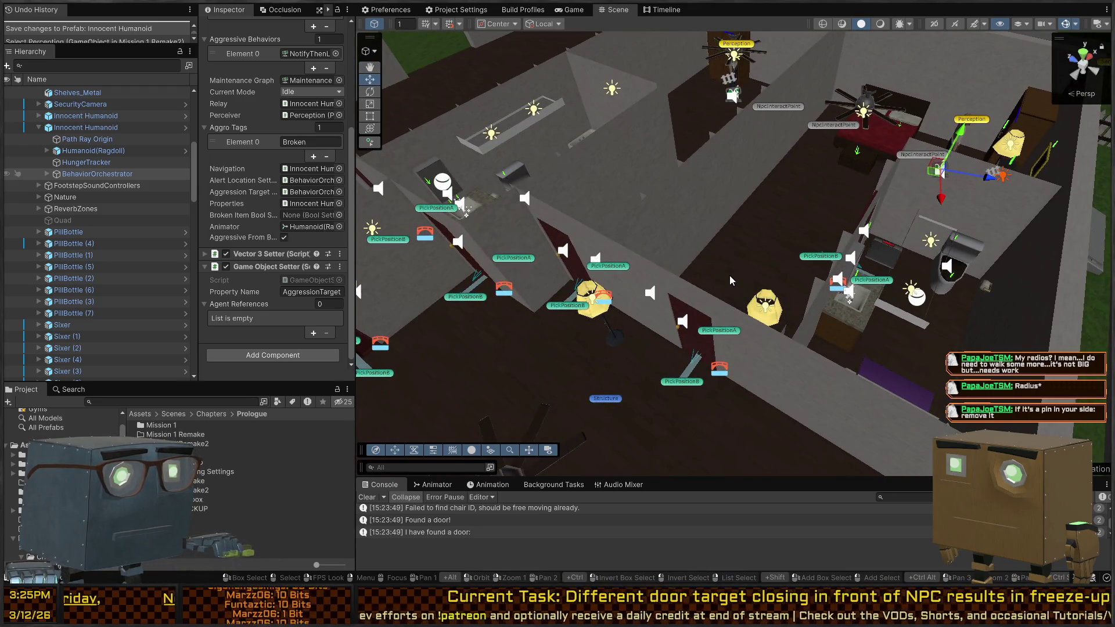
key("ctrl+p")
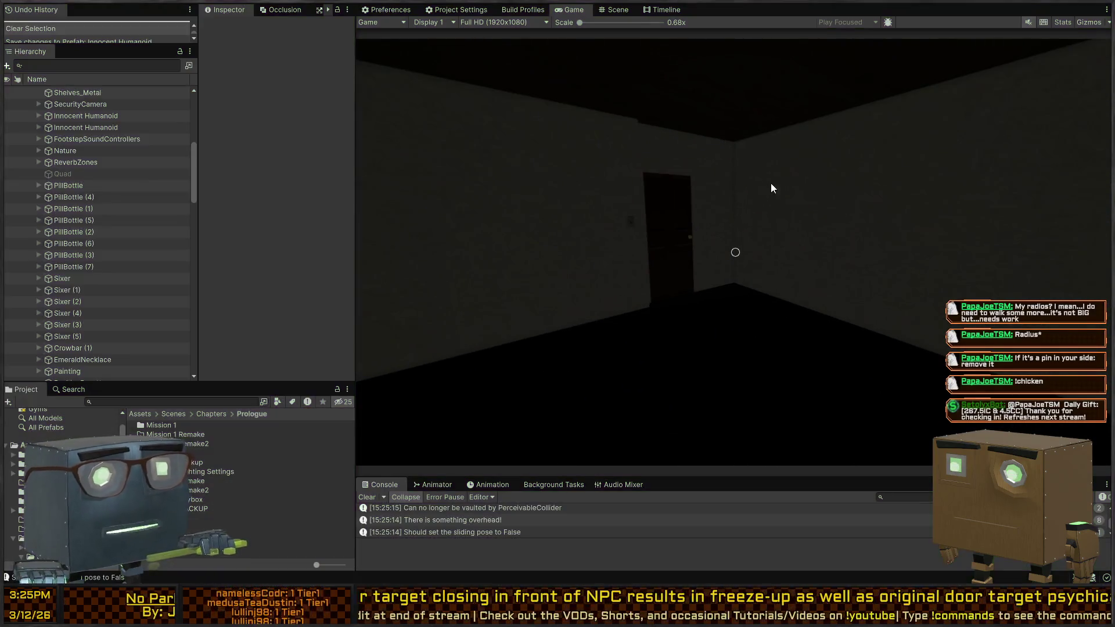
key("ctrl+p")
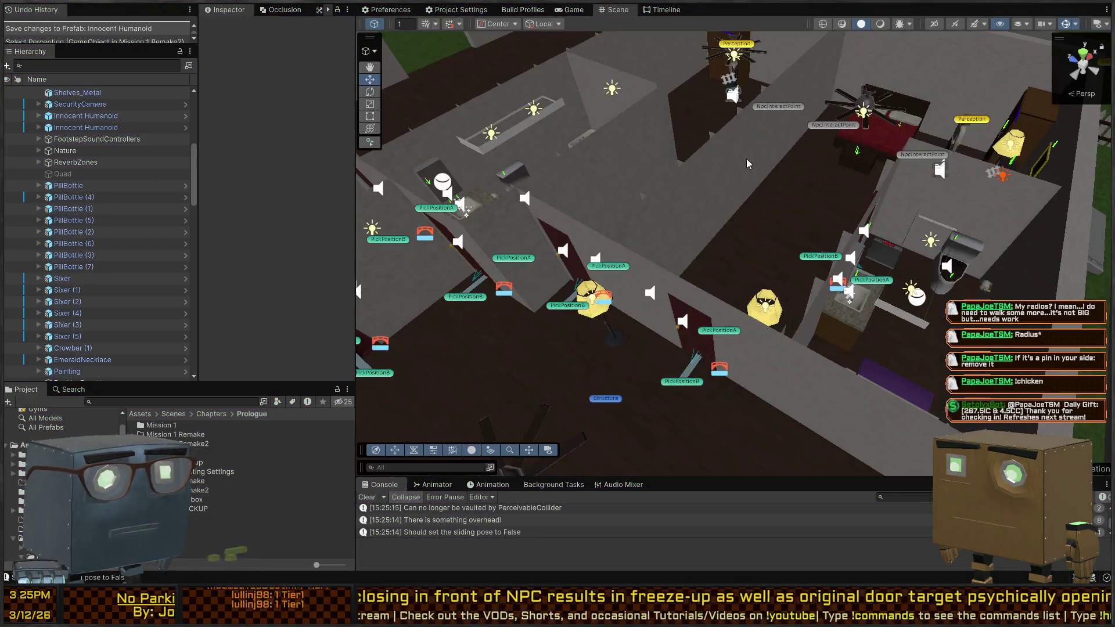
key("s")
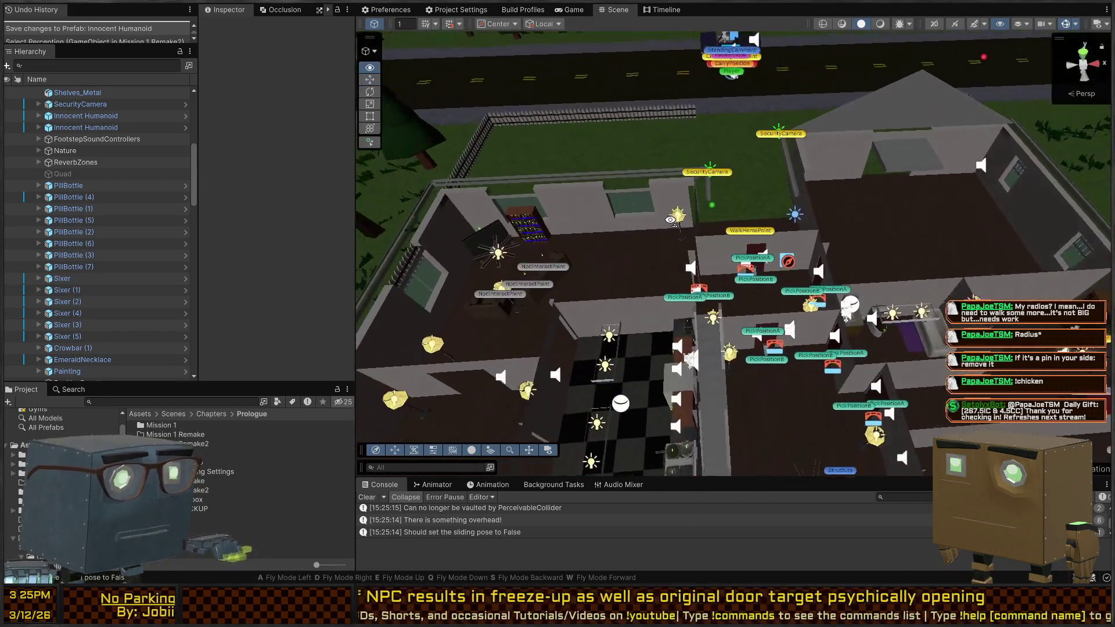
left_click_drag(670, 220, 705, 128)
left_click(700, 123)
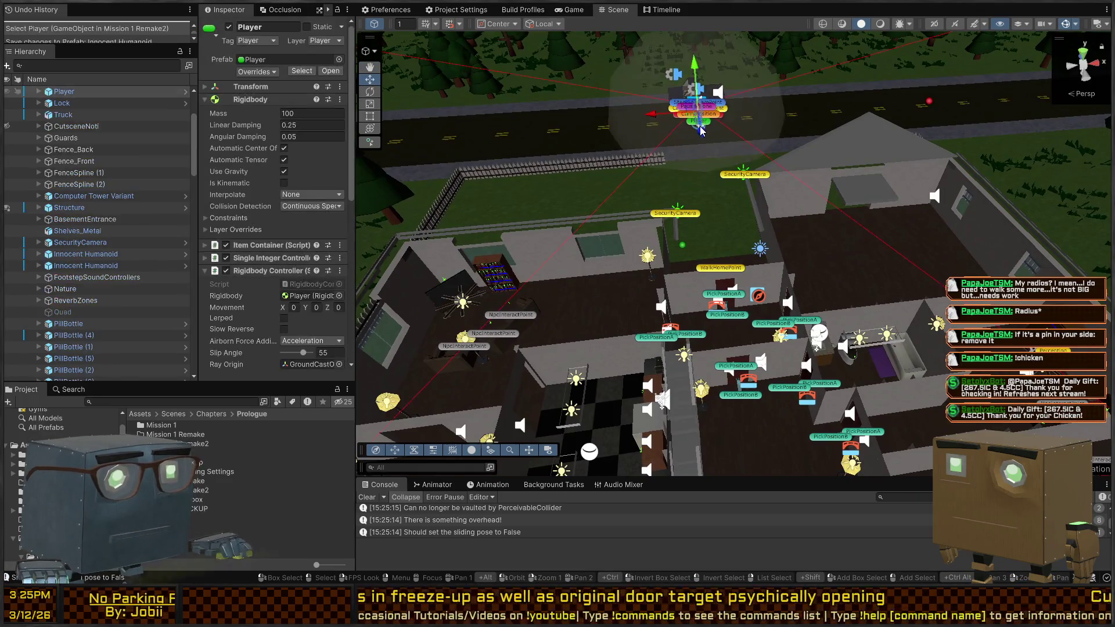
- Drag the Player into the hallway beside the lamp near the bedroom doors, with Pivot handle mode
scroll(697, 128, "up", 5)
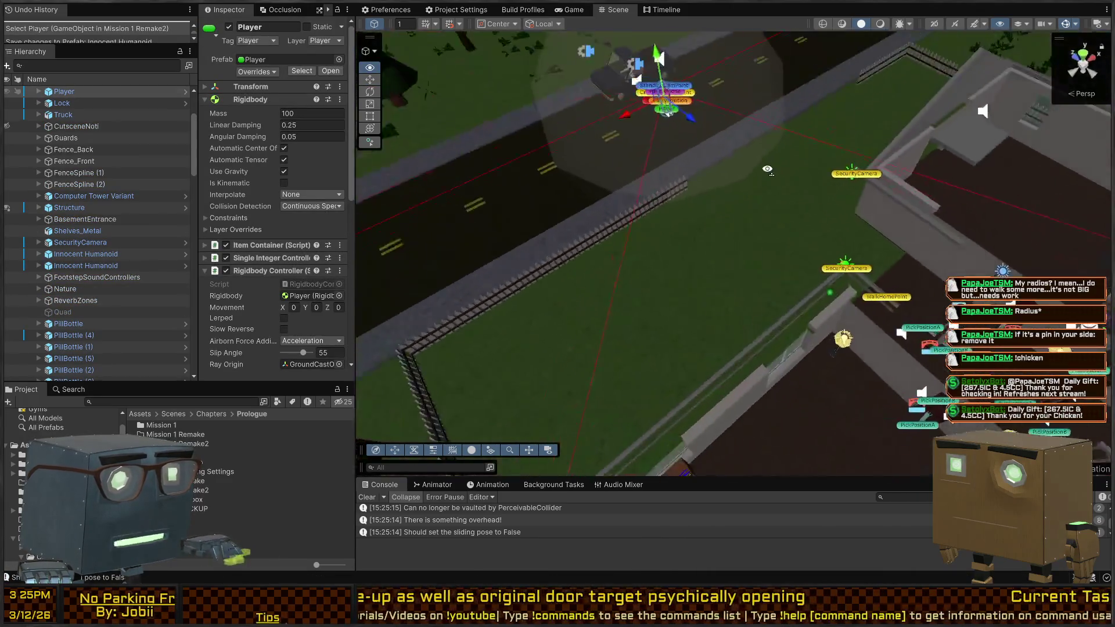
mouse_move(666, 147)
left_mouse_down()
mouse_move(662, 138)
mouse_move(921, 272)
left_mouse_up()
scroll(688, 160, "up", 5)
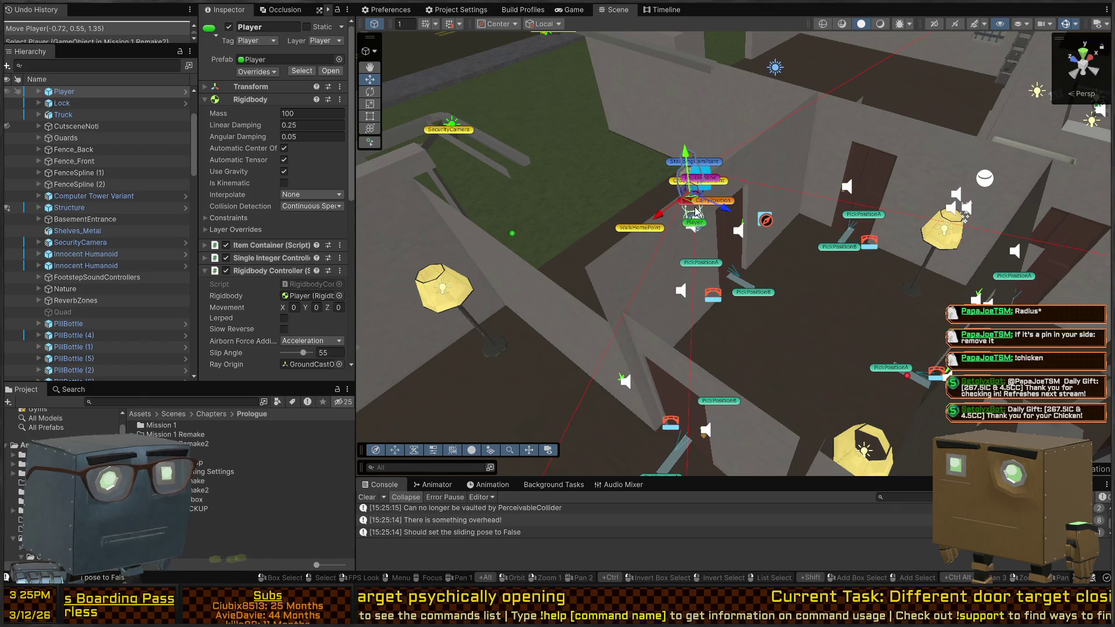
mouse_move(691, 201)
left_mouse_down()
mouse_move(882, 307)
mouse_move(1055, 280)
left_mouse_up()
key("z")
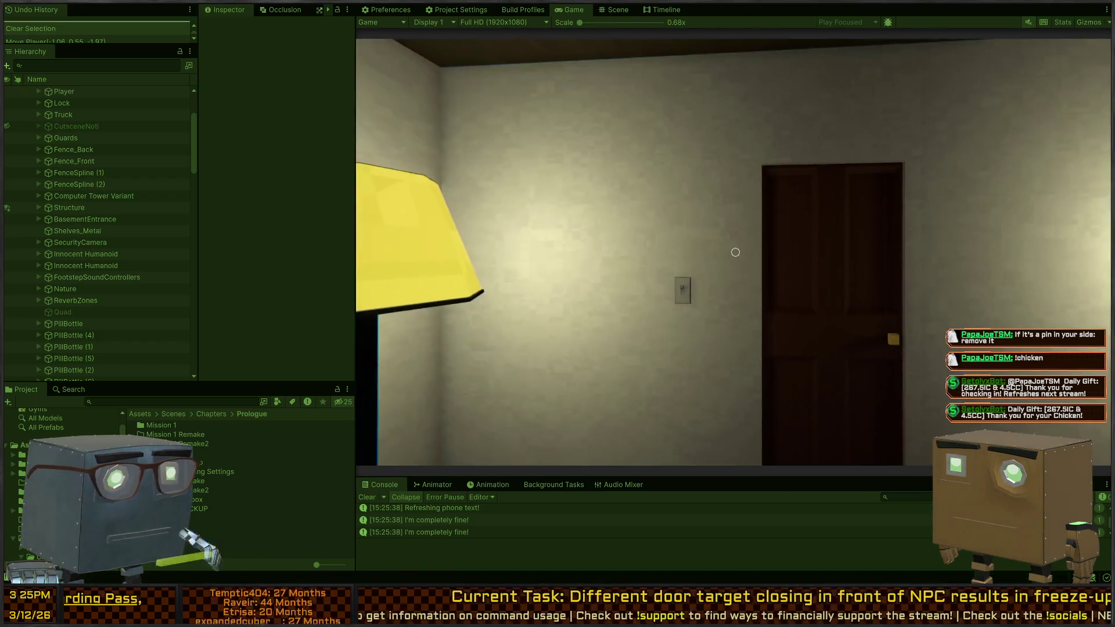
- In play mode, walk the player to the door, open it, and enter the lamp-lit room
key("w")
key("f")
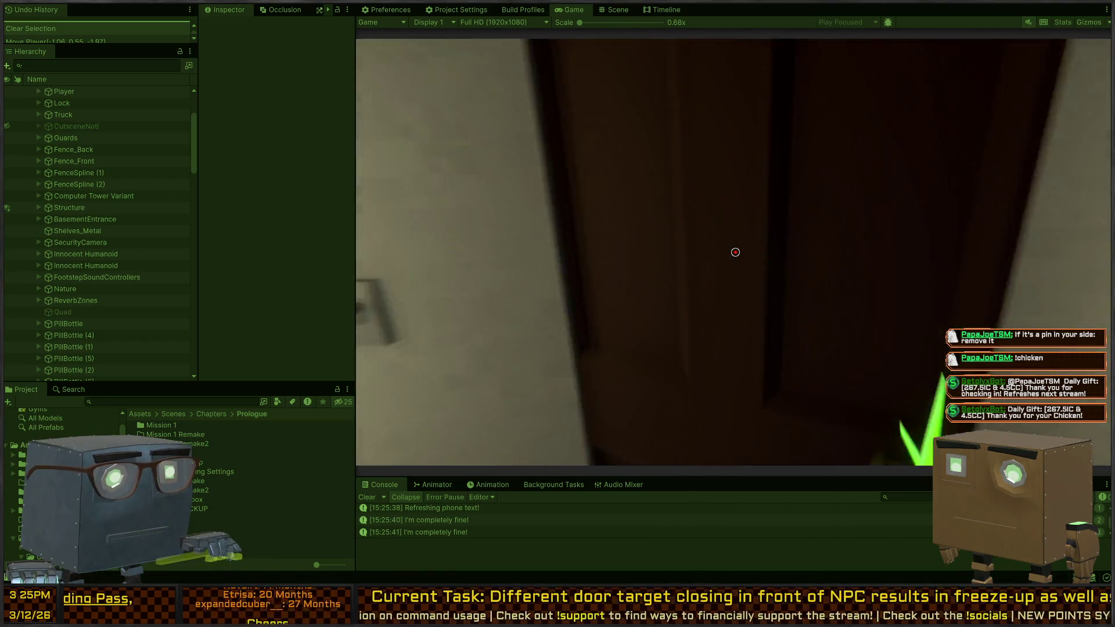
key("w")
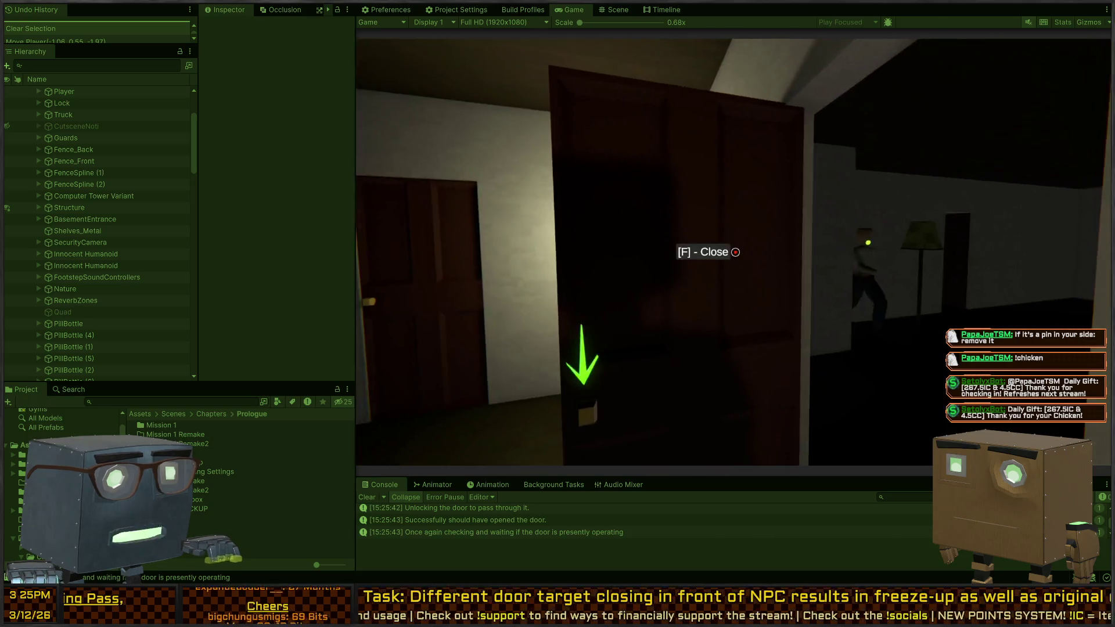
key("w")
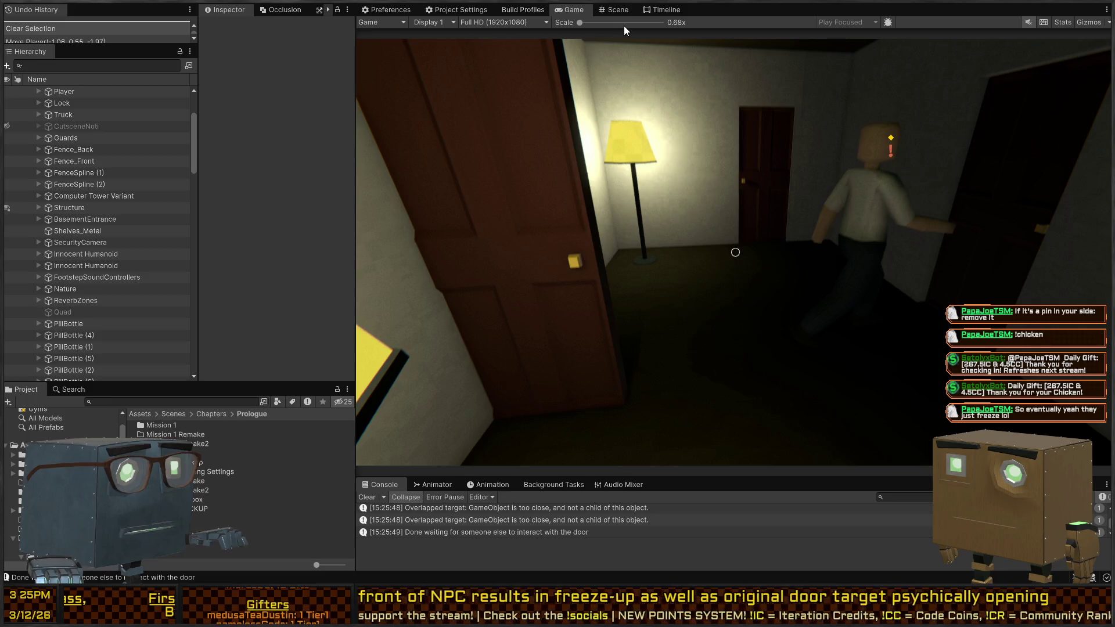
- Dock the Scene view beside the Game view, resume the game, and watch the NPC's path
left_click(617, 10)
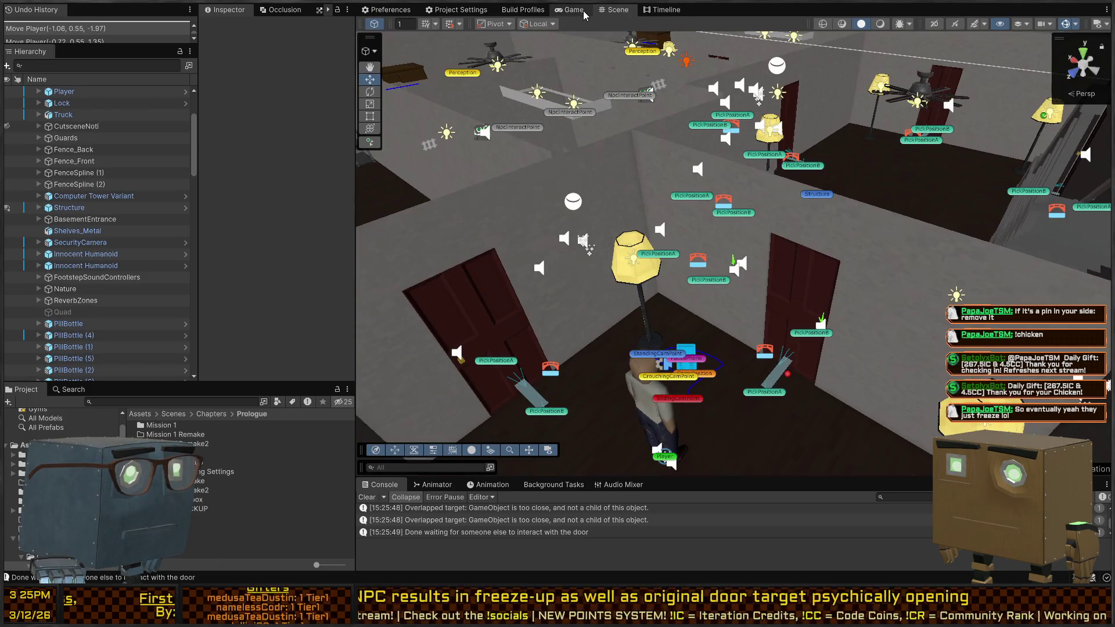
left_click_drag(619, 10, 671, 130)
mouse_move(586, 238)
left_mouse_down()
mouse_move(589, 248)
mouse_move(458, 286)
left_mouse_up()
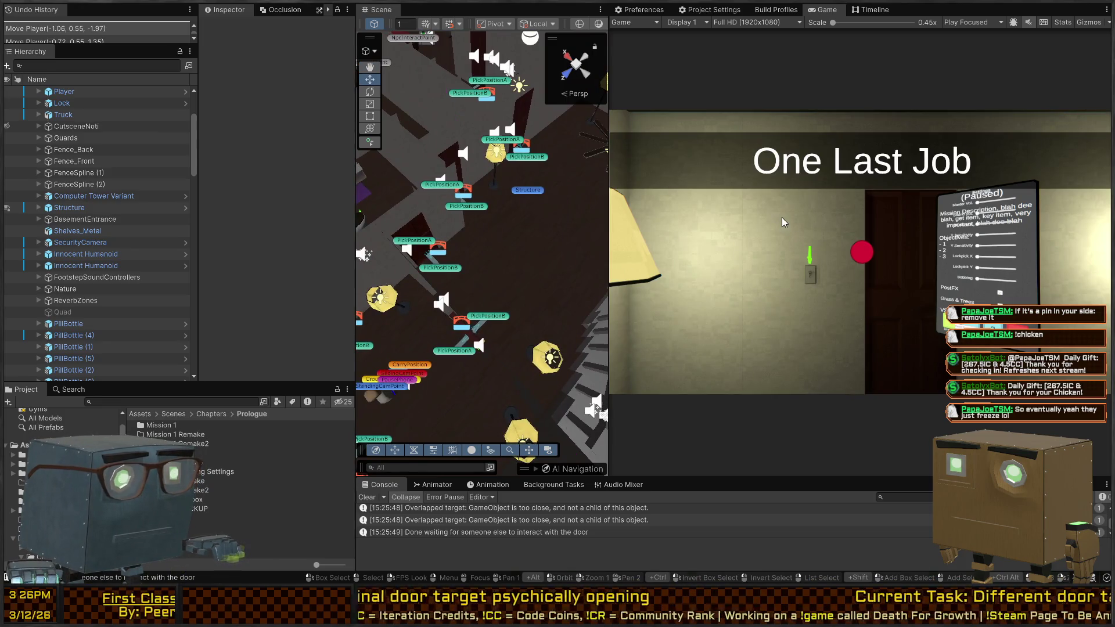
left_click(783, 222)
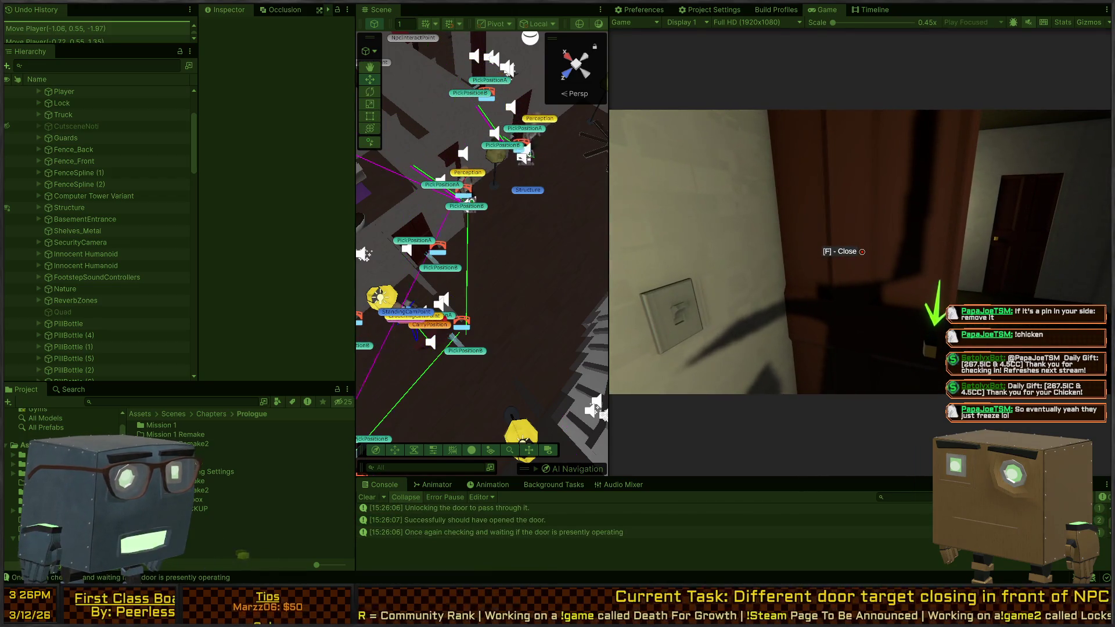
mouse_move(572, 283)
left_mouse_down()
mouse_move(138, 221)
mouse_move(93, 227)
left_mouse_up()
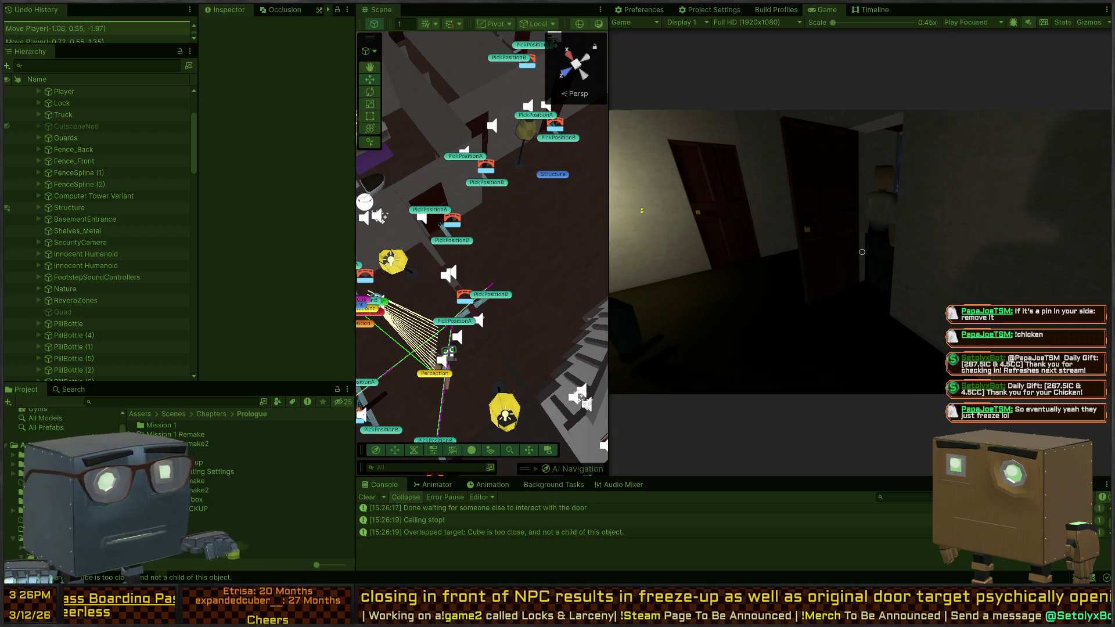
key("alt+Tab")
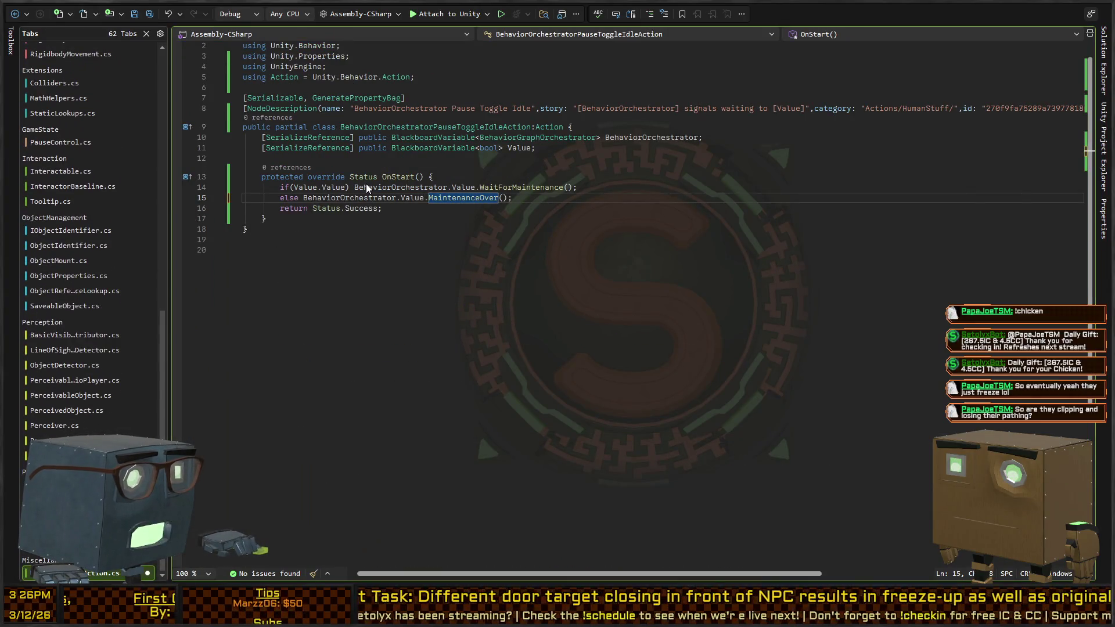
- Trace InteractWithMountAction through InteractAction into NavAgentControllerBaseline's MoveToLocation, TravelTo and Update code
key("ctrl+minus")
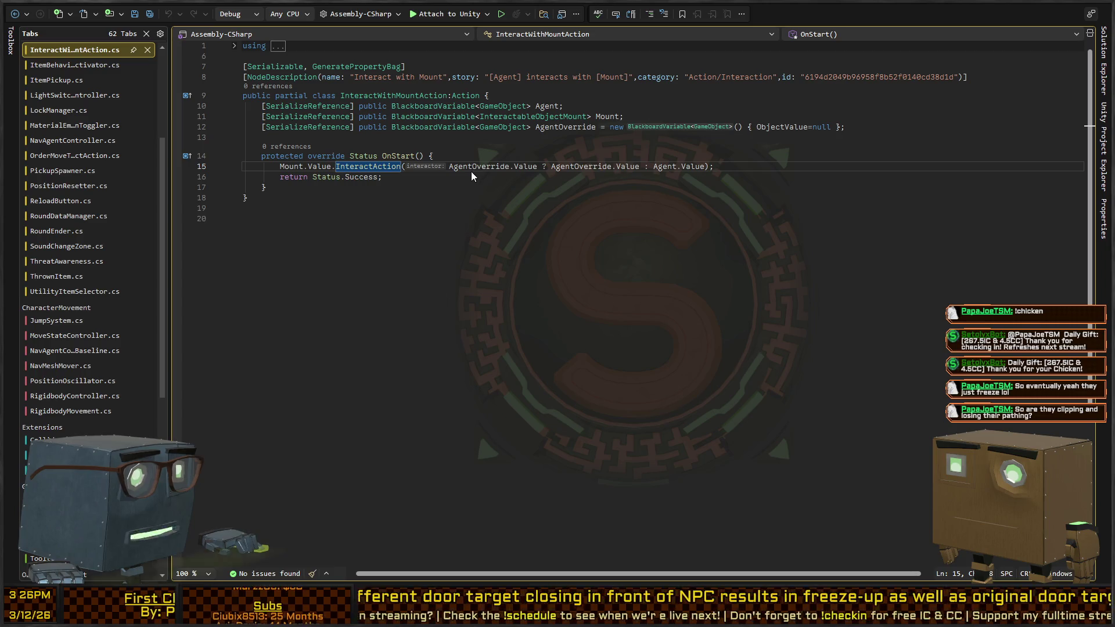
key("F12")
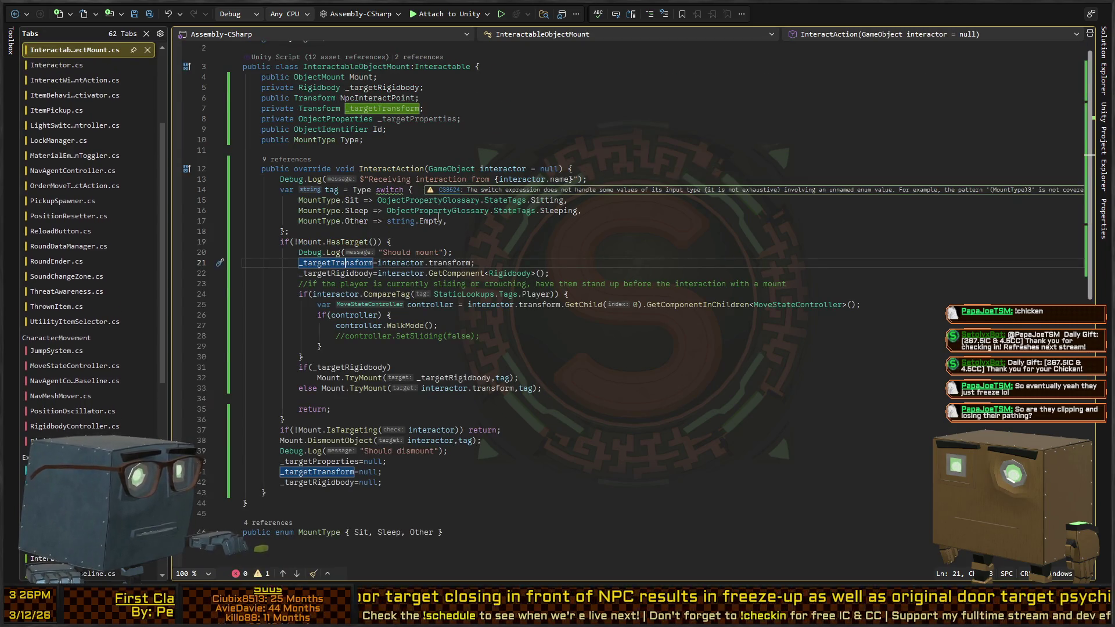
scroll(457, 211, "down", 5)
scroll(457, 211, "up", 6)
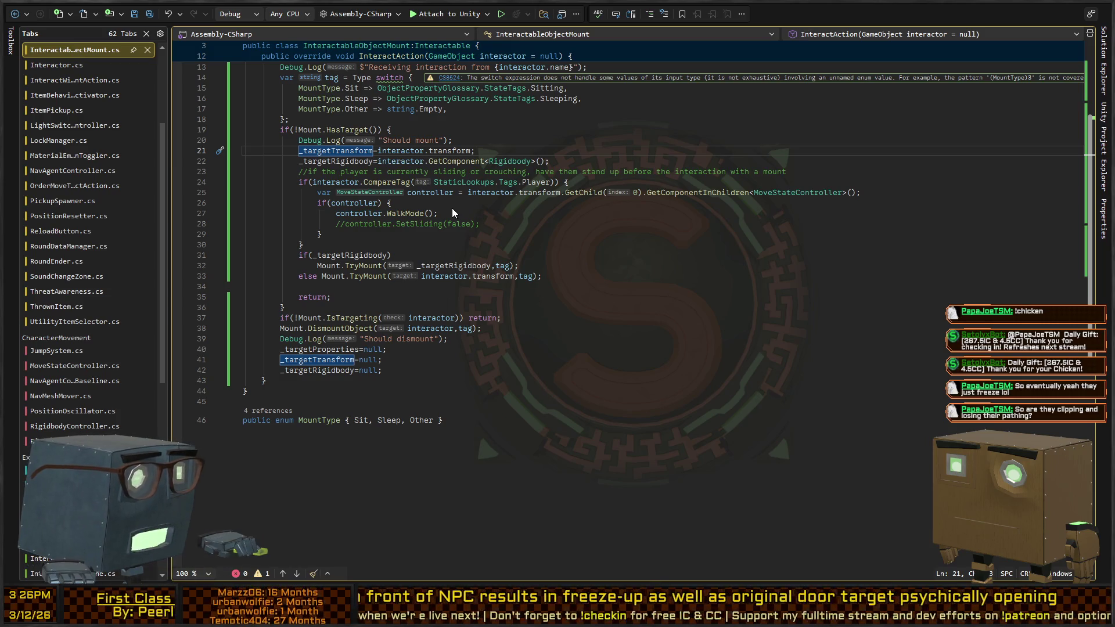
key("ctrl+minus")
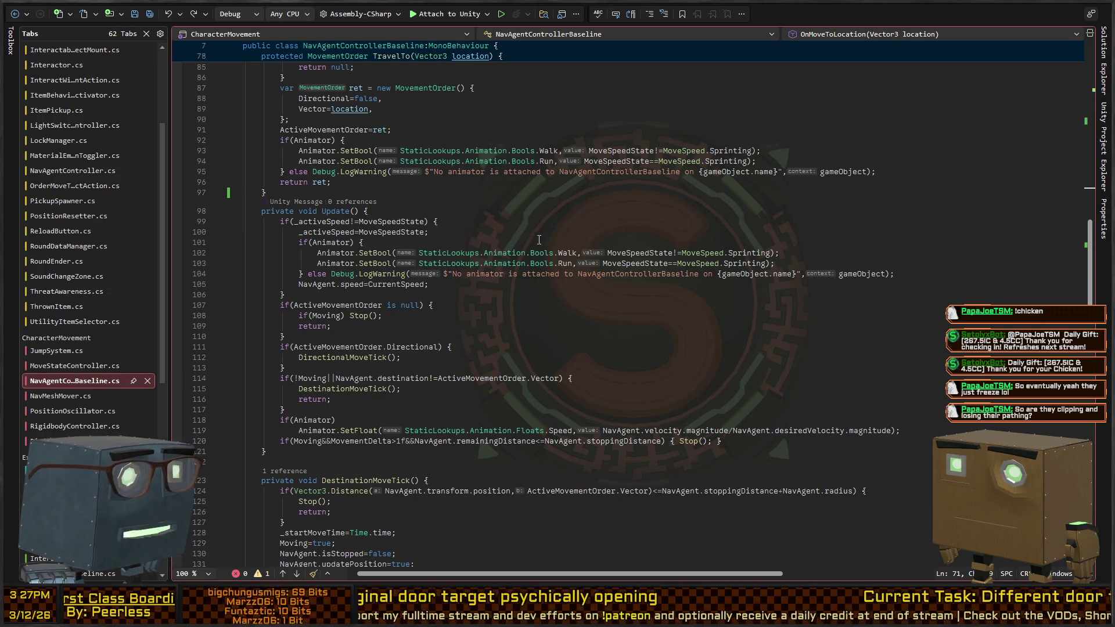
scroll(513, 242, "up", 4)
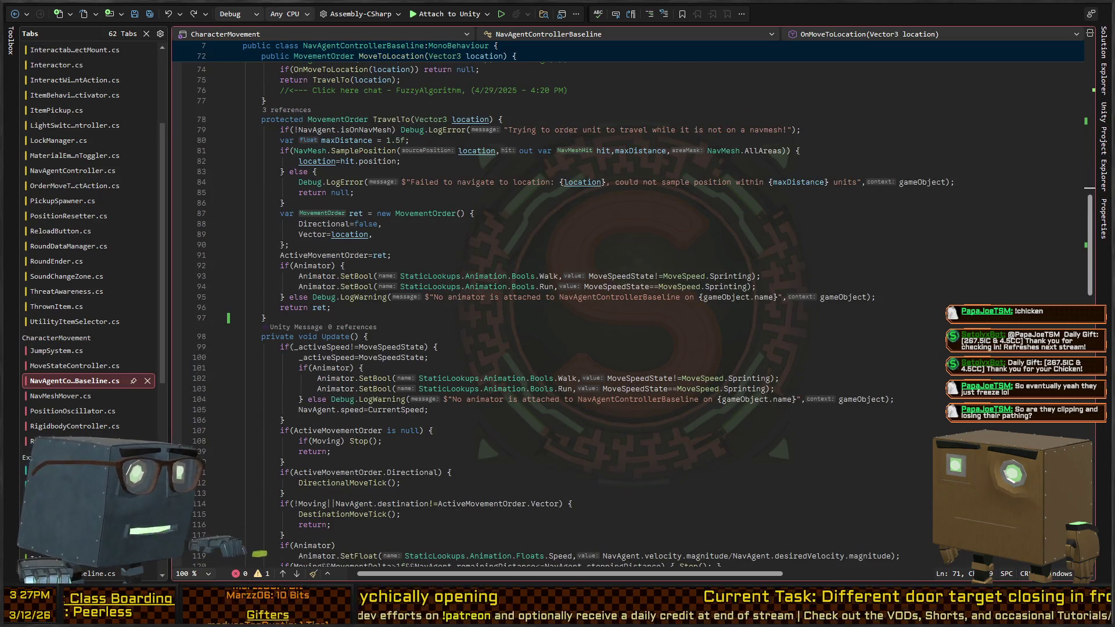
key("alt+Tab")
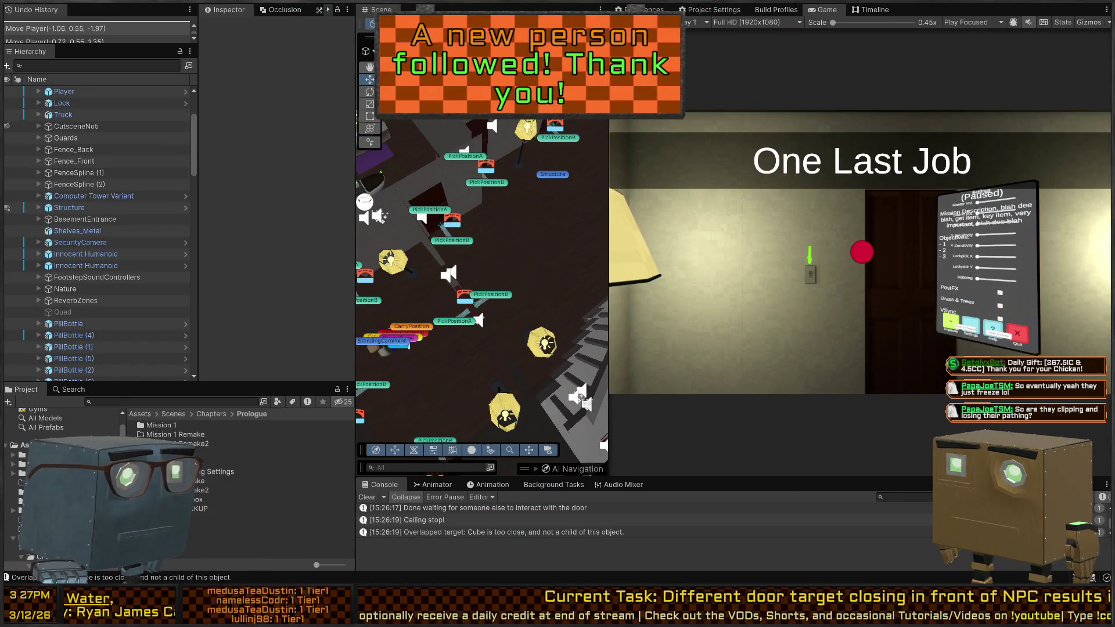
- Fly the Scene view over the rooms, then return to NavAgentControllerBaseline.cs in Visual Studio
mouse_move(482, 261)
left_mouse_down()
mouse_move(371, 174)
mouse_move(243, 122)
mouse_move(111, 105)
mouse_move(73, 148)
mouse_move(284, 121)
mouse_move(201, 113)
mouse_move(145, 123)
mouse_move(121, 110)
left_mouse_up()
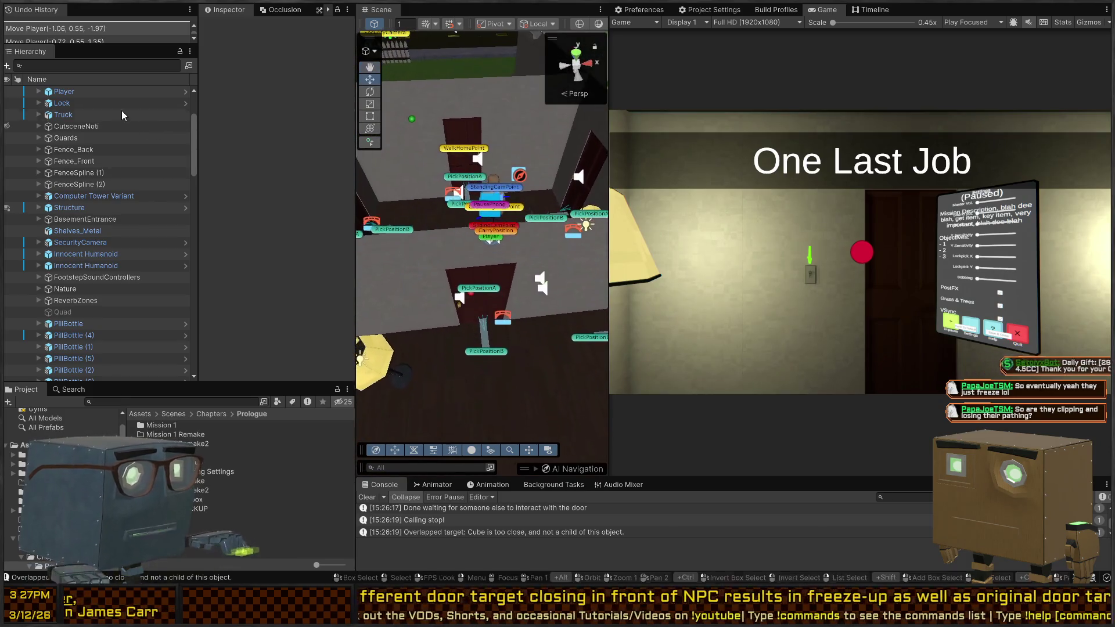
key("alt+Tab")
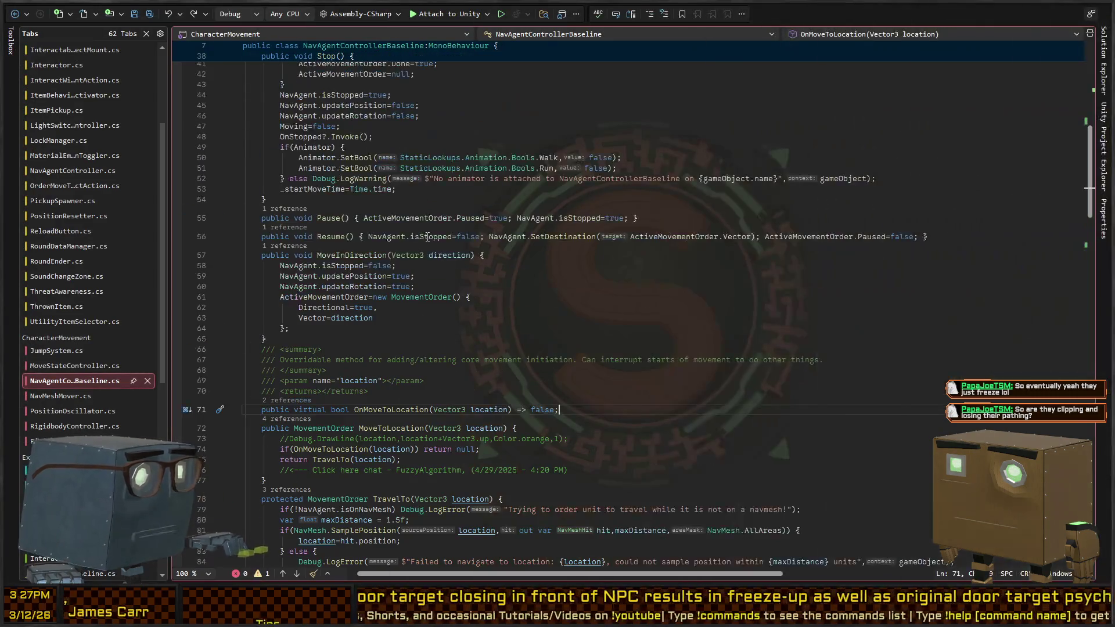
- Review OnValidate's PathRayOrigin check, glance at NavAgentController.cs, and return to NavAgentControllerBaseline.cs
scroll(427, 237, "up", 7)
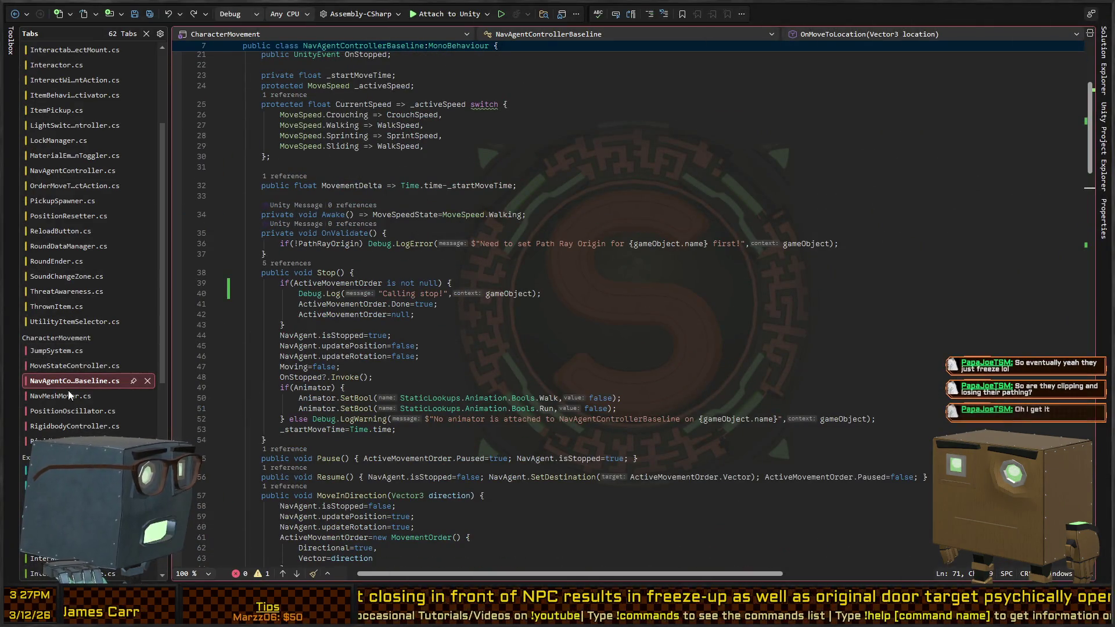
scroll(74, 236, "up", 2)
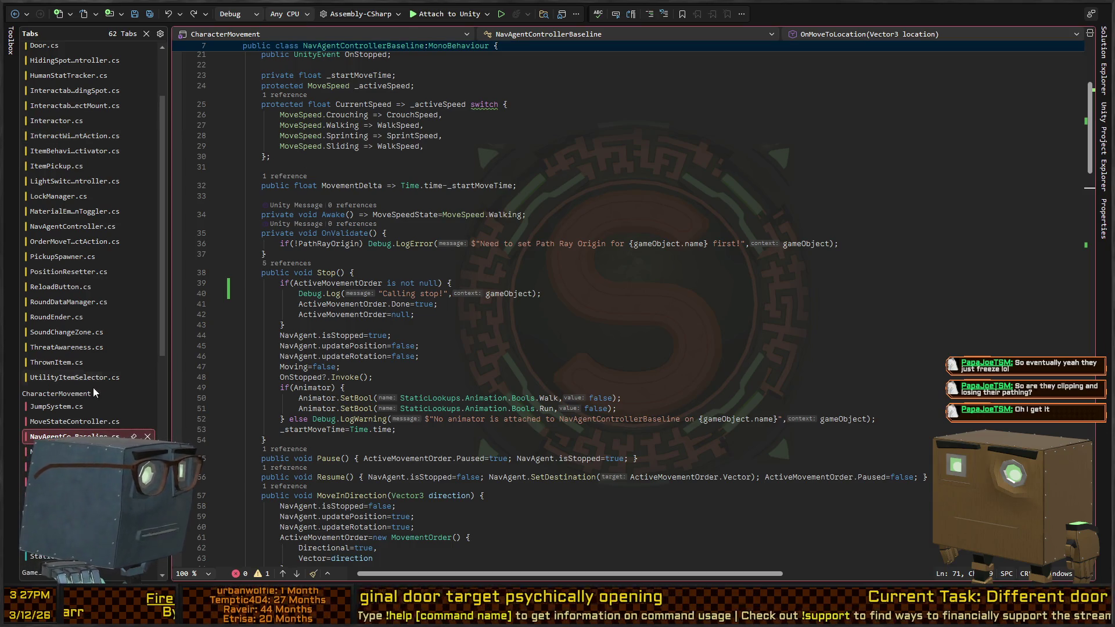
left_click(612, 258)
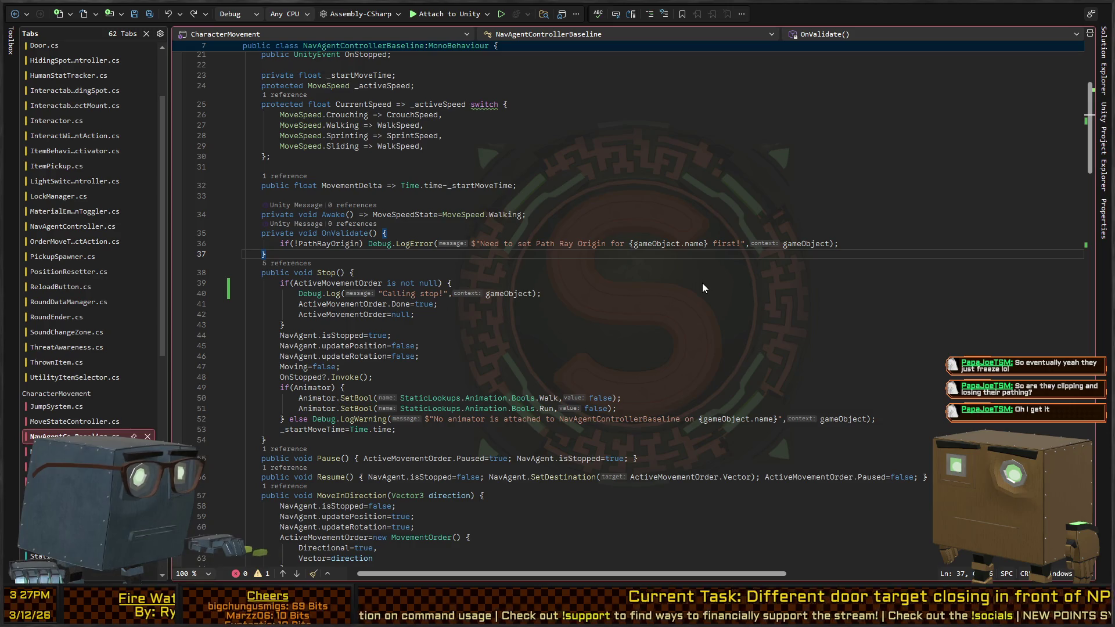
key("ctrl+Tab")
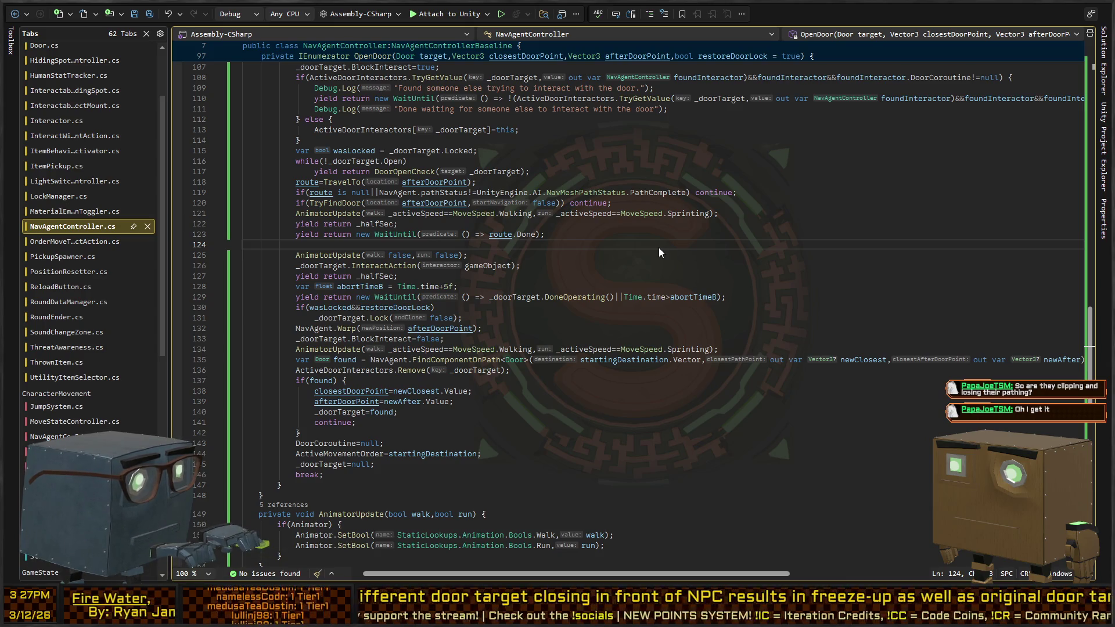
key("ctrl+minus")
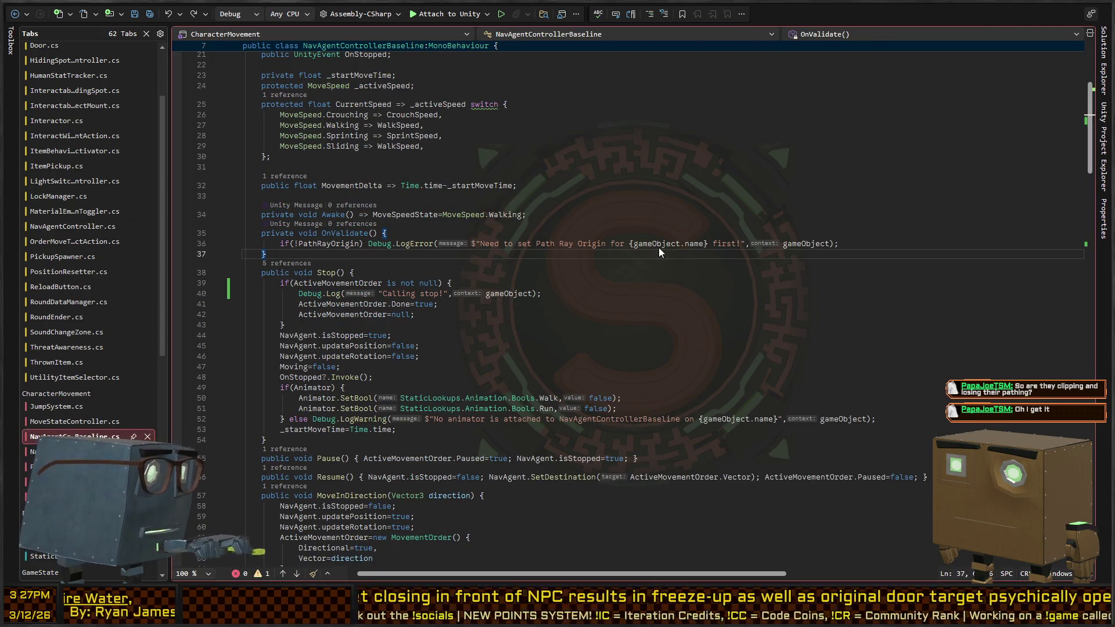
- Go back to OpenDoor and review the route.Done wait and the DoorOpenCheck call
key("ctrl+shift+minus")
left_click(390, 235)
scroll(390, 232, "up", 6)
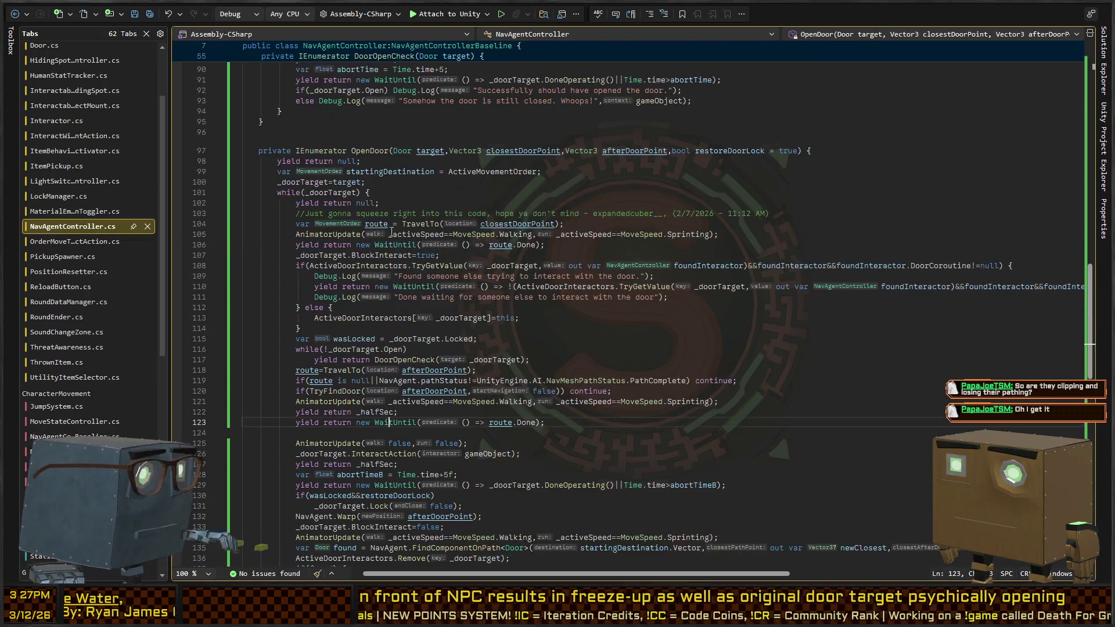
scroll(367, 154, "down", 10)
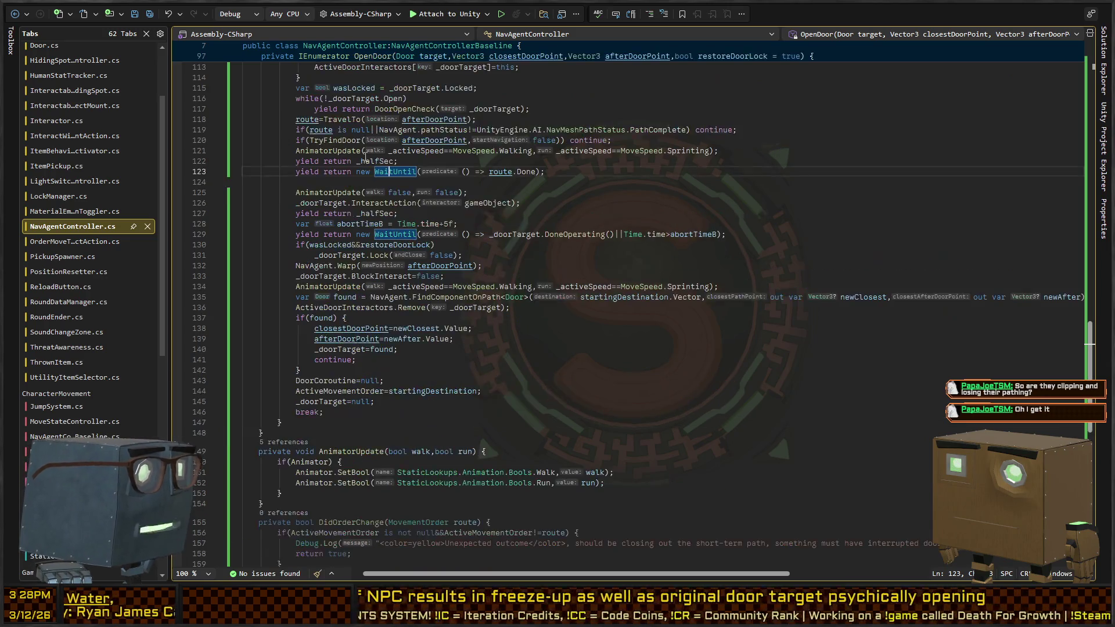
scroll(350, 228, "up", 8)
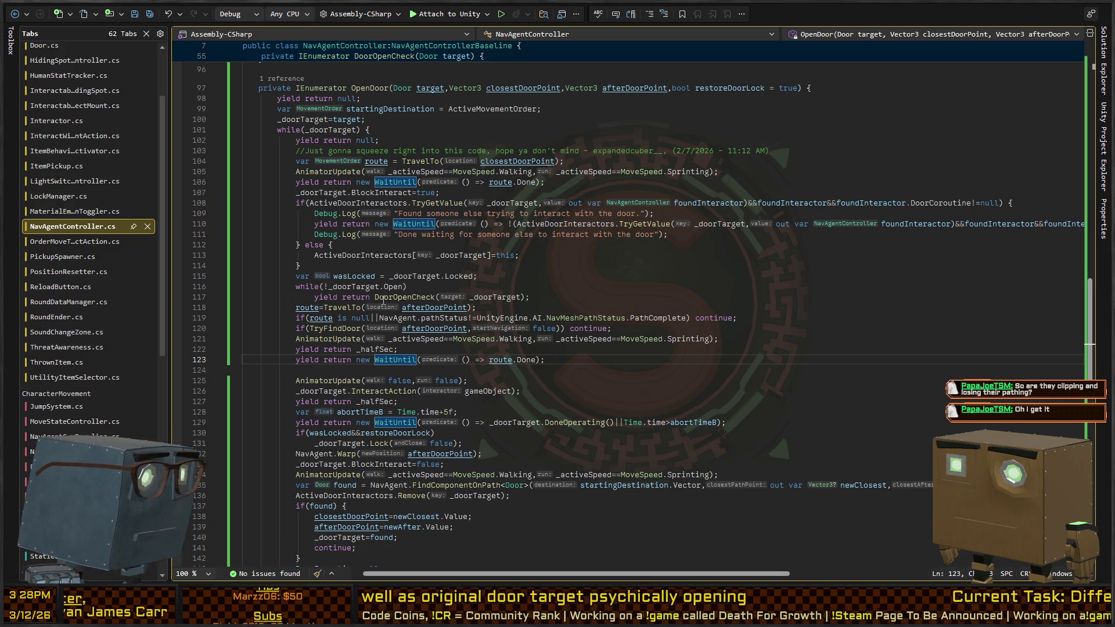
left_click(413, 297)
scroll(459, 289, "down", 8)
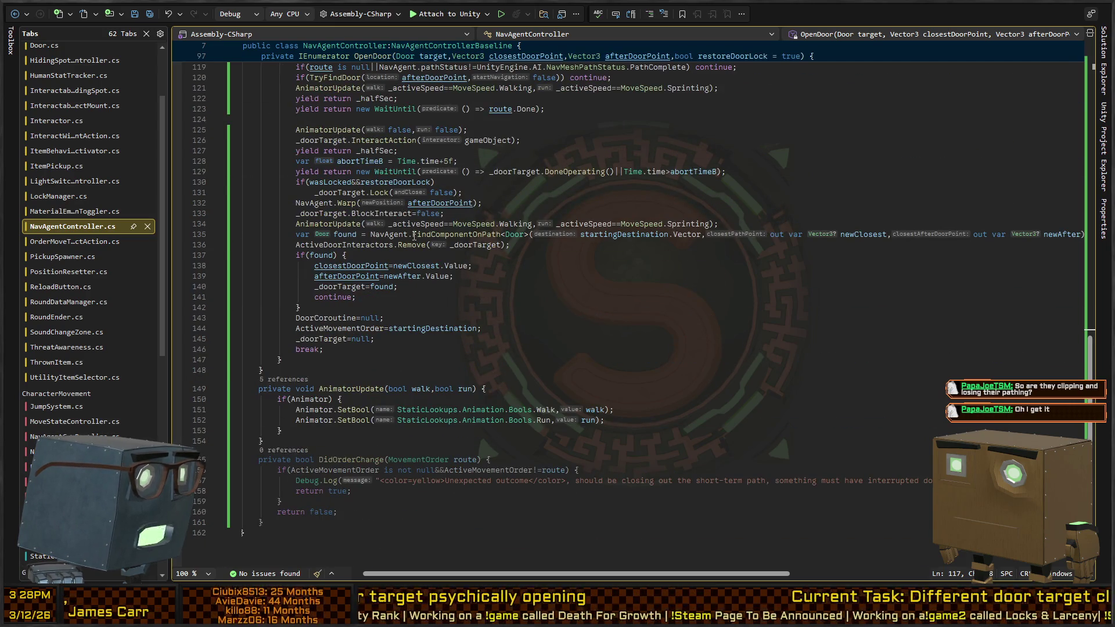
scroll(414, 235, "up", 18)
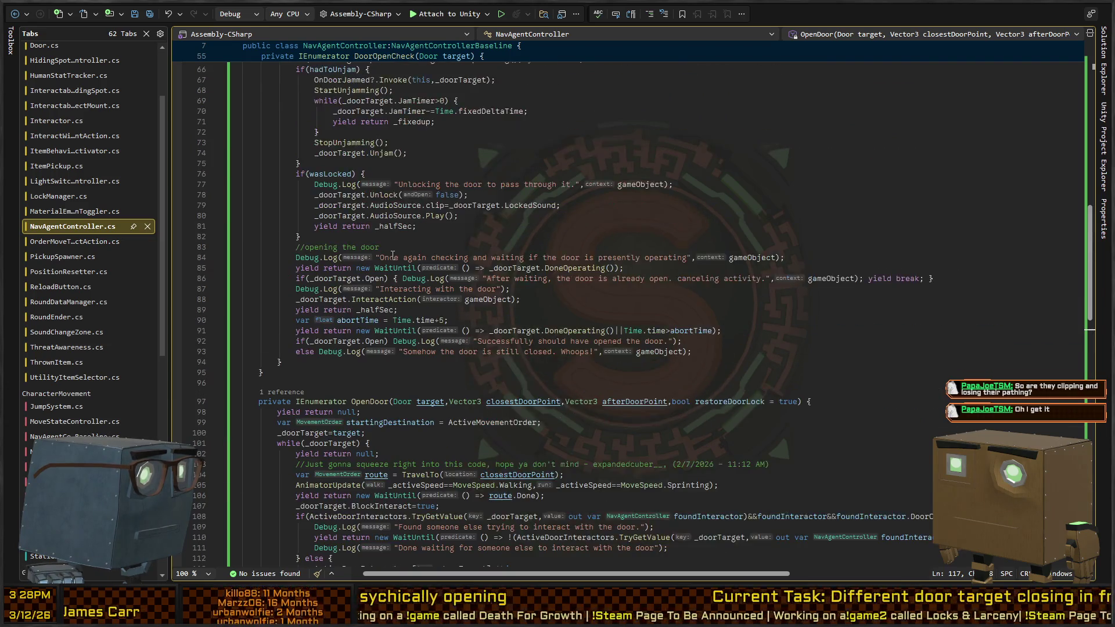
scroll(392, 256, "up", 4)
scroll(385, 216, "down", 8)
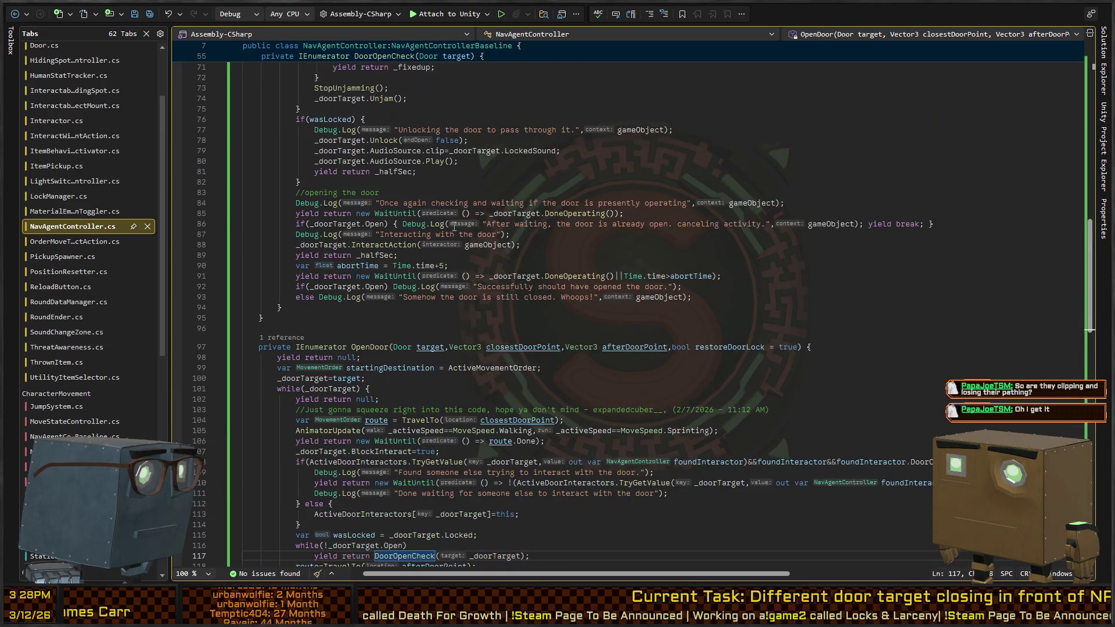
scroll(412, 212, "down", 6)
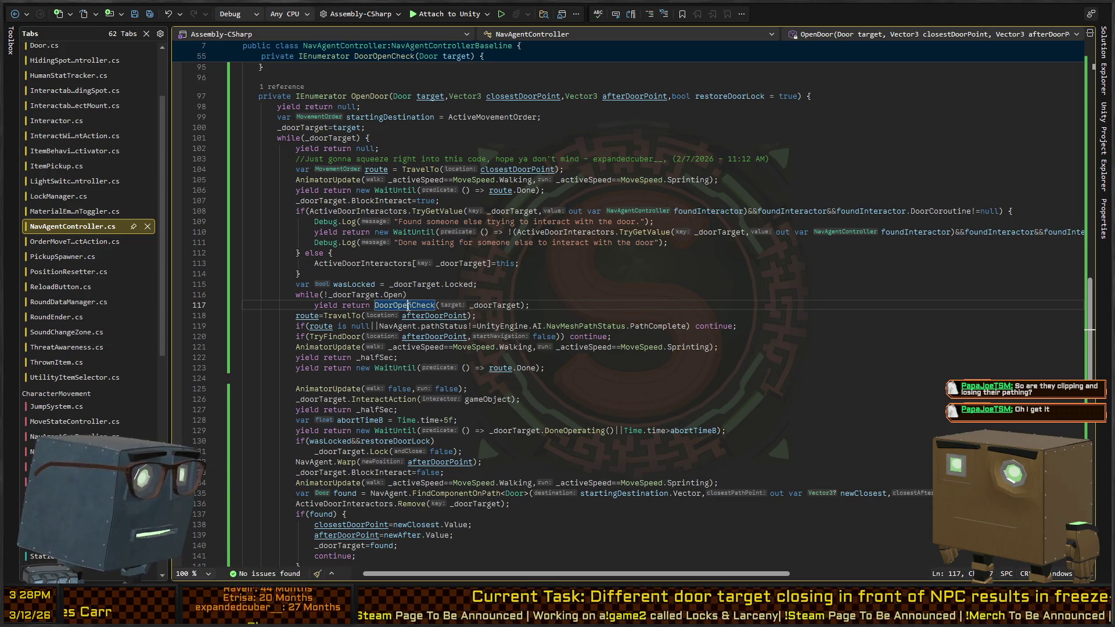
- Follow TryFindDoor to its definition and check its early returns and calls in LateUpdate
left_click(329, 337)
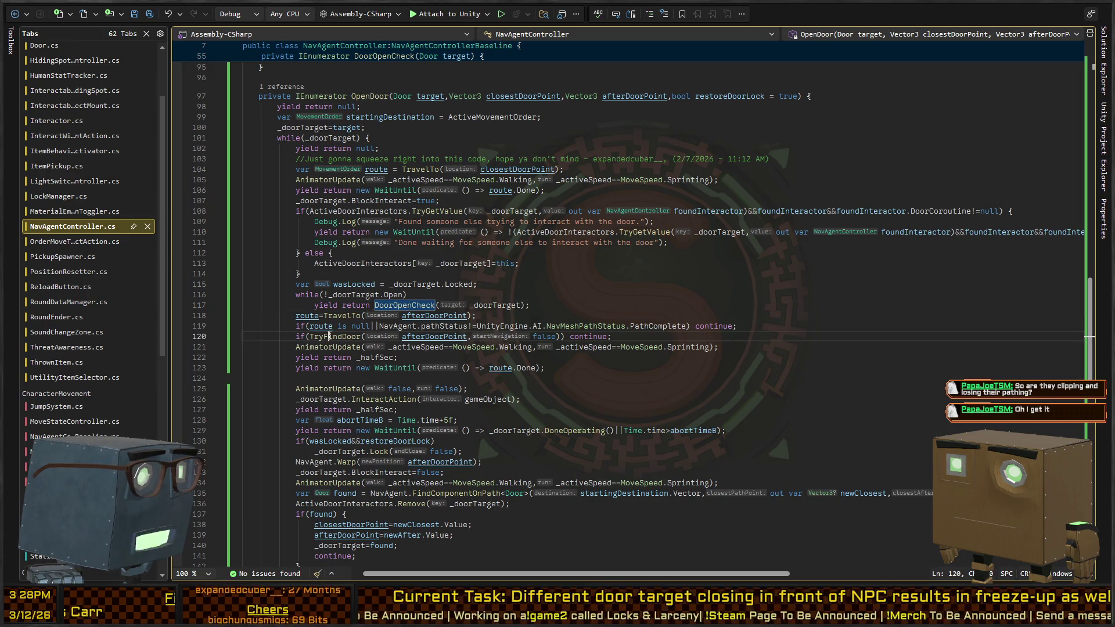
left_click(330, 337, "ctrl")
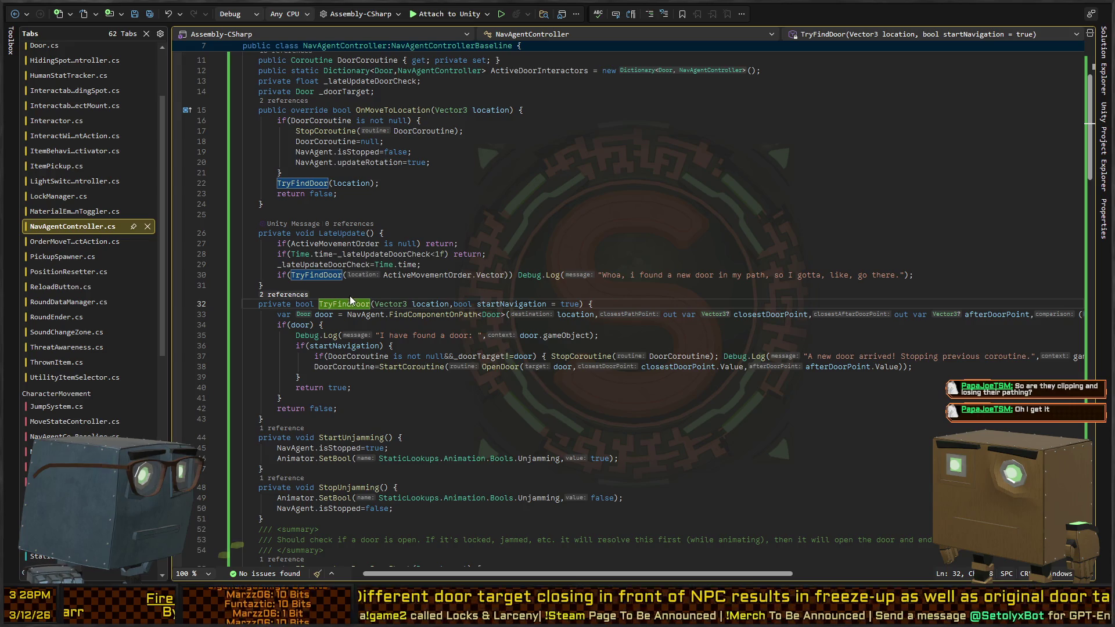
left_click(440, 243)
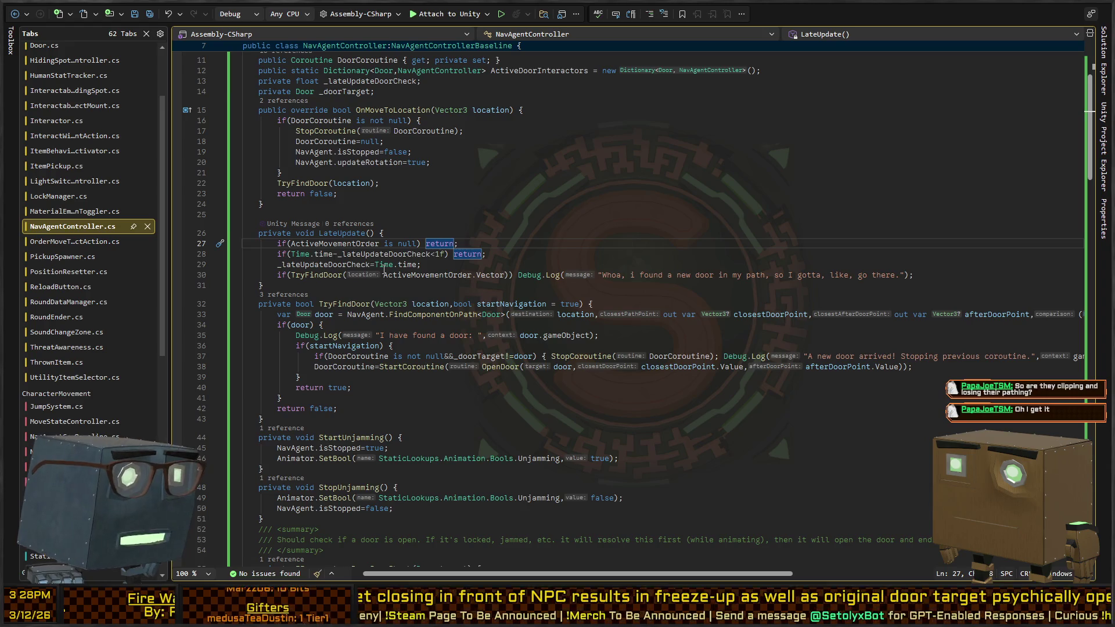
left_click(323, 274)
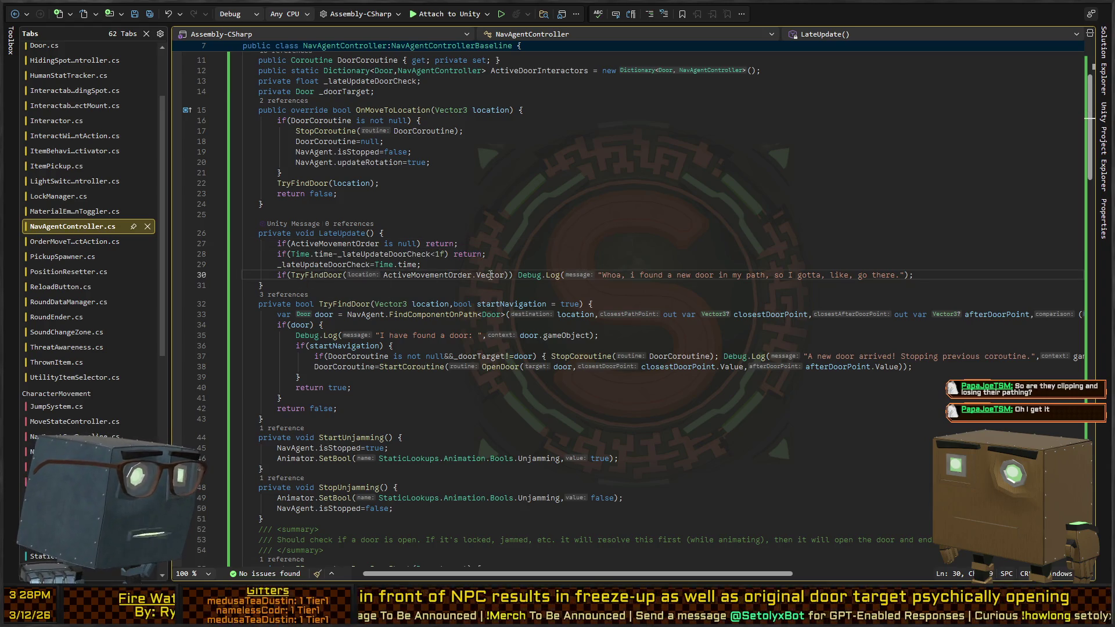
- Examine the door-changed StopCoroutine check and DoorCoroutine assignment on lines 37–38
left_click(394, 357)
left_click_drag(325, 357, 543, 357)
left_click_drag(315, 366, 655, 370)
left_click(882, 356)
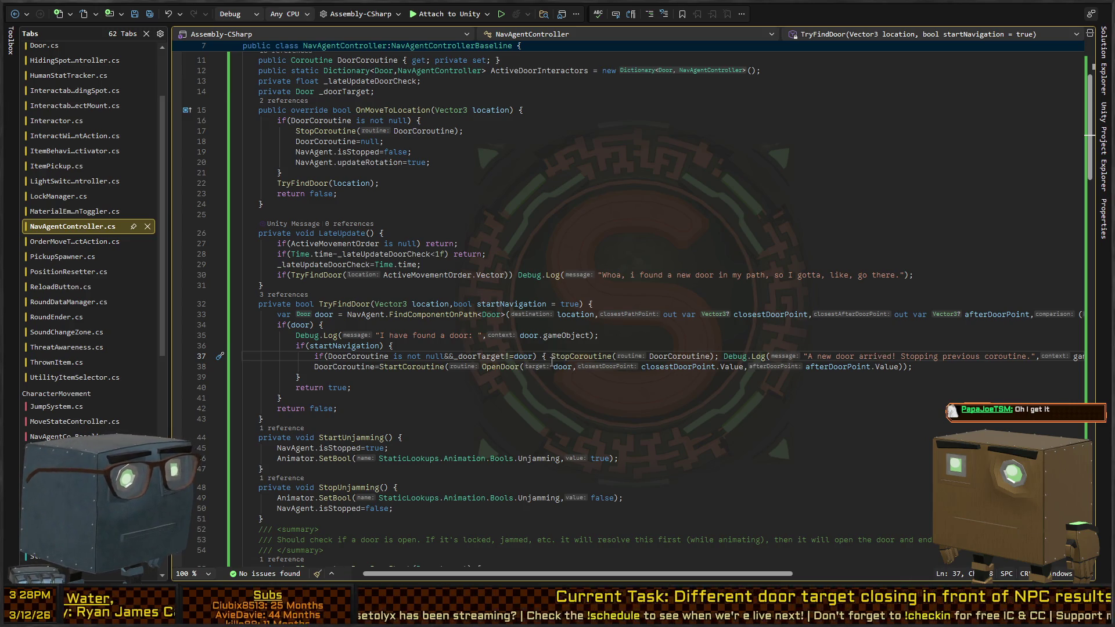
key("ctrl+Right")
key("ctrl+Right")
key("ctrl+Right")
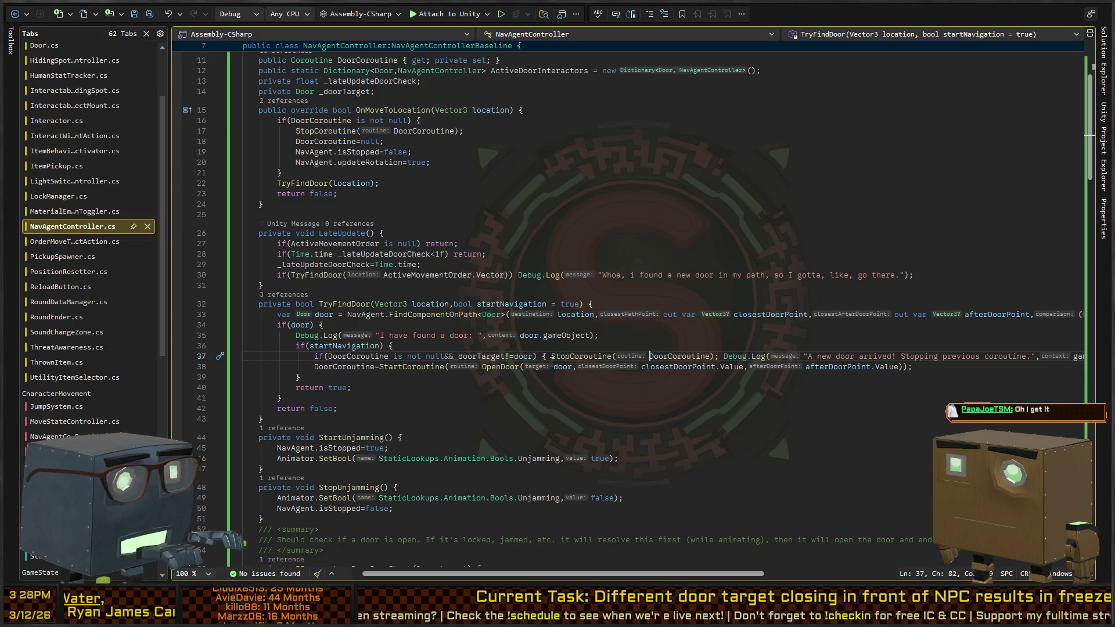
key("Right")
key("Right")
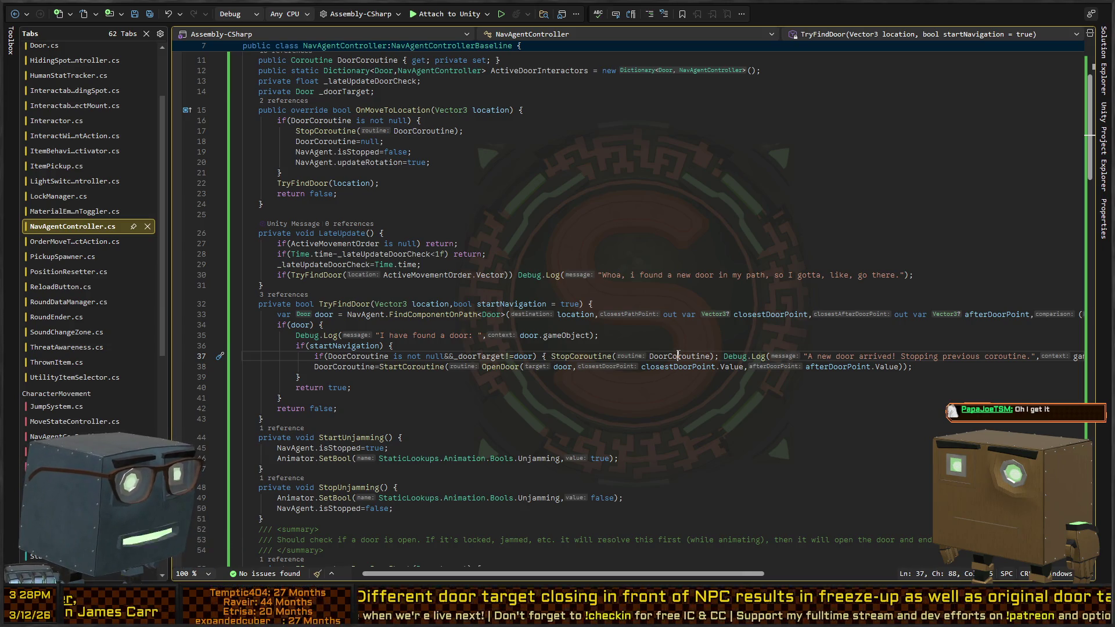
- Step through every DoorCoroutine use (lines 11, 17, 38, 108, 143) with Find Next
key("ctrl+F3")
key("ctrl+F3")
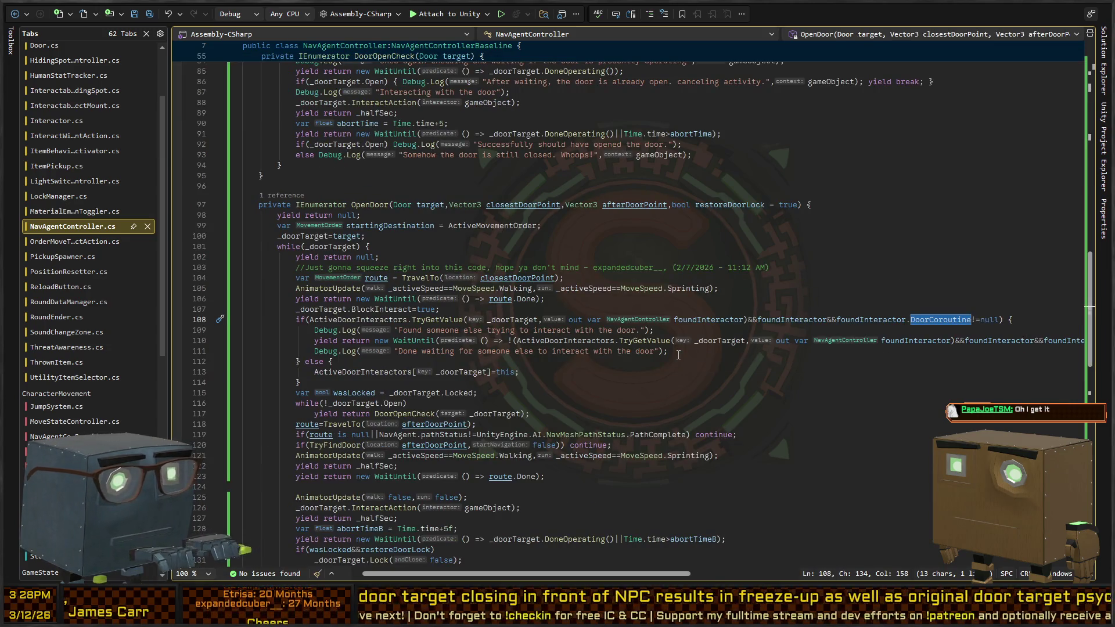
key("ctrl+F3")
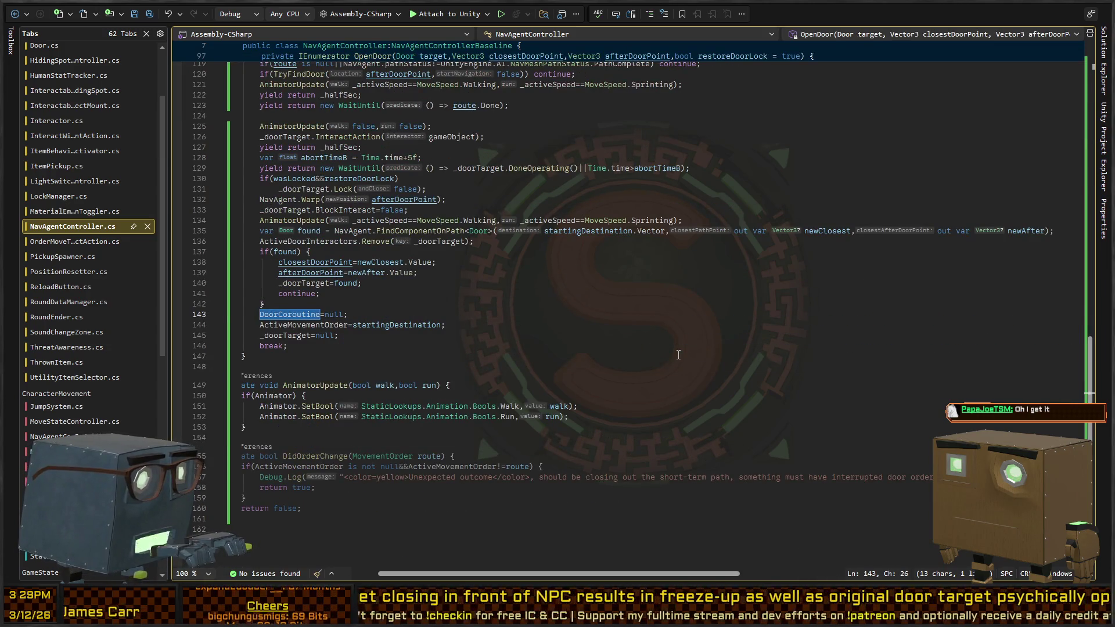
key("ctrl+F3")
key("ctrl+F3")
key("ctrl+F3")
key("ctrl+F3")
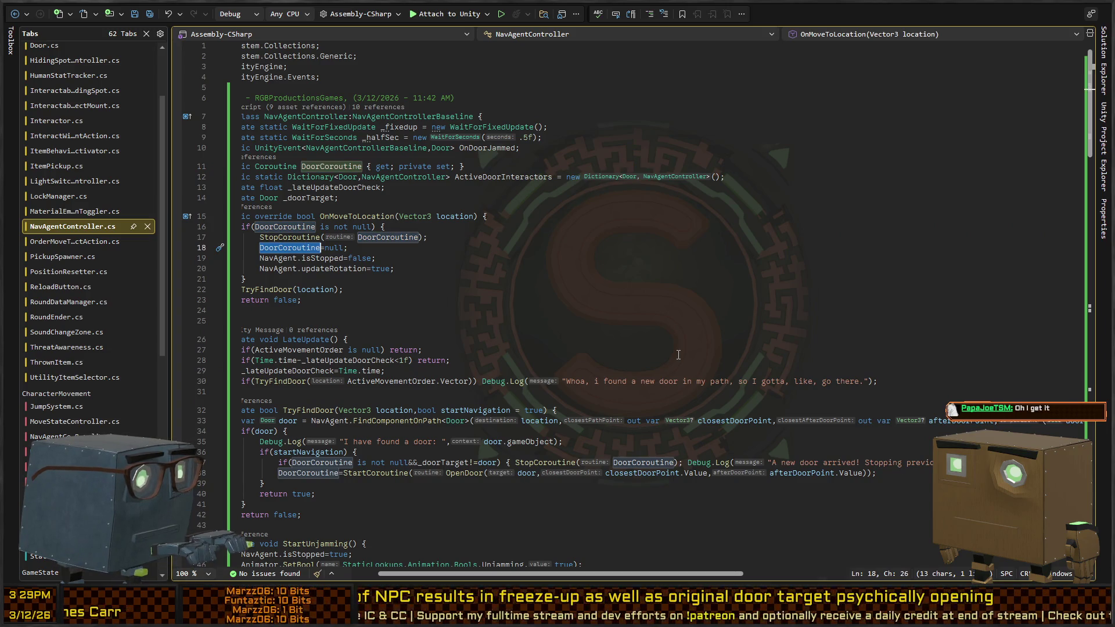
key("ctrl+shift+F3")
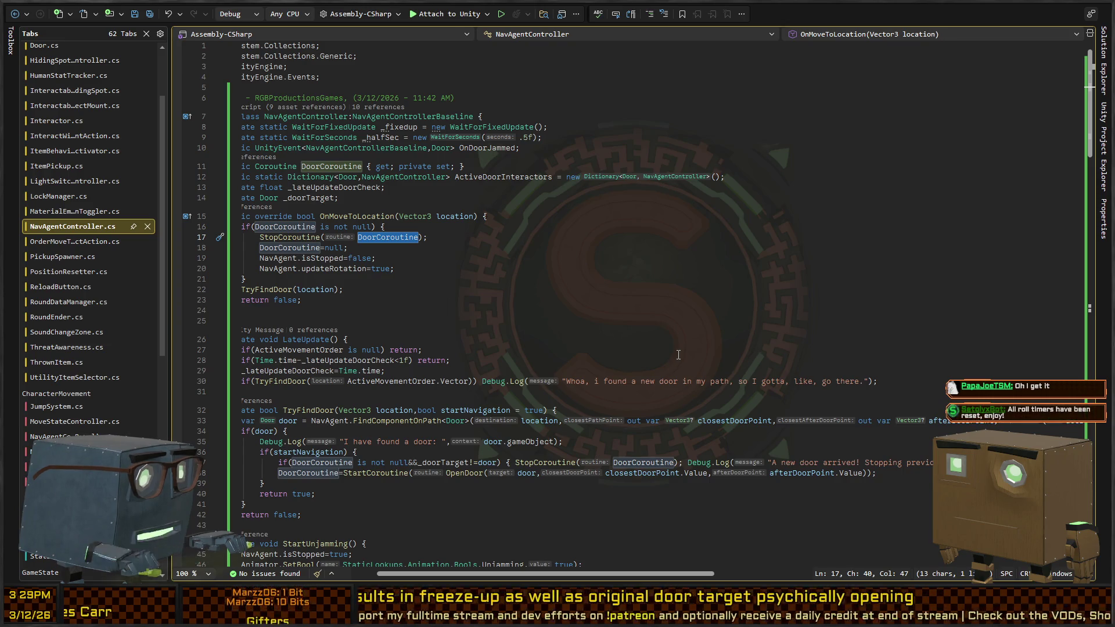
key("ctrl+F3")
key("ctrl+F3")
key("ctrl+F3")
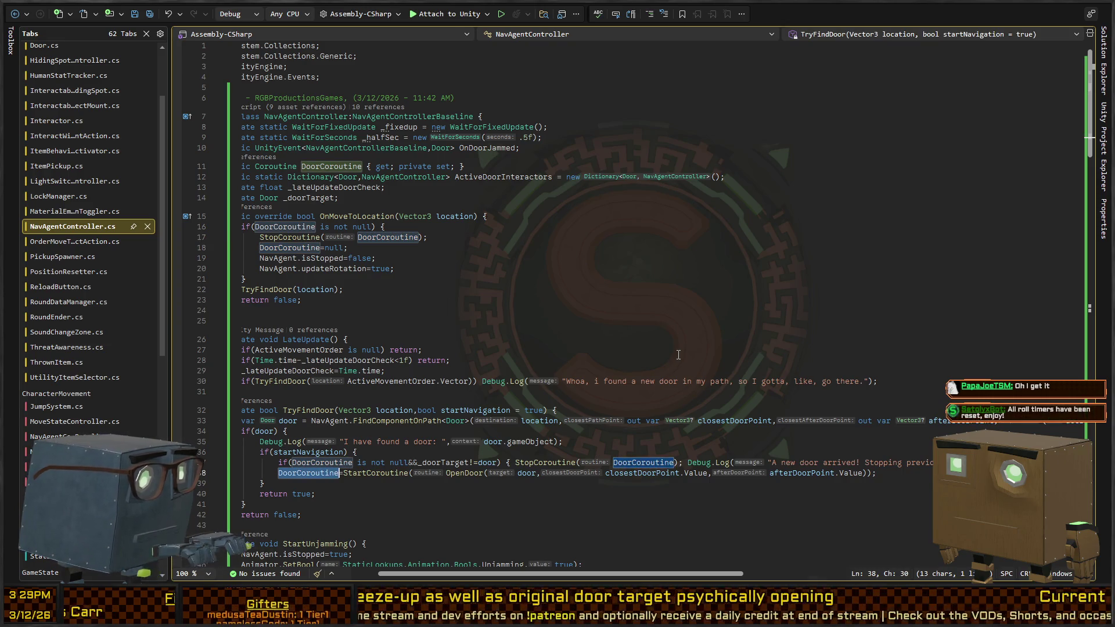
key("ctrl+F3")
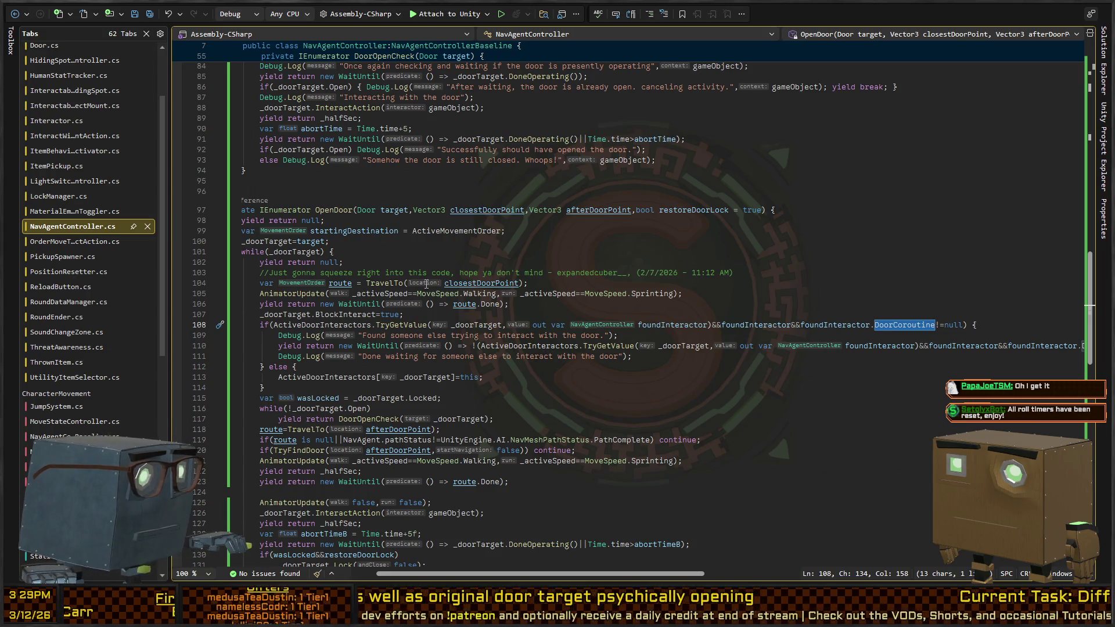
scroll(426, 284, "left", 2)
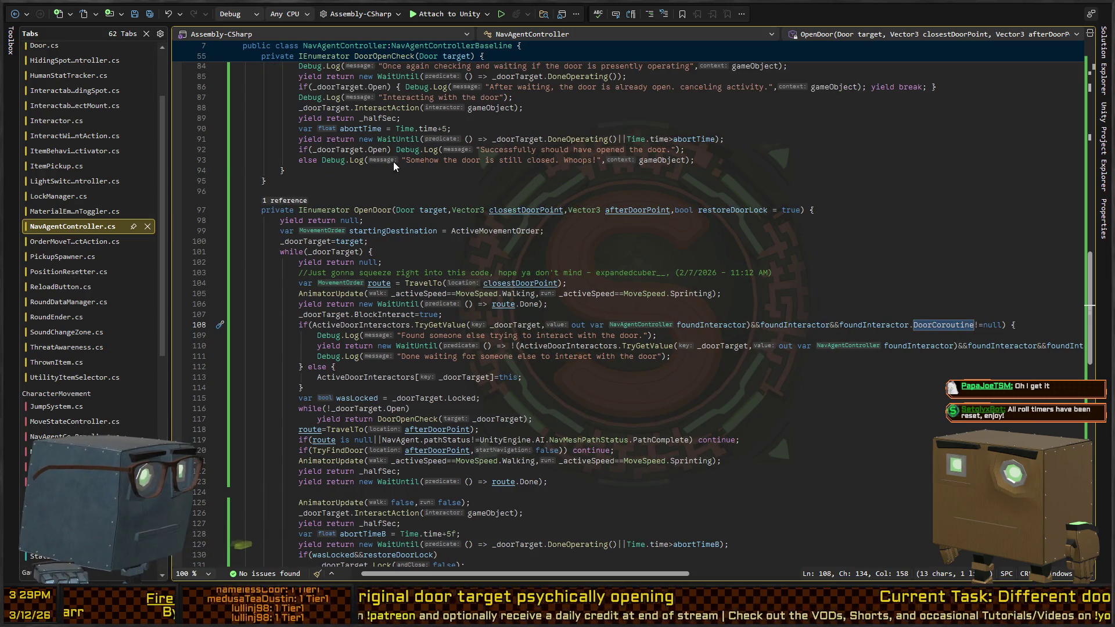
key("ctrl+minus")
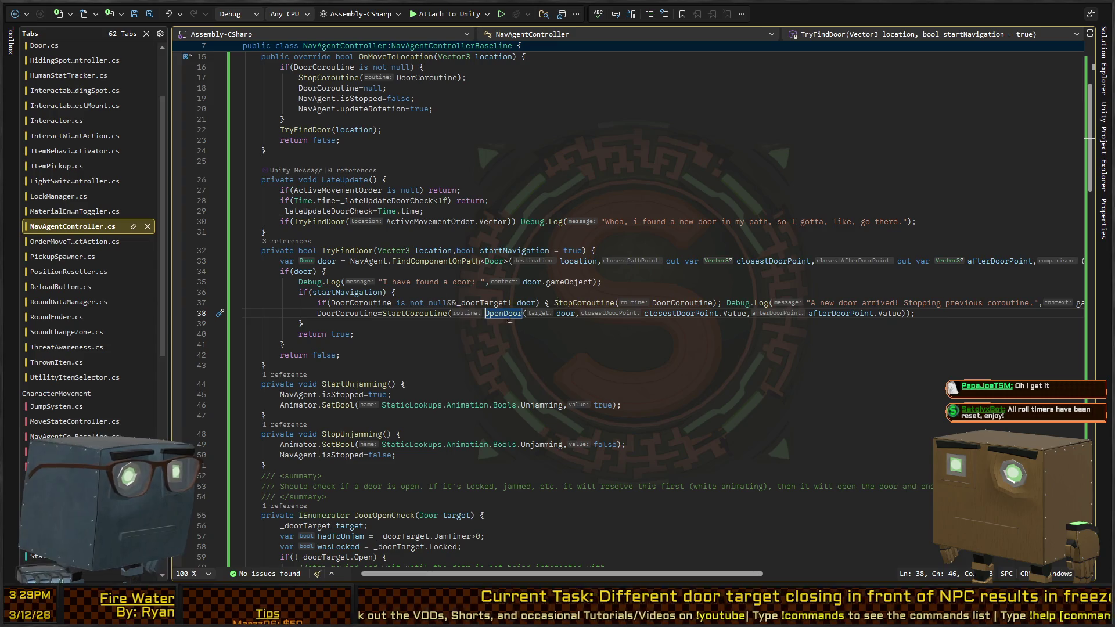
- Jump from the line-38 StartCoroutine call to the OpenDoor definition, then return to Unity
double_click(430, 314)
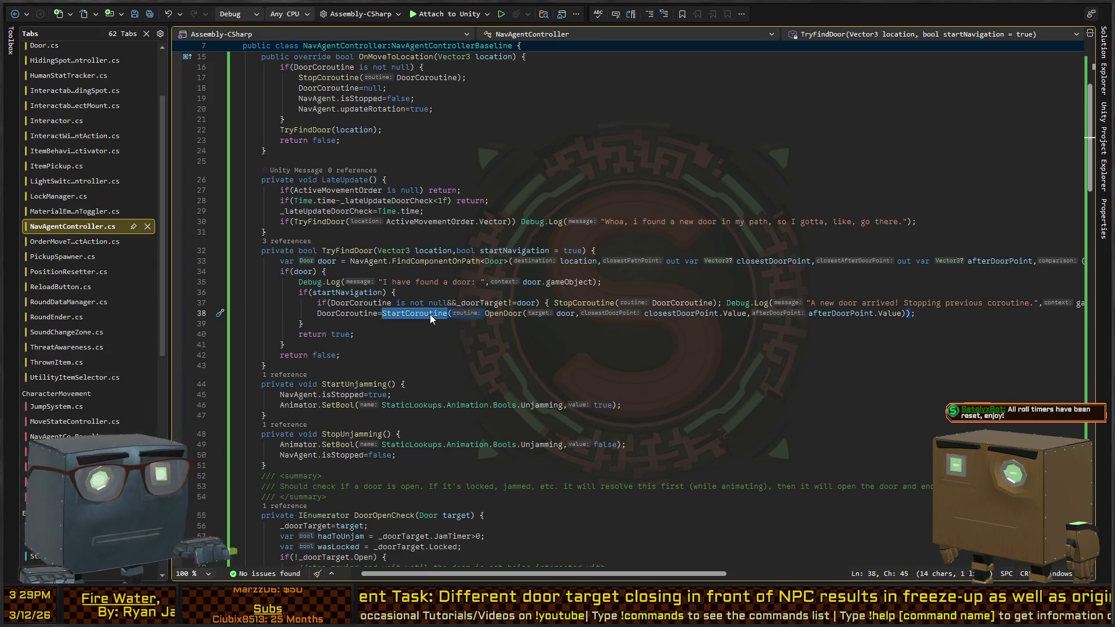
left_click(406, 315)
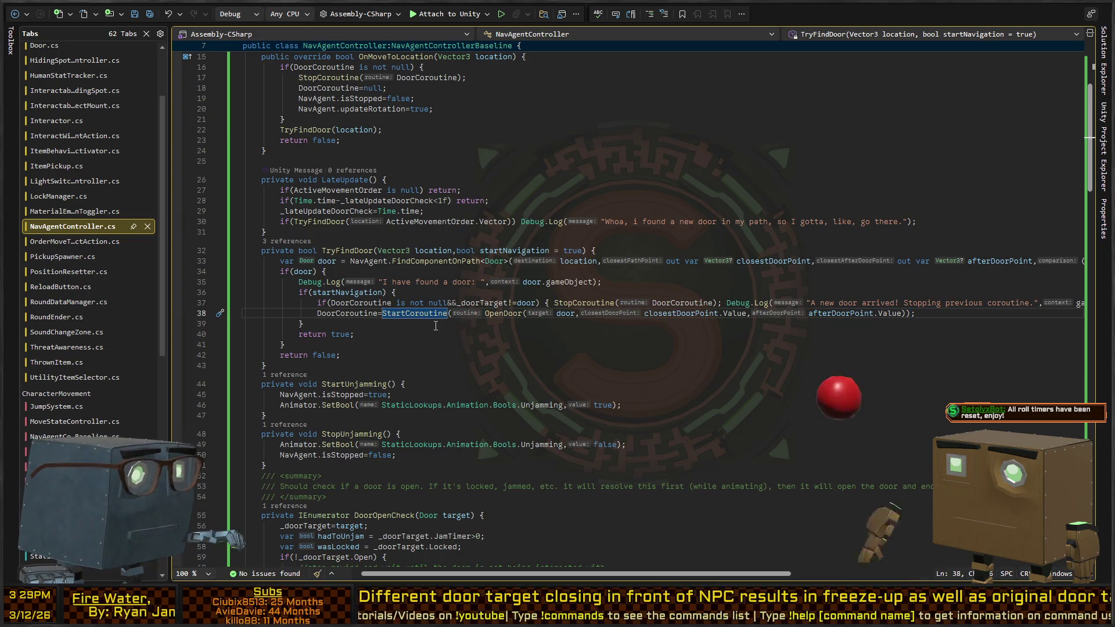
left_click(505, 313)
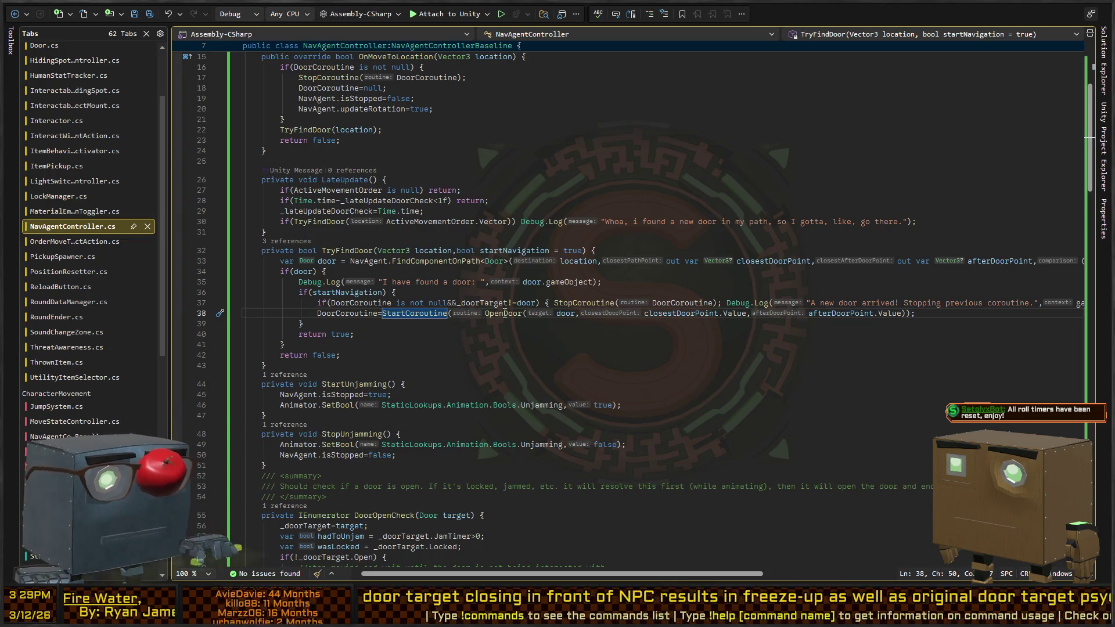
key("F12")
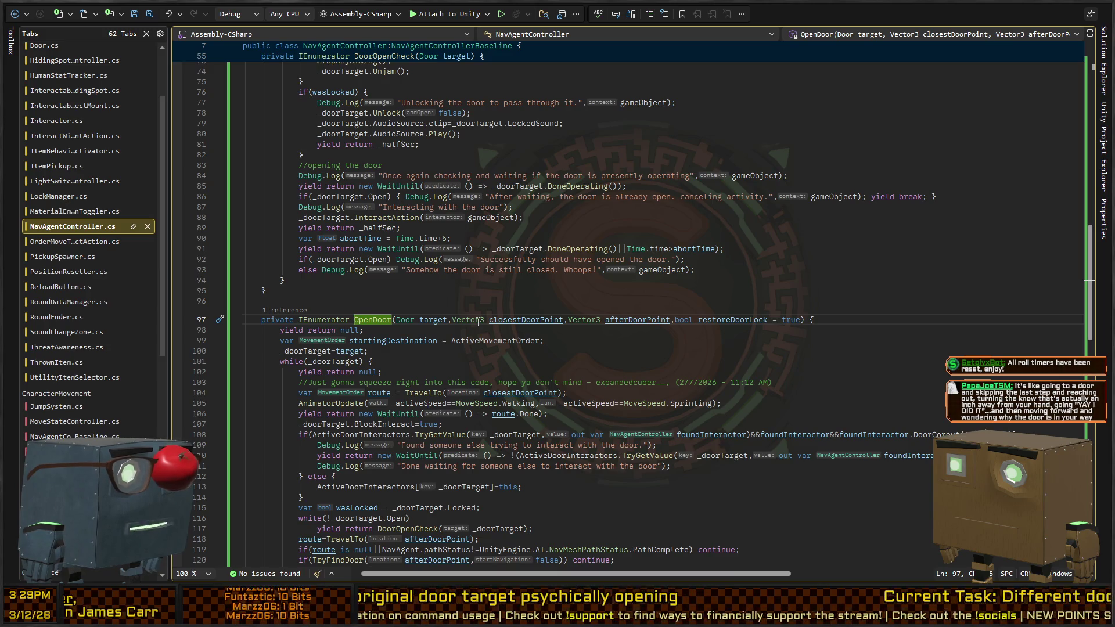
scroll(418, 347, "down", 4)
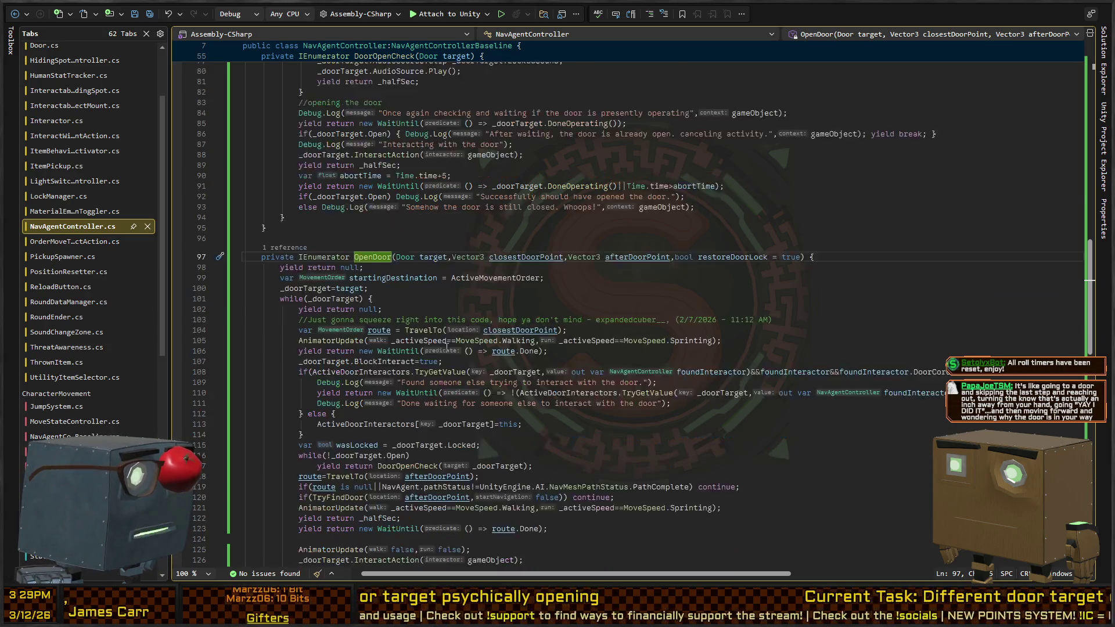
left_click(418, 268)
key("alt+Tab")
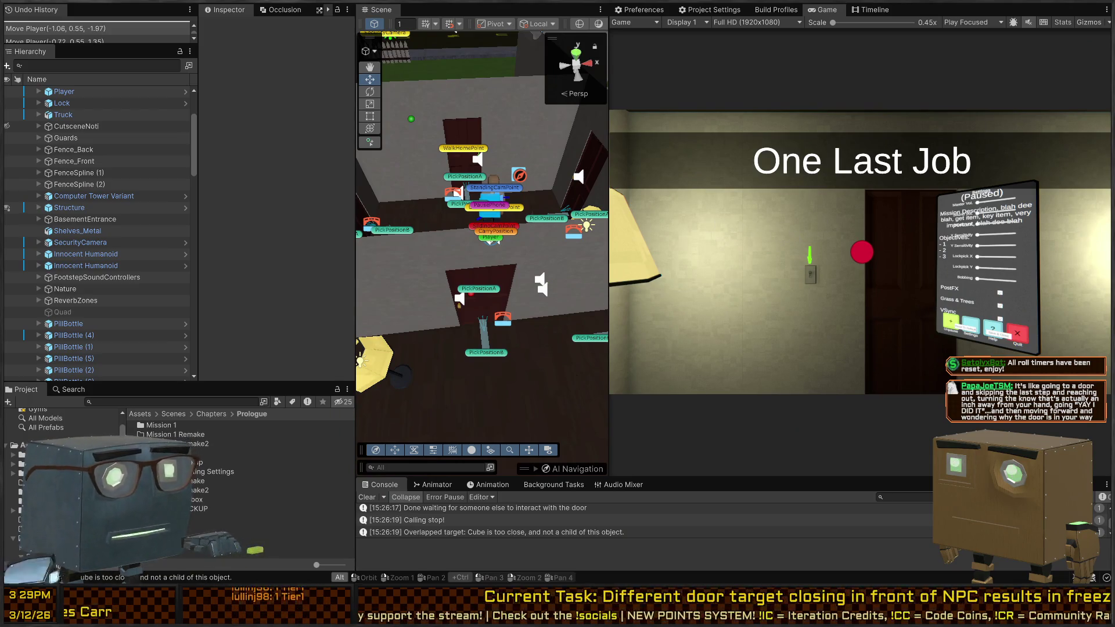
- Back in NavAgentController.cs, highlight every _doorTarget use in the OpenDoor coroutine
key("alt+Tab")
scroll(330, 312, "down", 2)
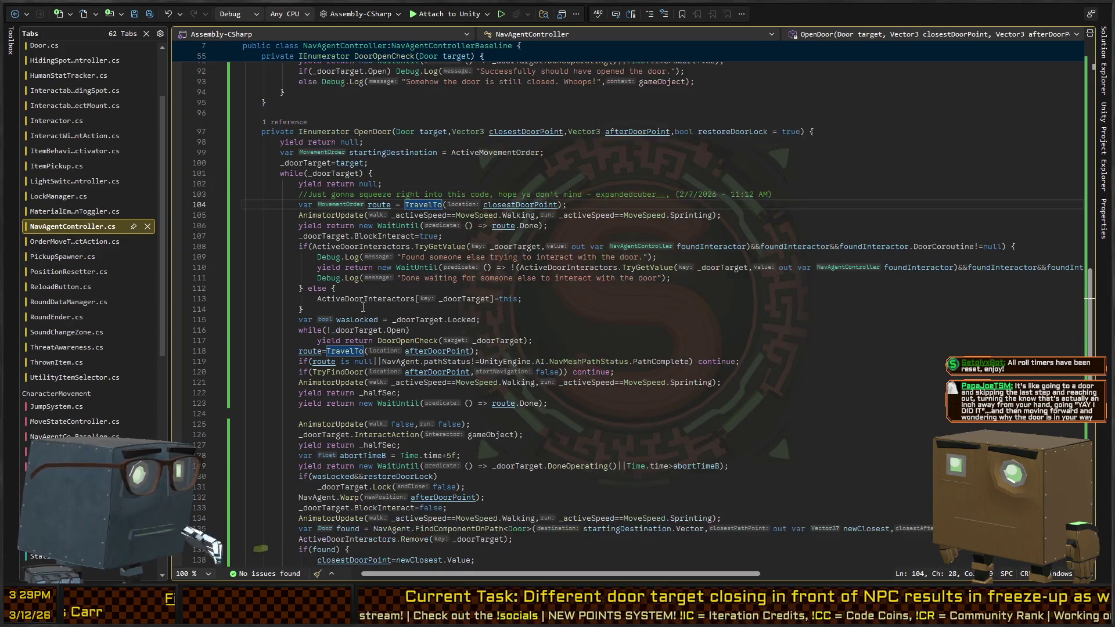
left_click(376, 132)
left_click(324, 173)
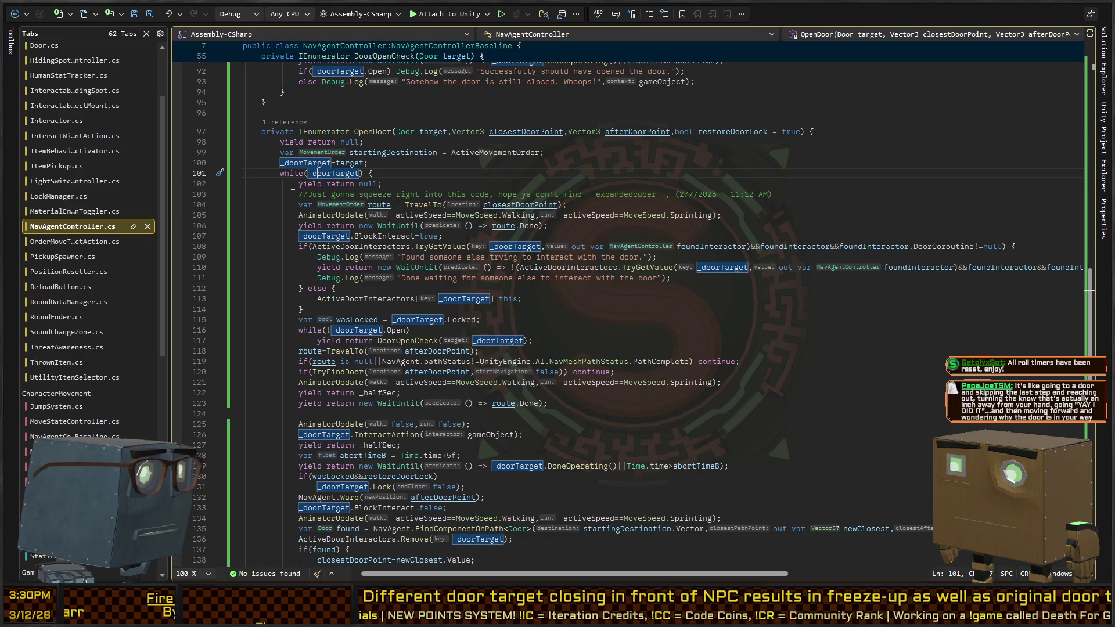
scroll(329, 188, "up", 4)
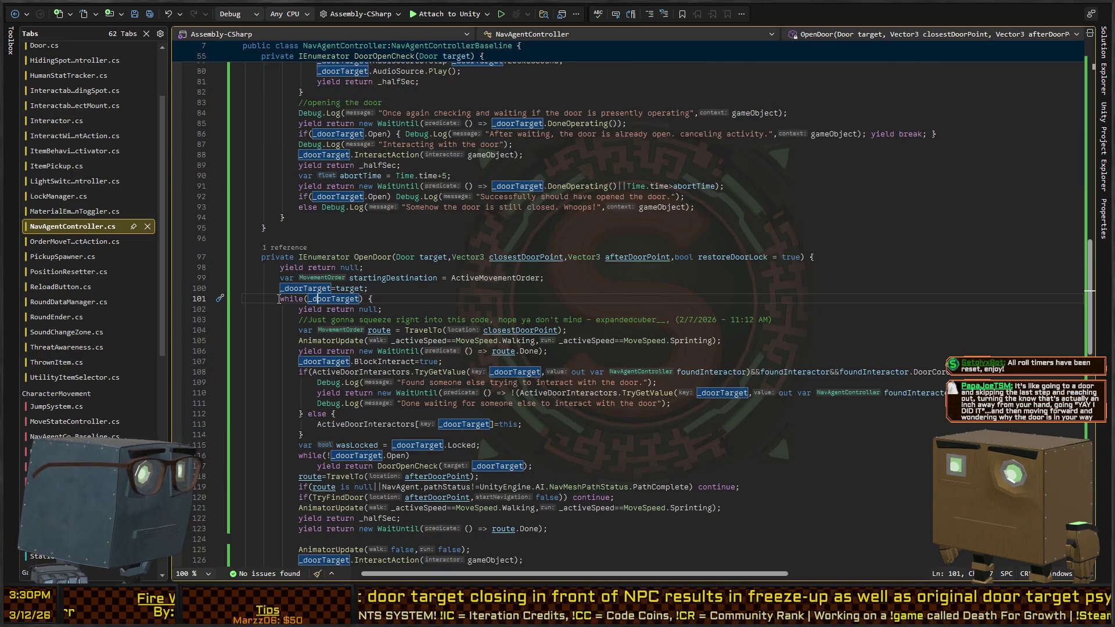
scroll(279, 299, "down", 12)
scroll(316, 279, "up", 4)
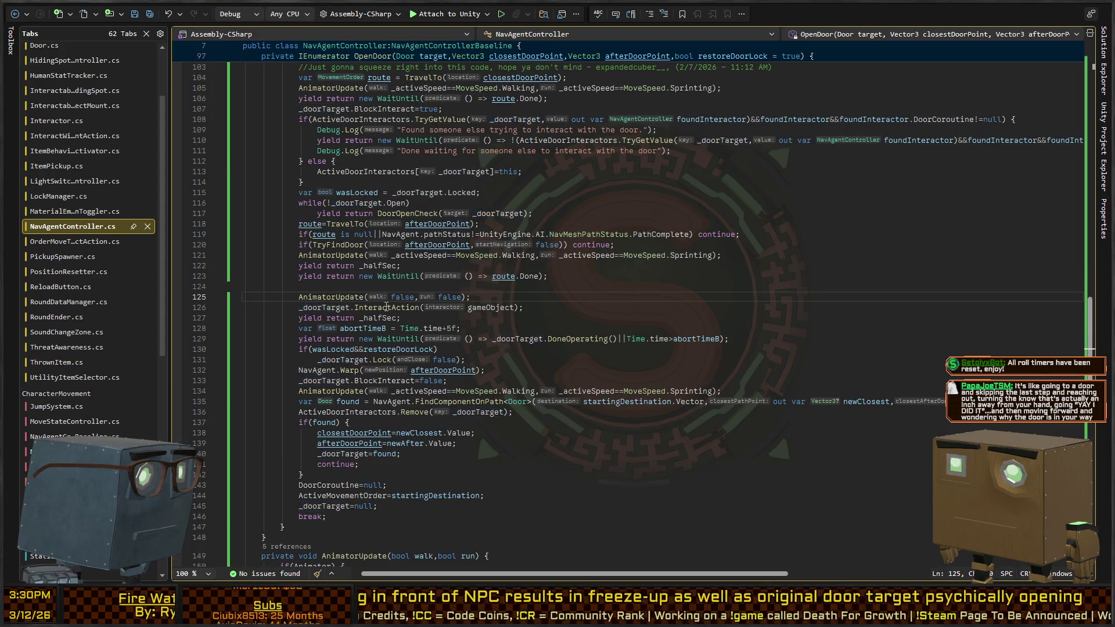
- Review the half-second and route.Done waits, settling on blank line 124
left_click(561, 306)
left_click(337, 298)
left_click(559, 276)
left_click_drag(557, 275, 303, 267)
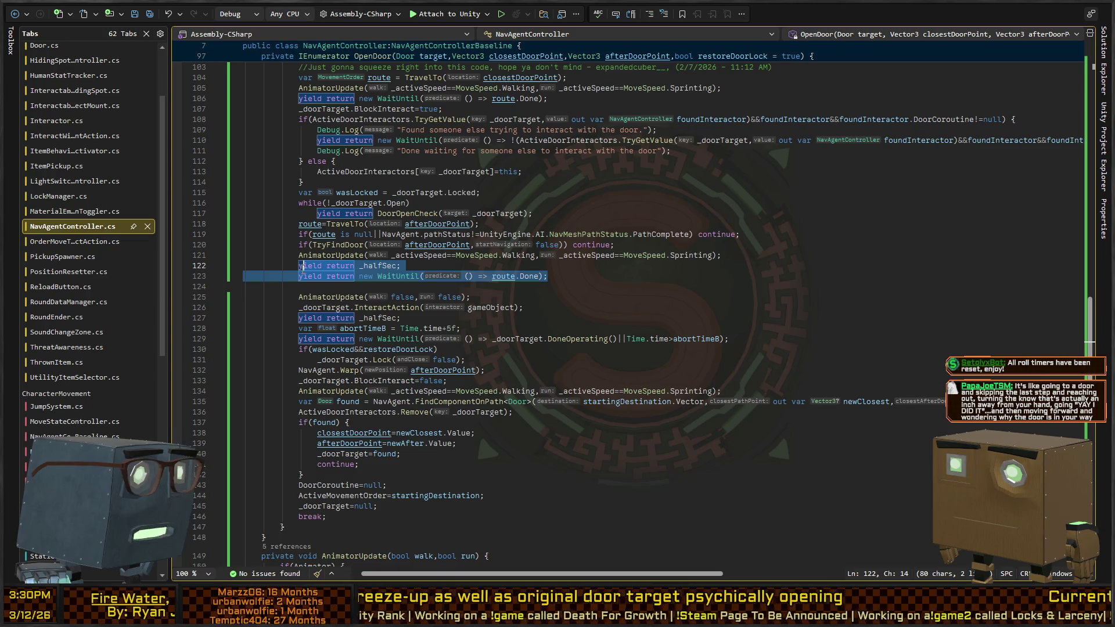
left_click(340, 285)
double_click(340, 285)
mouse_move(549, 277)
left_mouse_down()
mouse_move(327, 277)
mouse_move(349, 307)
mouse_move(572, 309)
left_mouse_up()
left_click(358, 287)
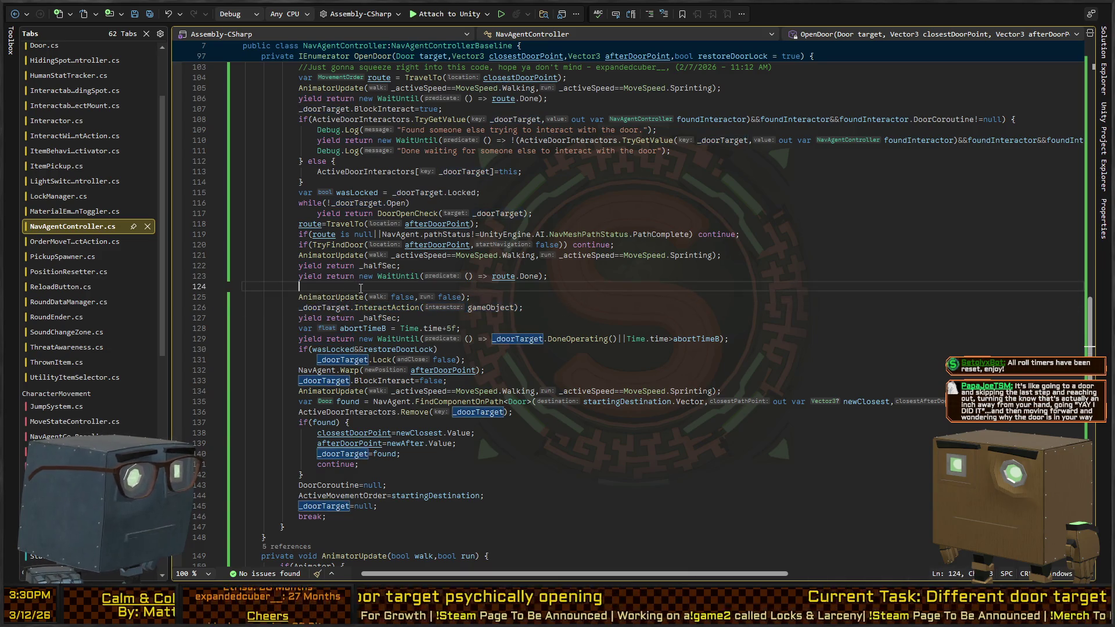
scroll(393, 289, "up", 8)
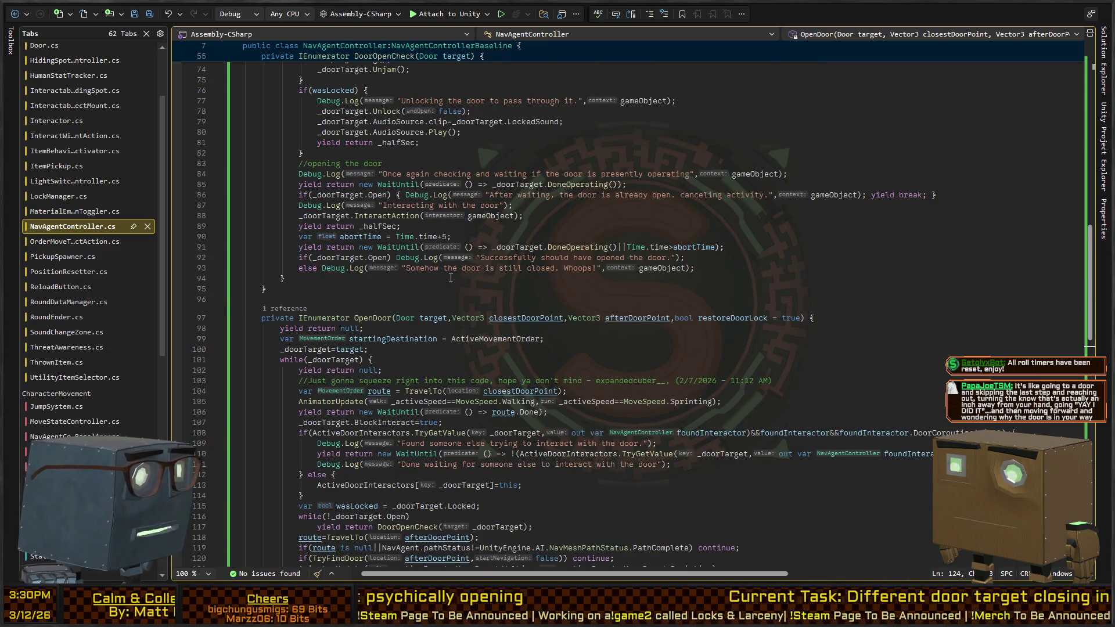
scroll(633, 264, "down", 8)
- Add if(_doorTarget!=target) yield break; on line 124, save, and return to Unity
type("if(_doorT")
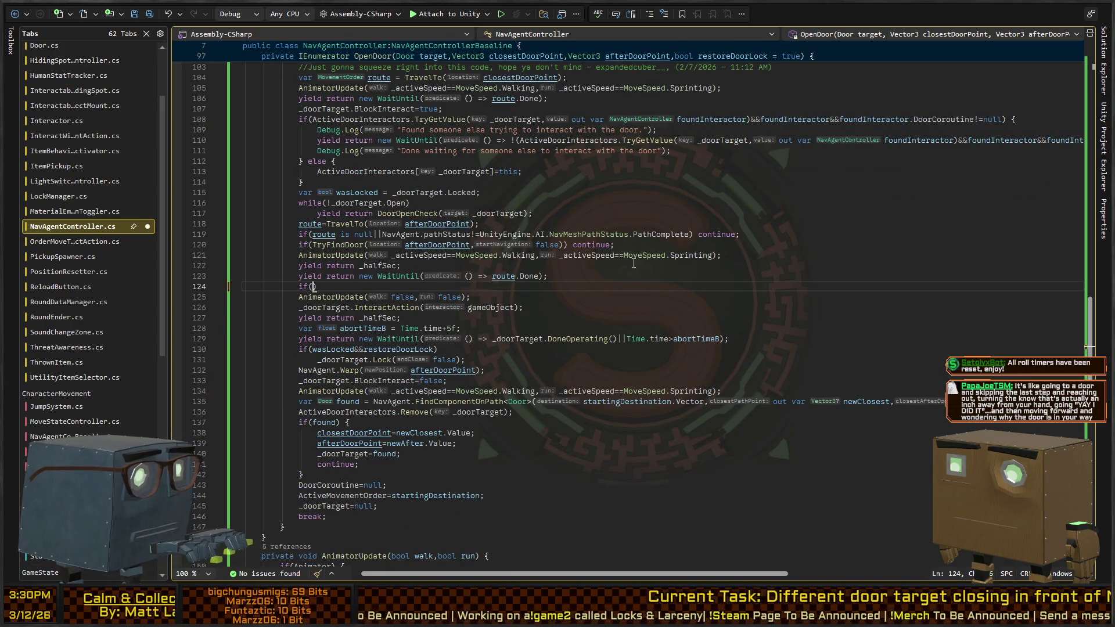
type("arget!=t")
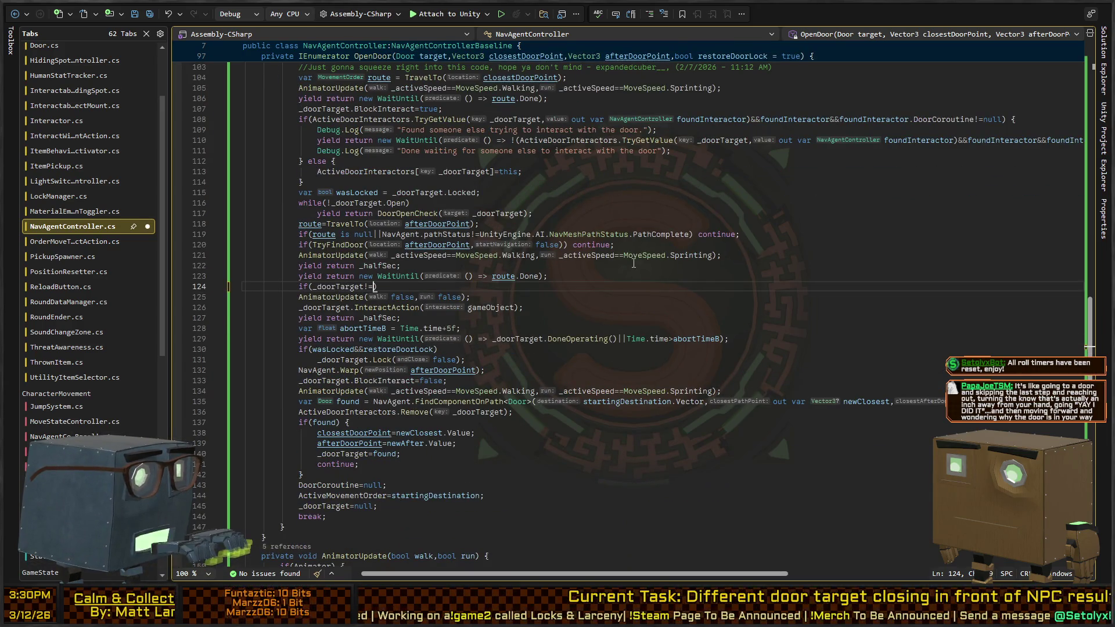
type("arget)b")
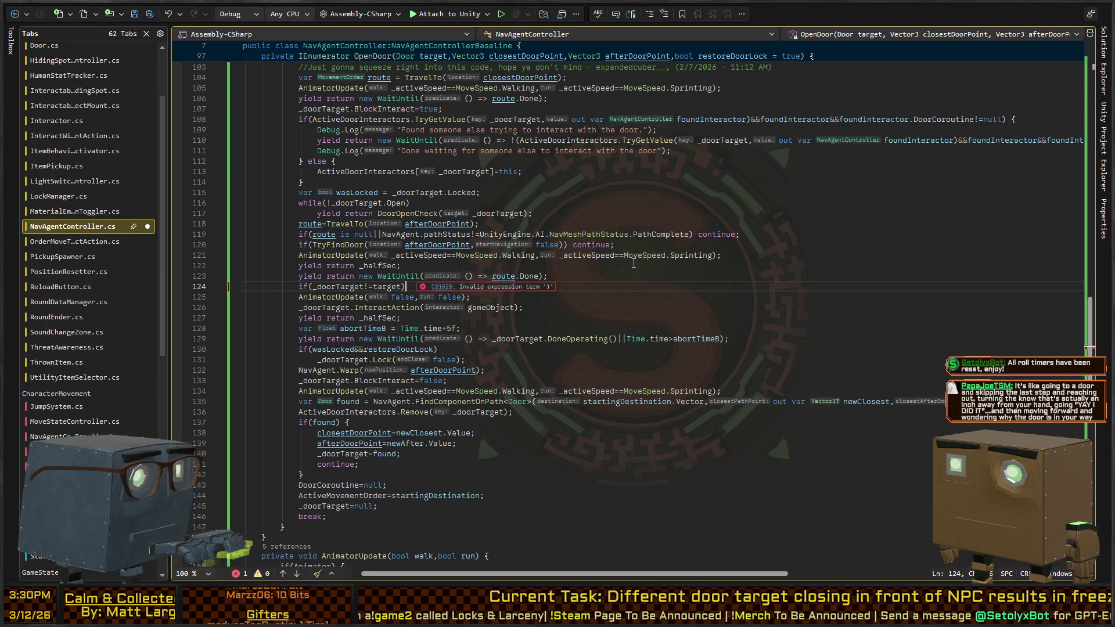
key("BackSpace")
type("yield break;")
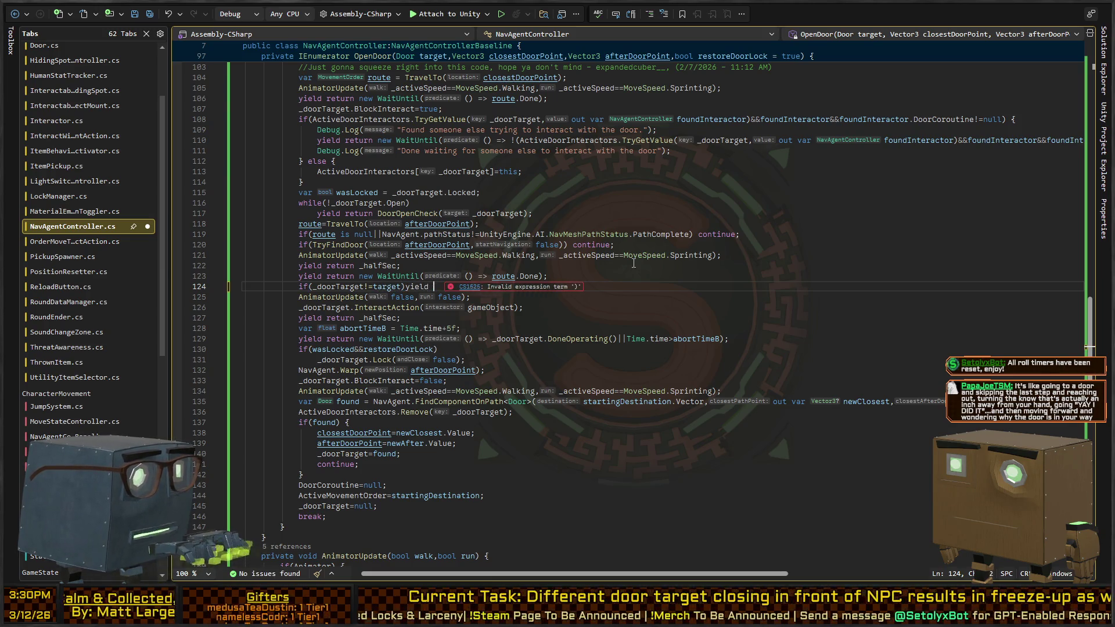
key("ctrl+s")
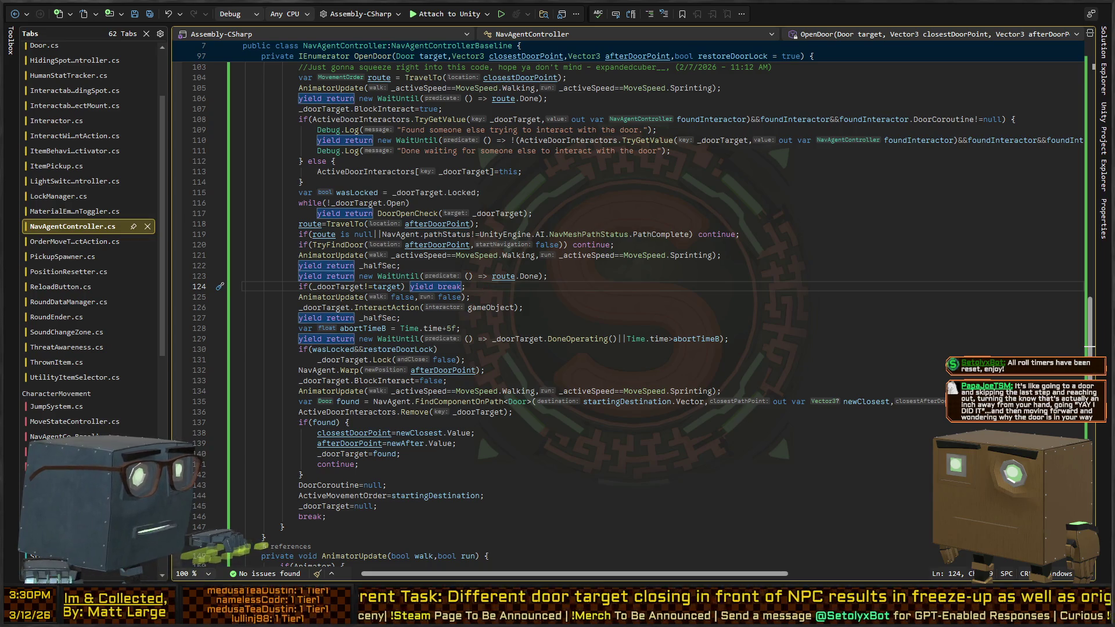
key("alt+Tab")
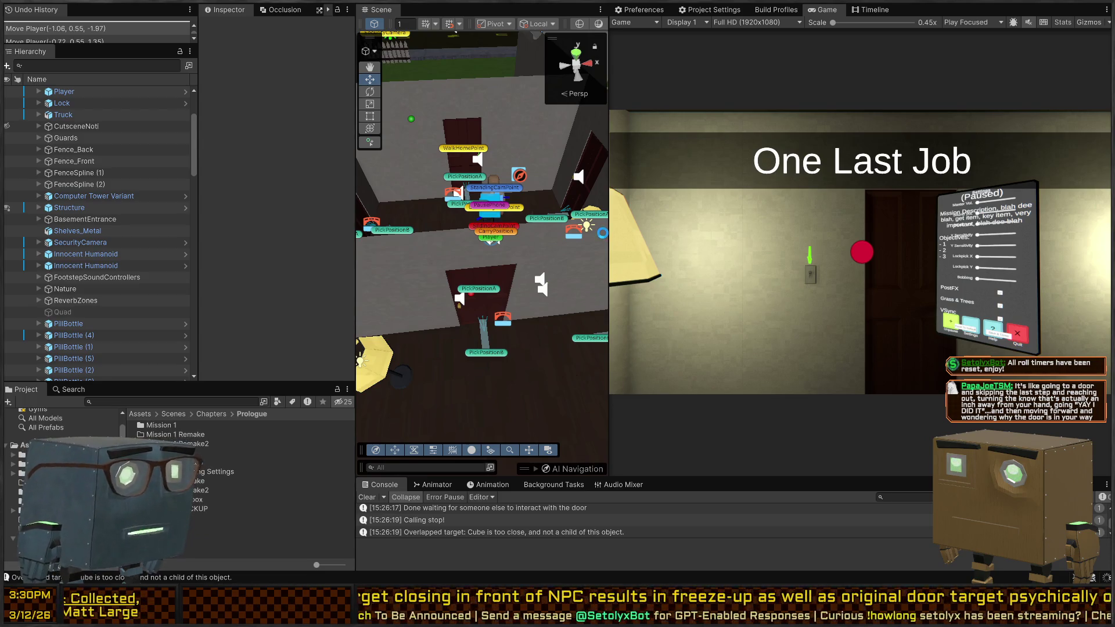
- Open the door, walk through, close it as the NPC approaches, then reset the play test
key("alt+Tab")
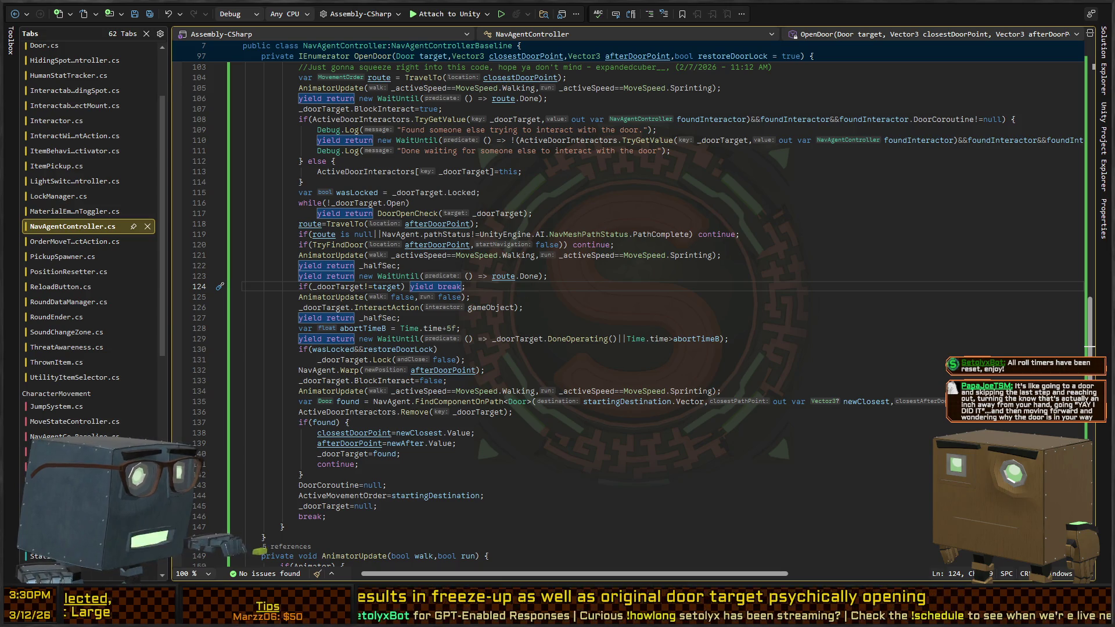
key("alt+Tab")
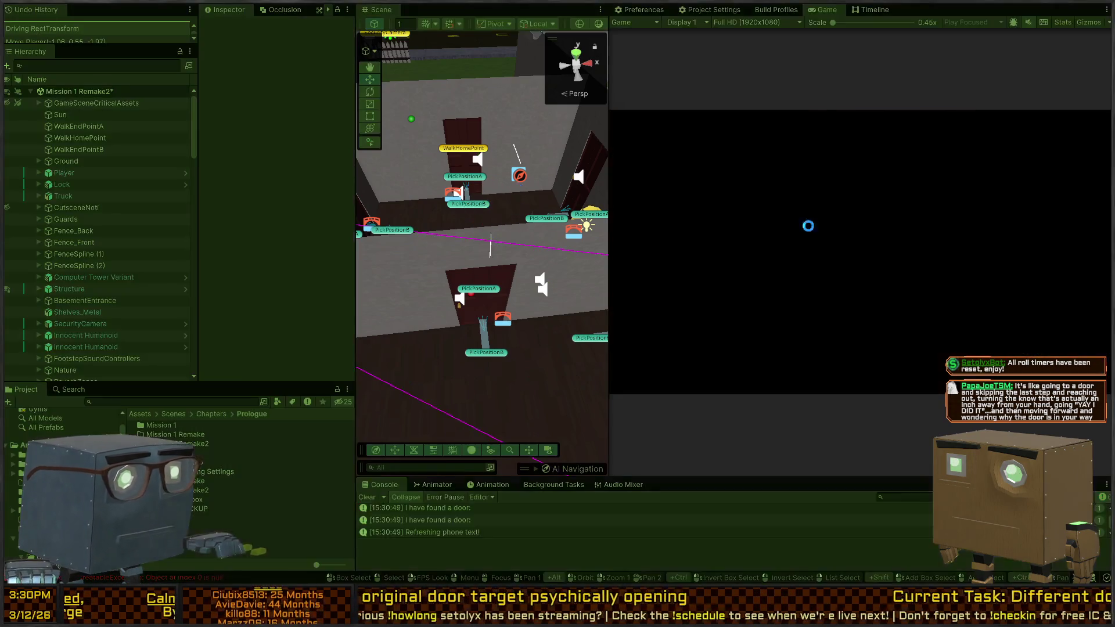
key("f")
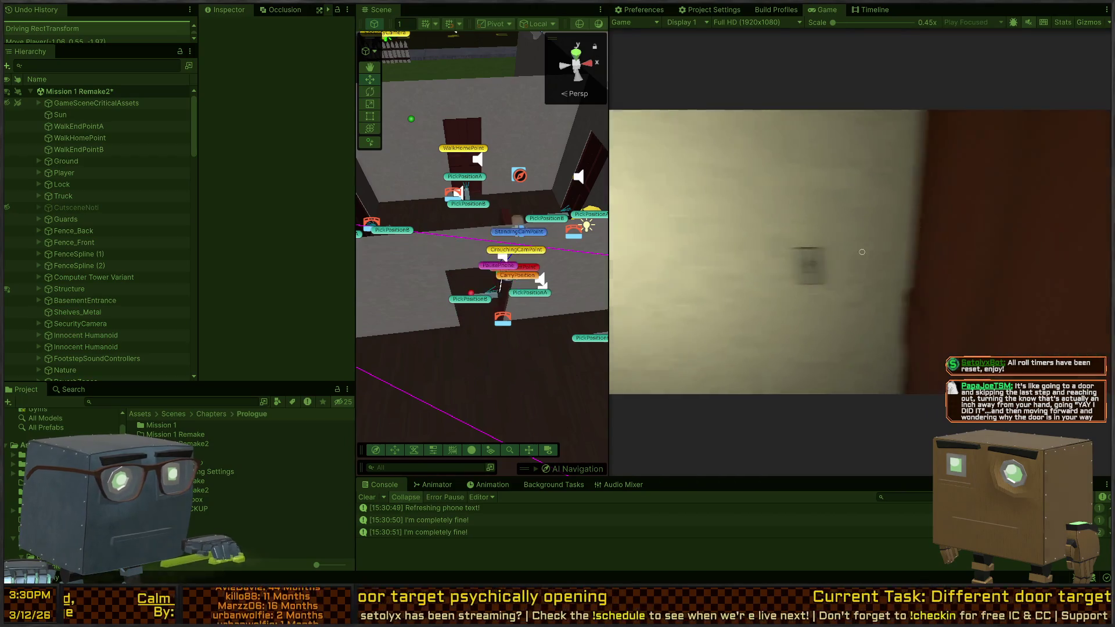
key("w")
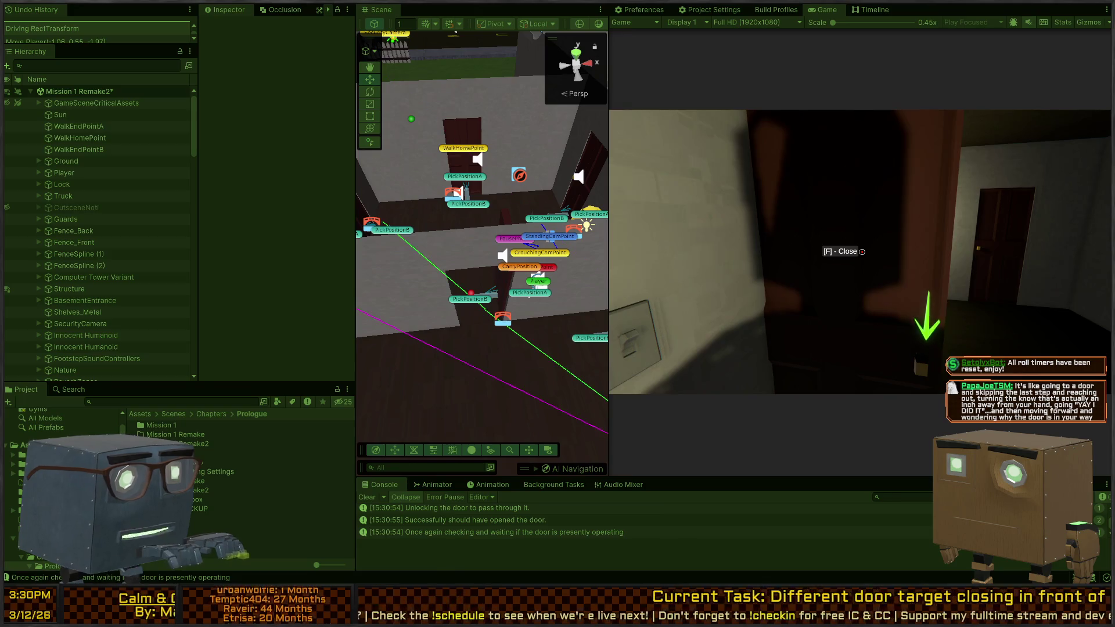
key("f")
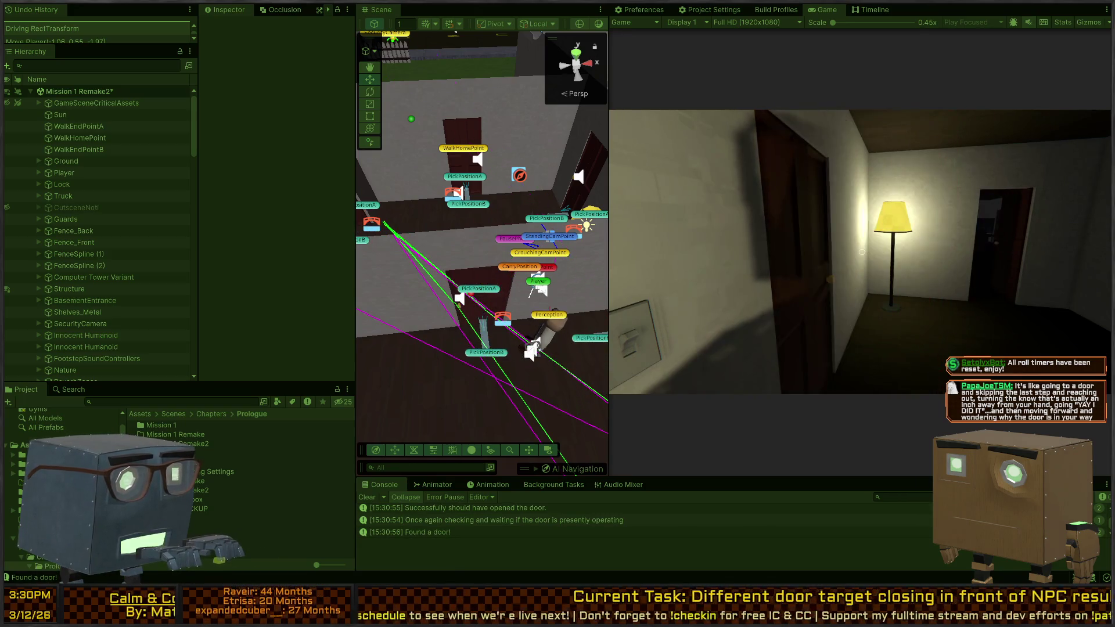
key("s")
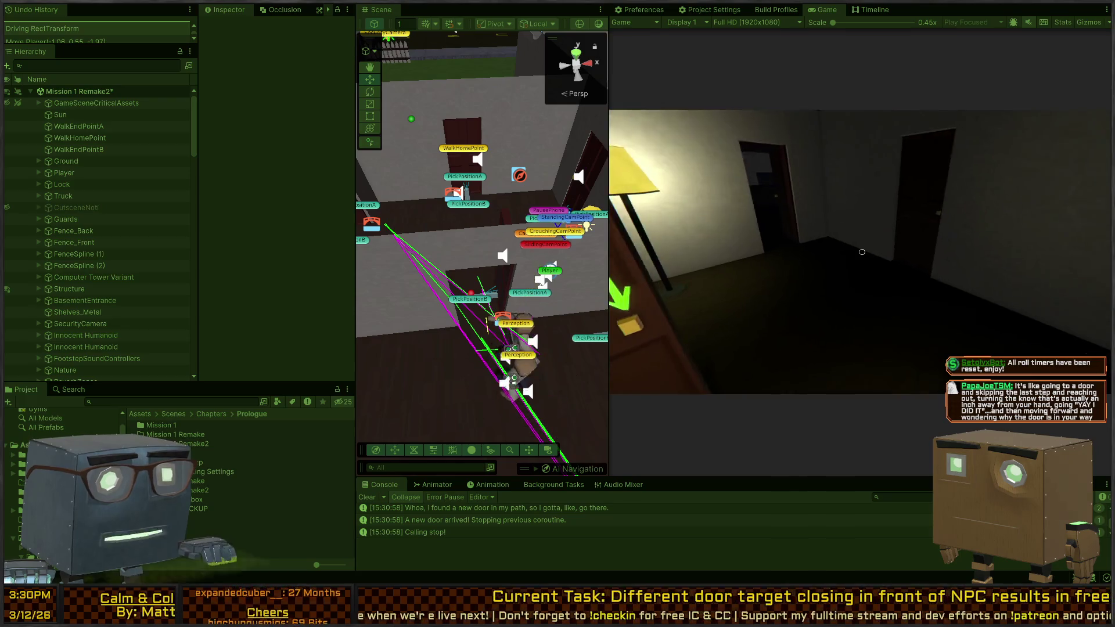
key("s")
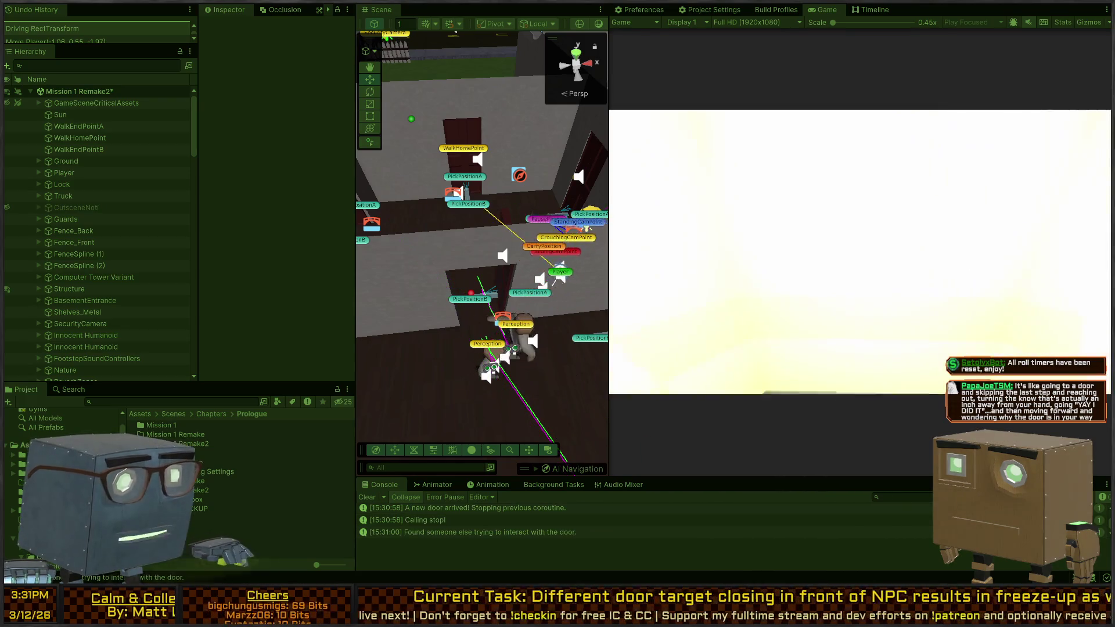
key("w")
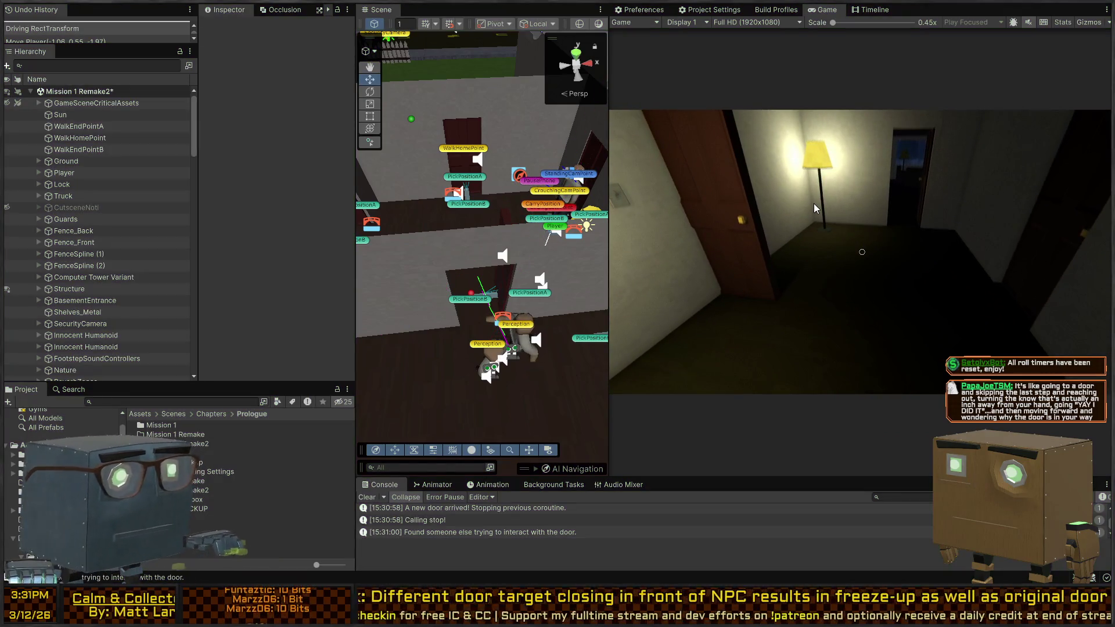
key("r")
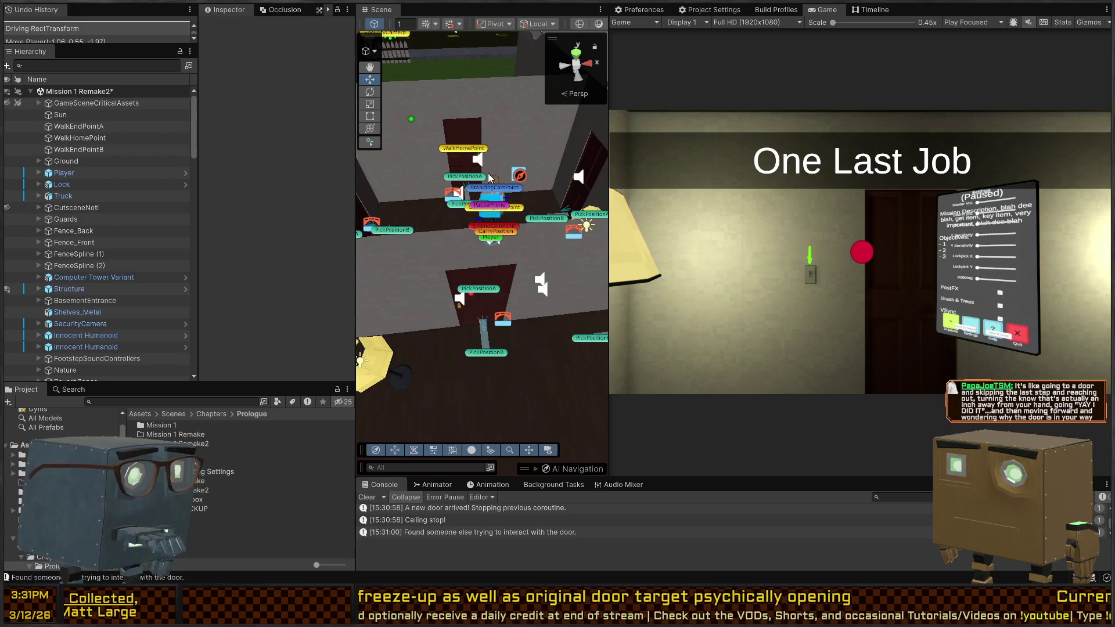
key("alt+Tab")
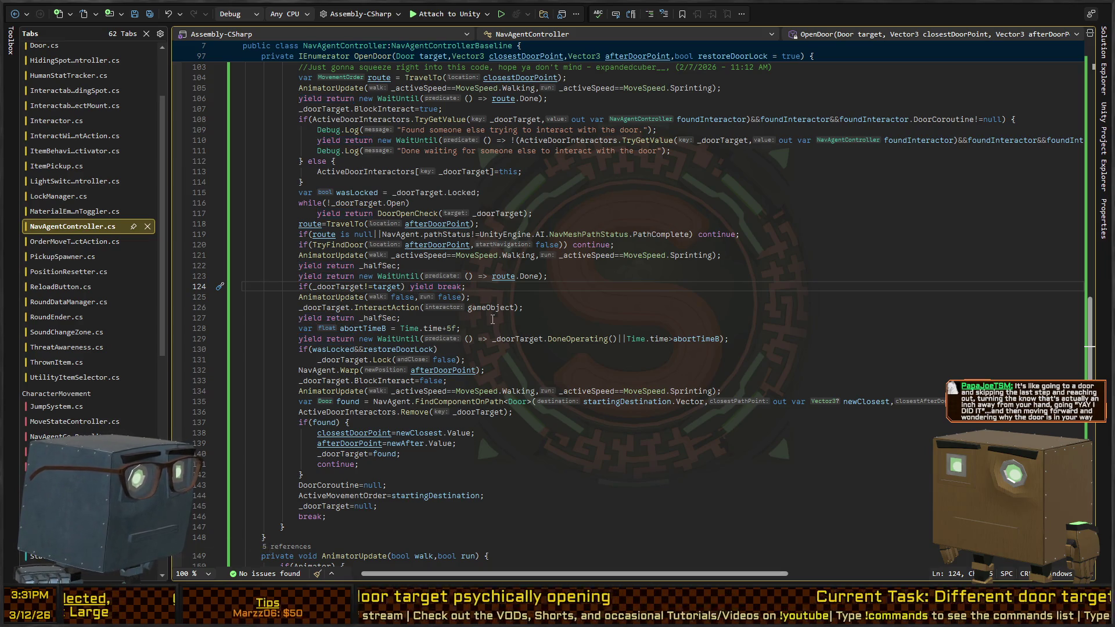
- Add Debug.Log("The door target has changed! I'm stopping.",gameObject); before yield break on line 124
type("{")
type("Debug.Log(\"The")
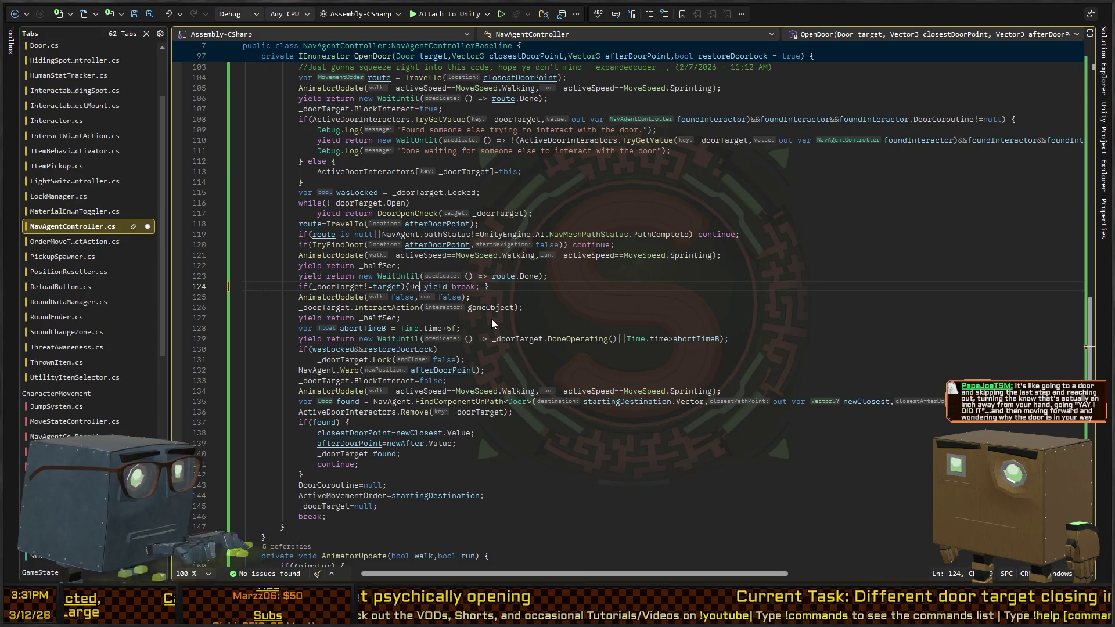
type(" door target n")
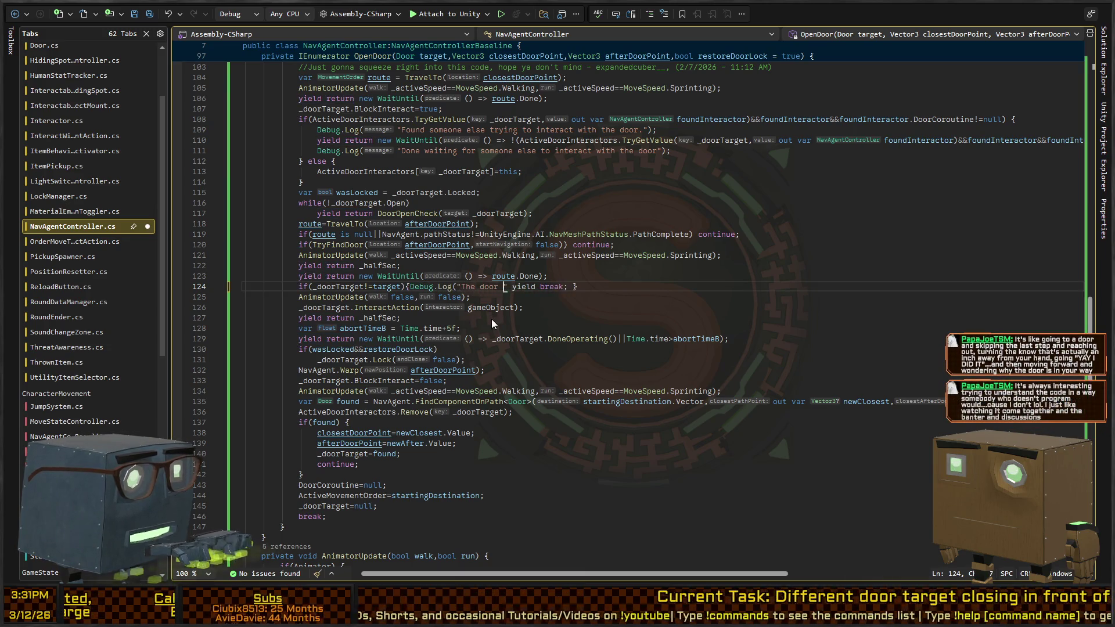
type("as changed! I'm n")
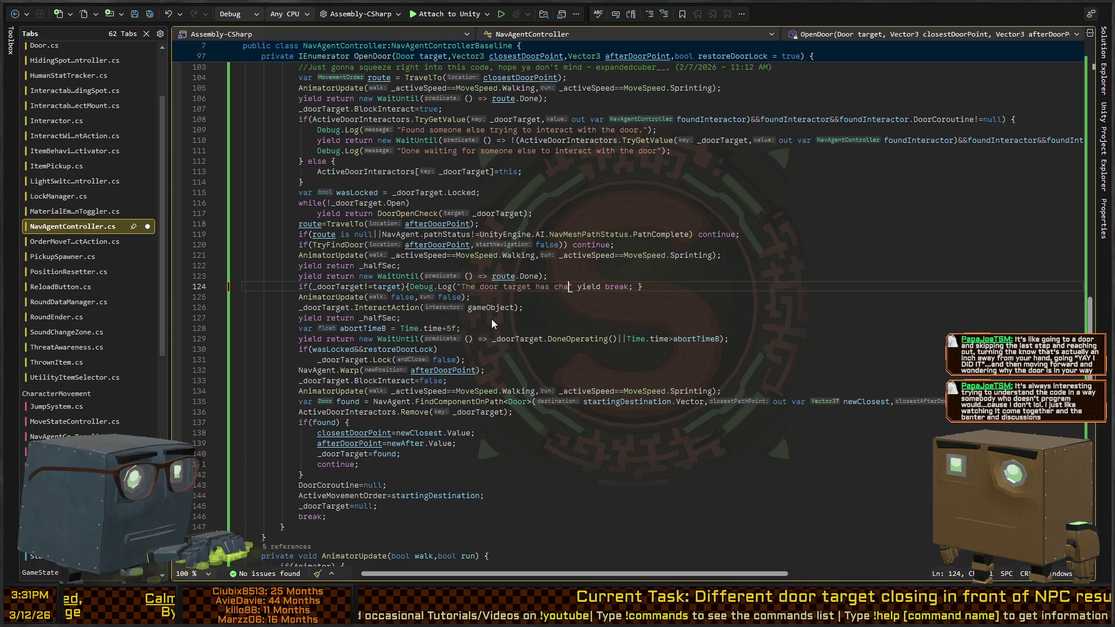
key("BackSpace")
type("stopping.\");")
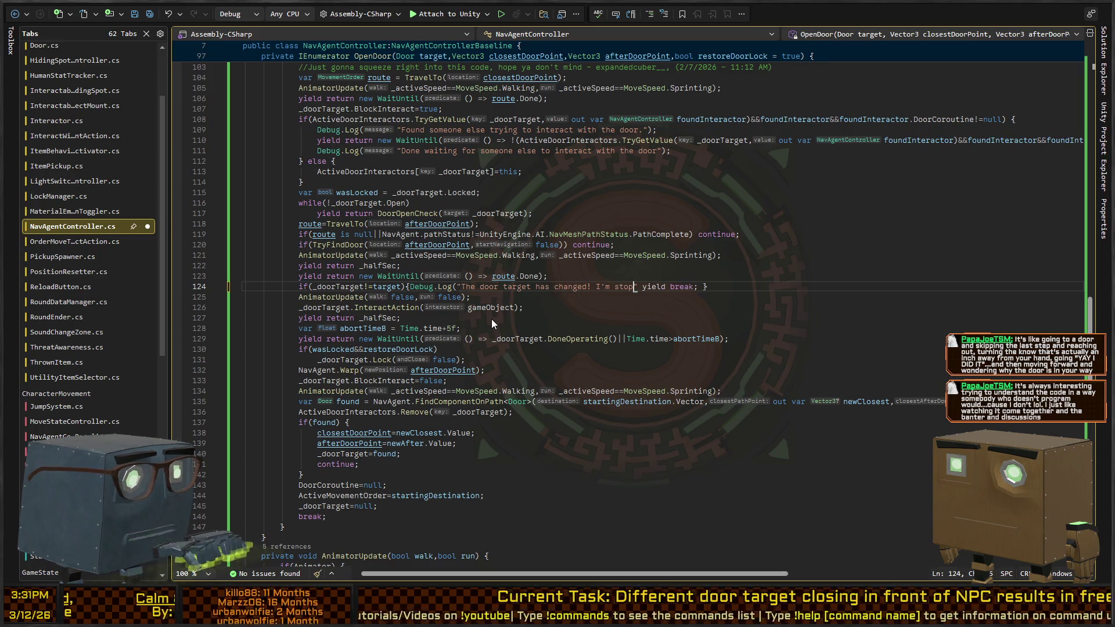
key("Left")
key("Left")
type(",gameO")
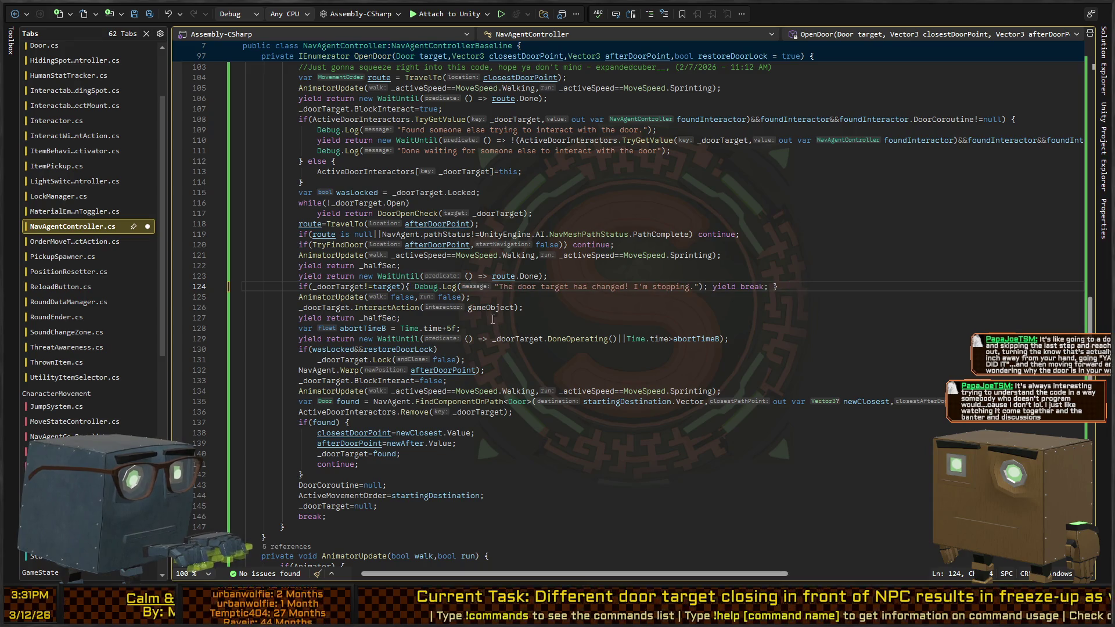
type("bject")
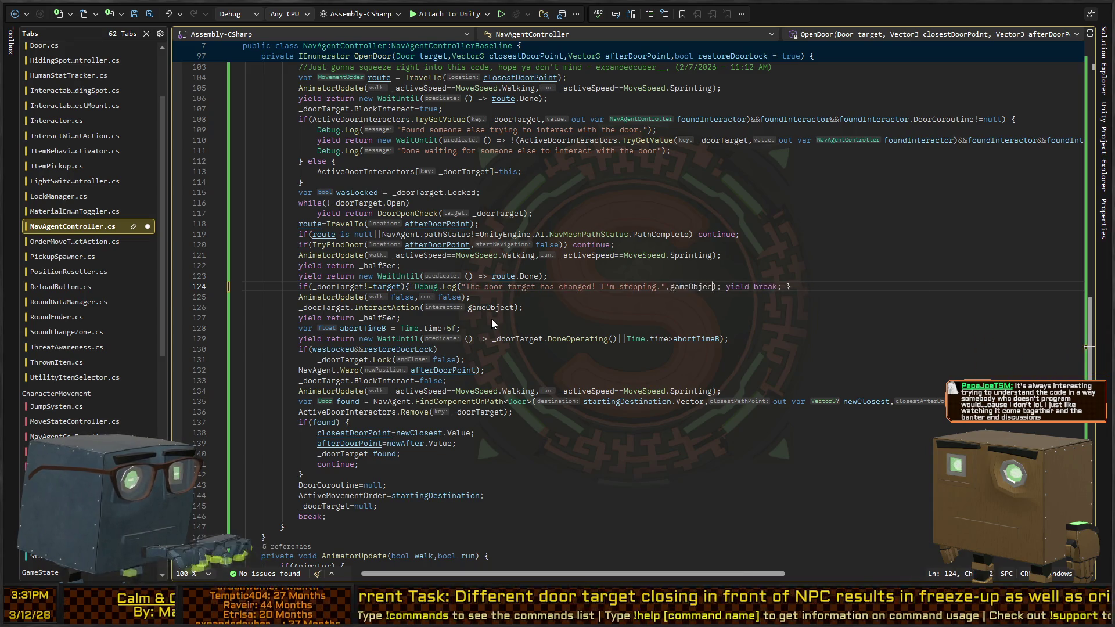
key("alt+Tab")
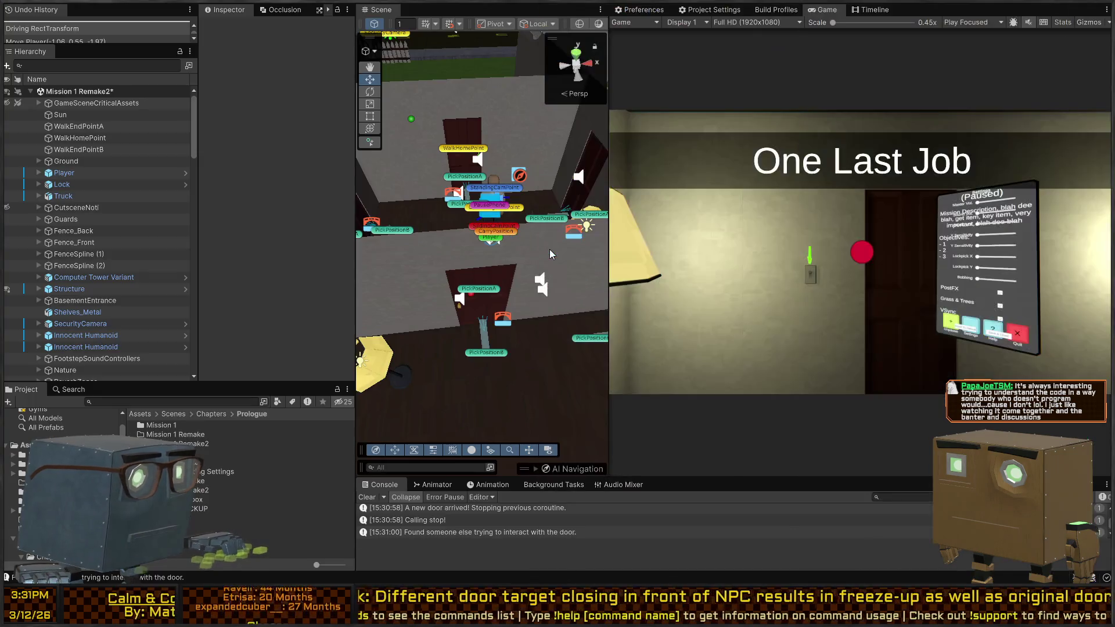
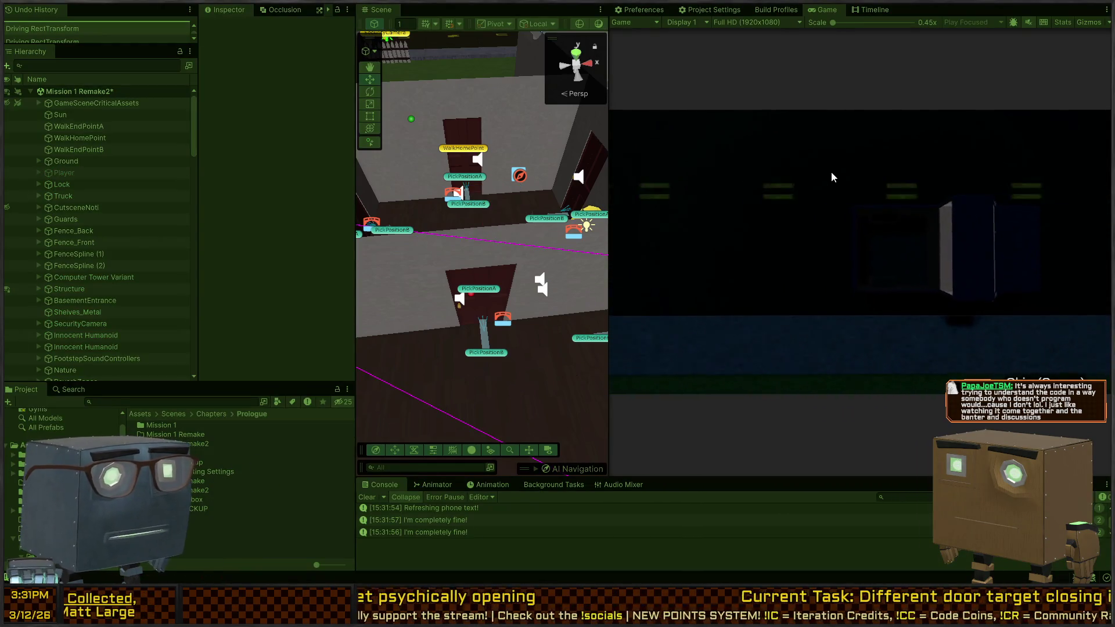
- Walk the player to the door and into the lamp room, then step back and forth by the door
key("w")
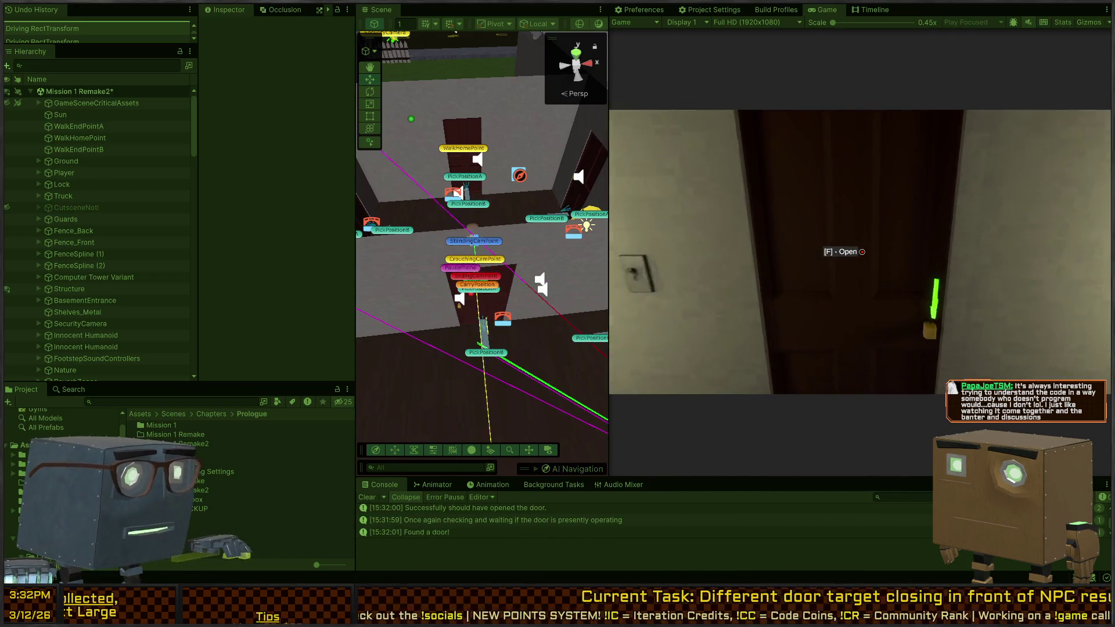
key("w")
key("w")
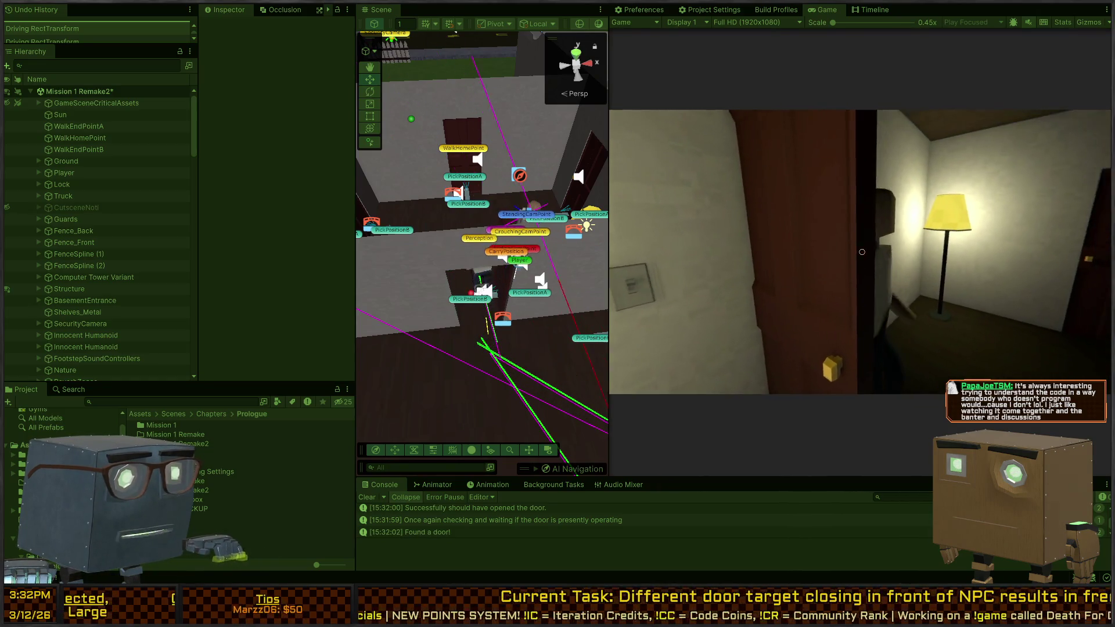
key("w")
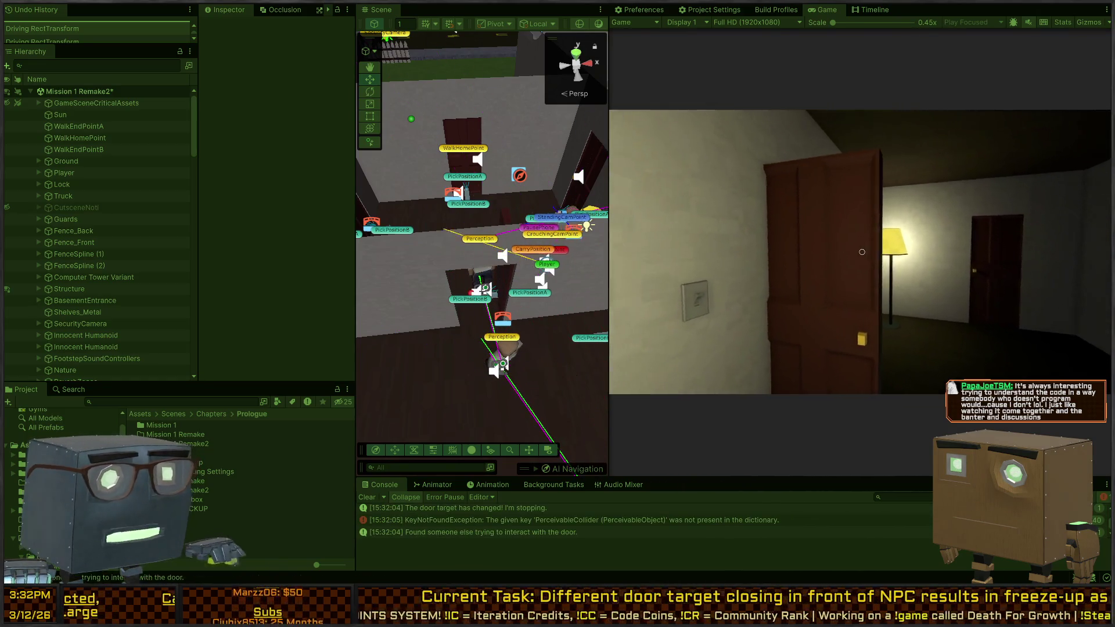
key("d")
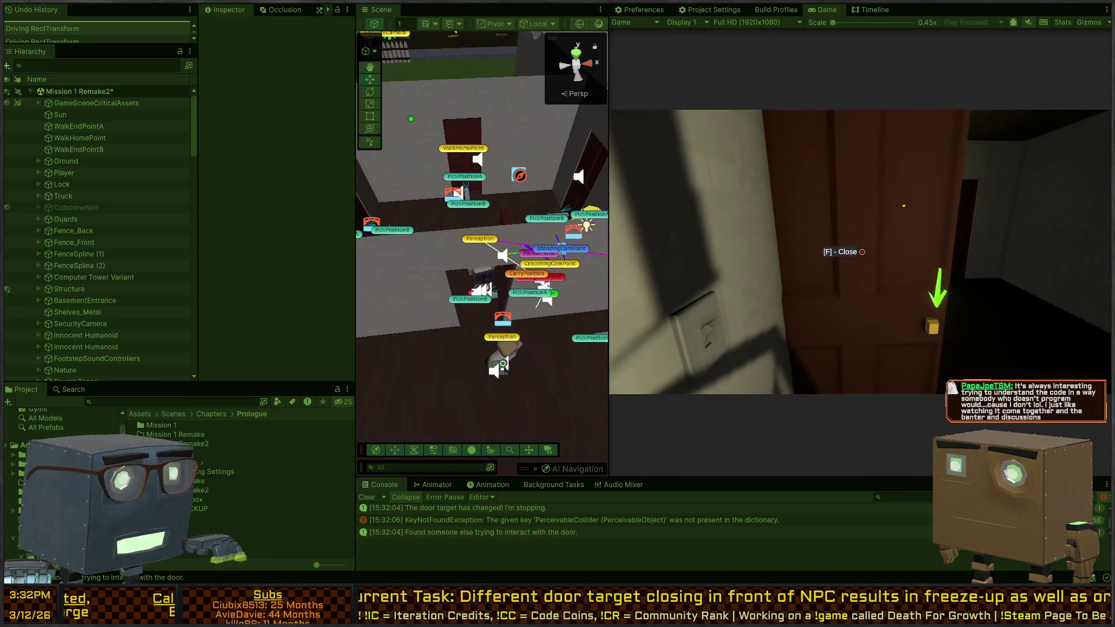
key("s")
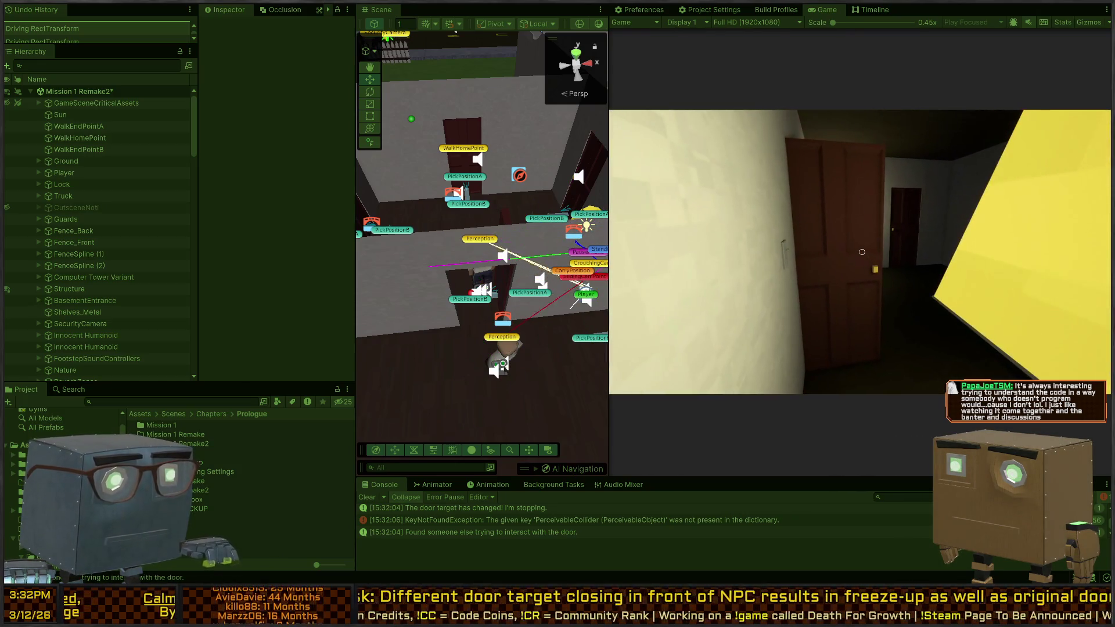
key("w")
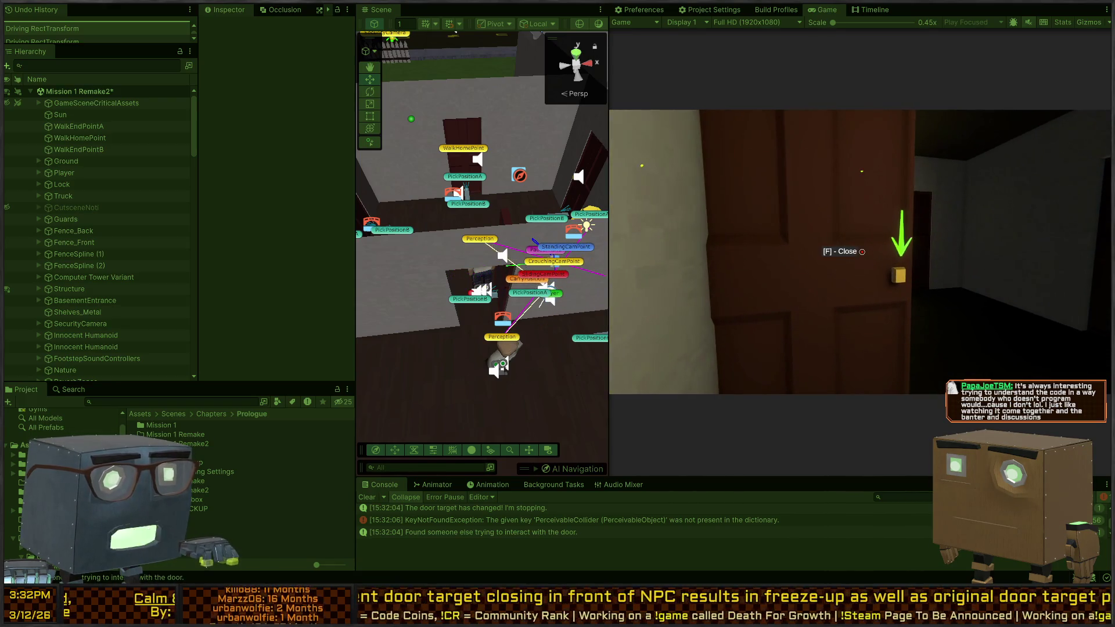
key("s")
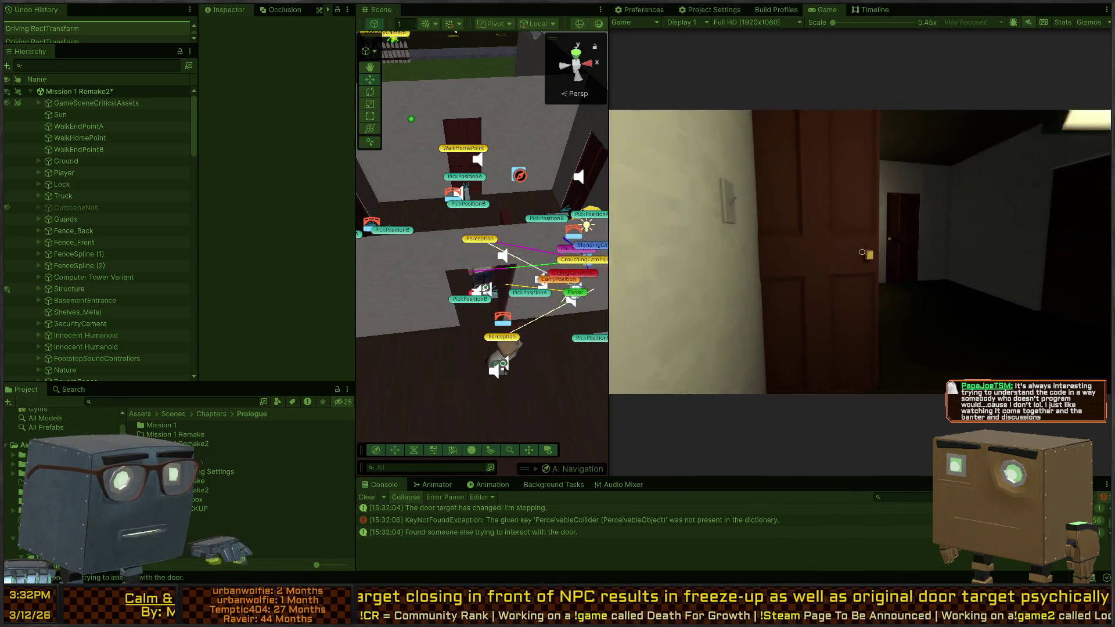
key("d")
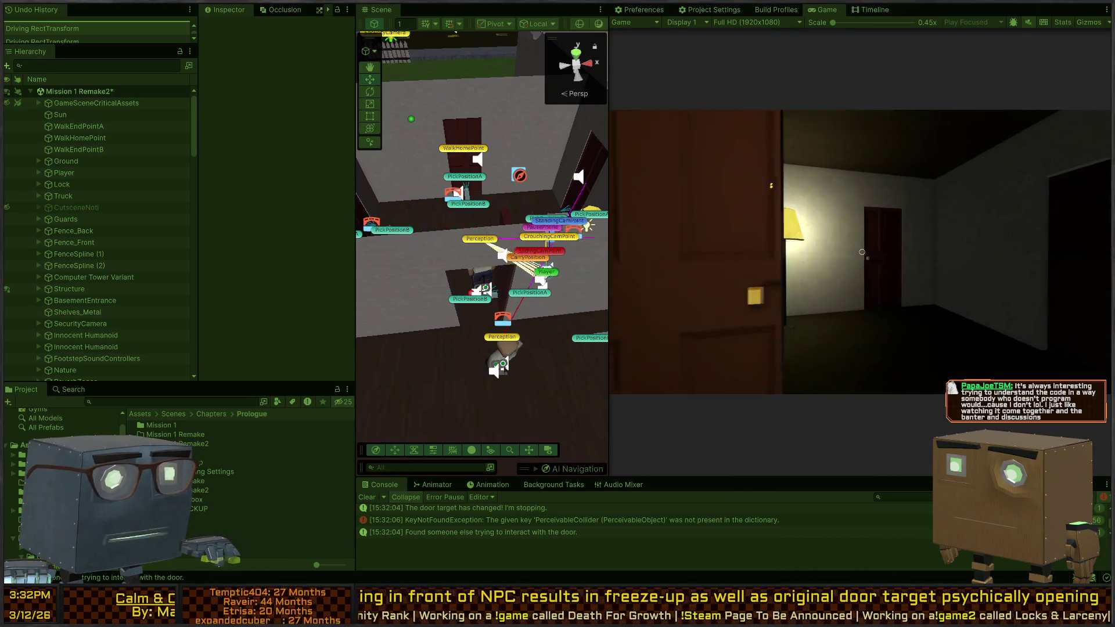
- Keep pacing along the wall near the door, then enlarge the console log area
key("a")
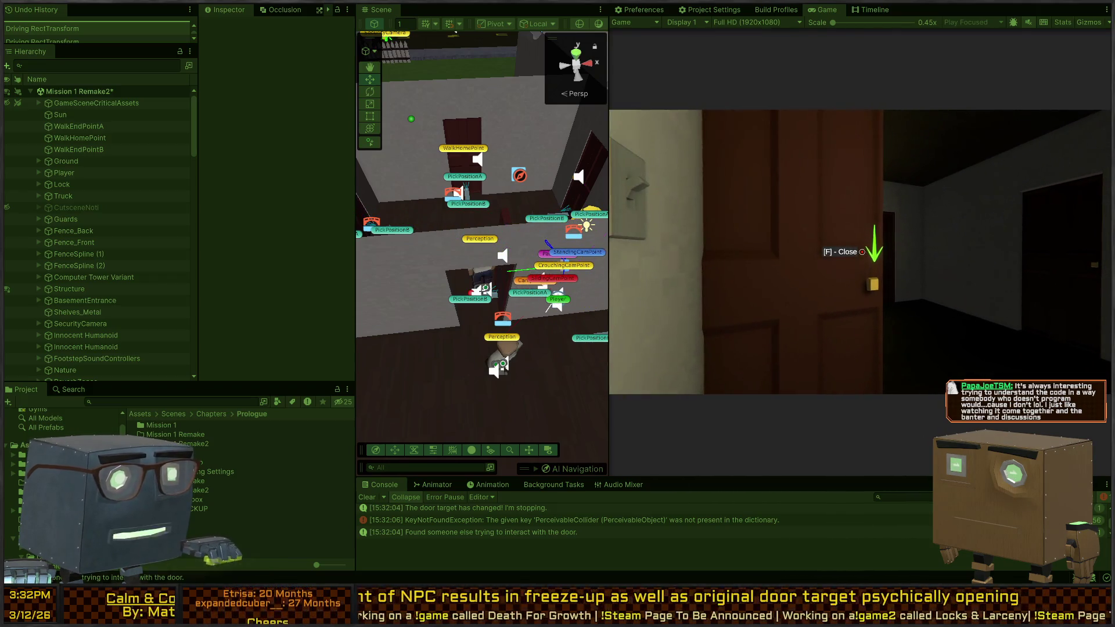
key("a")
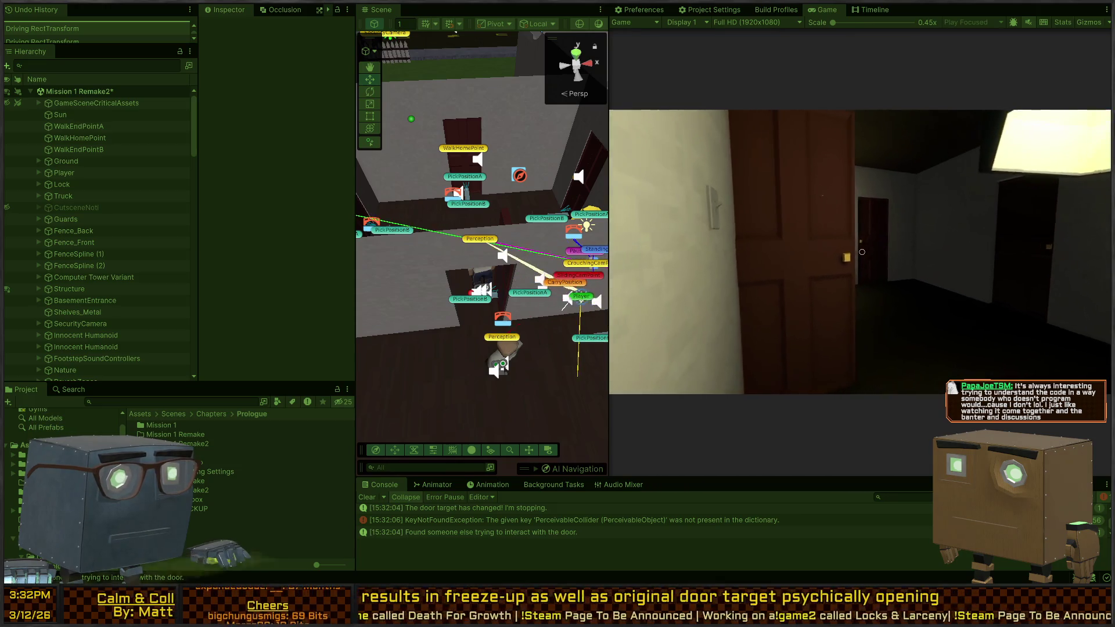
key("d")
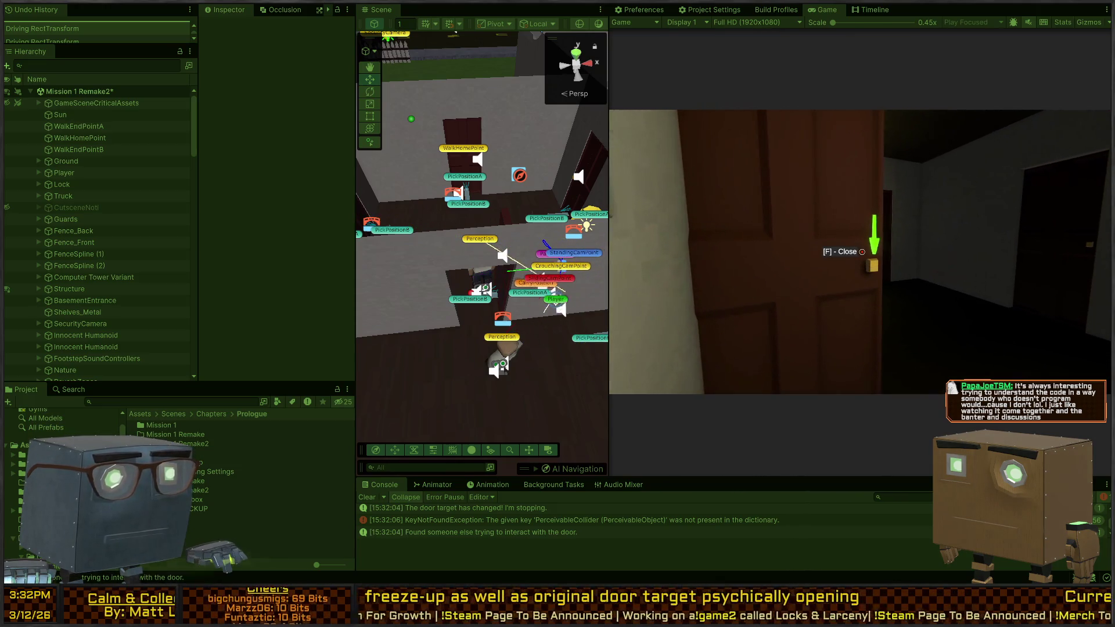
key("d")
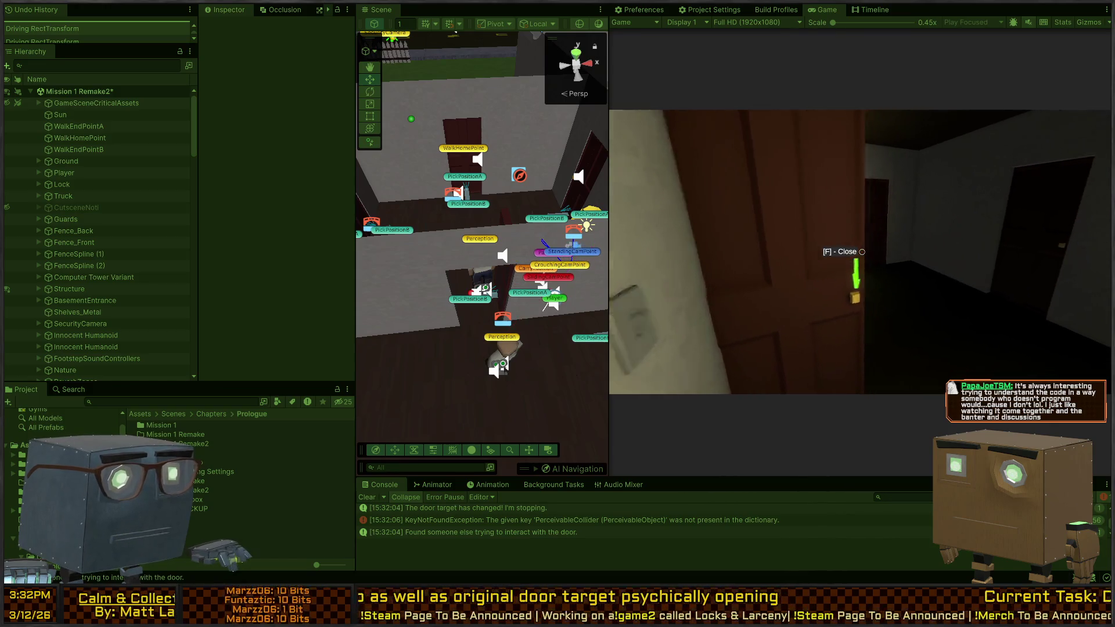
key("a")
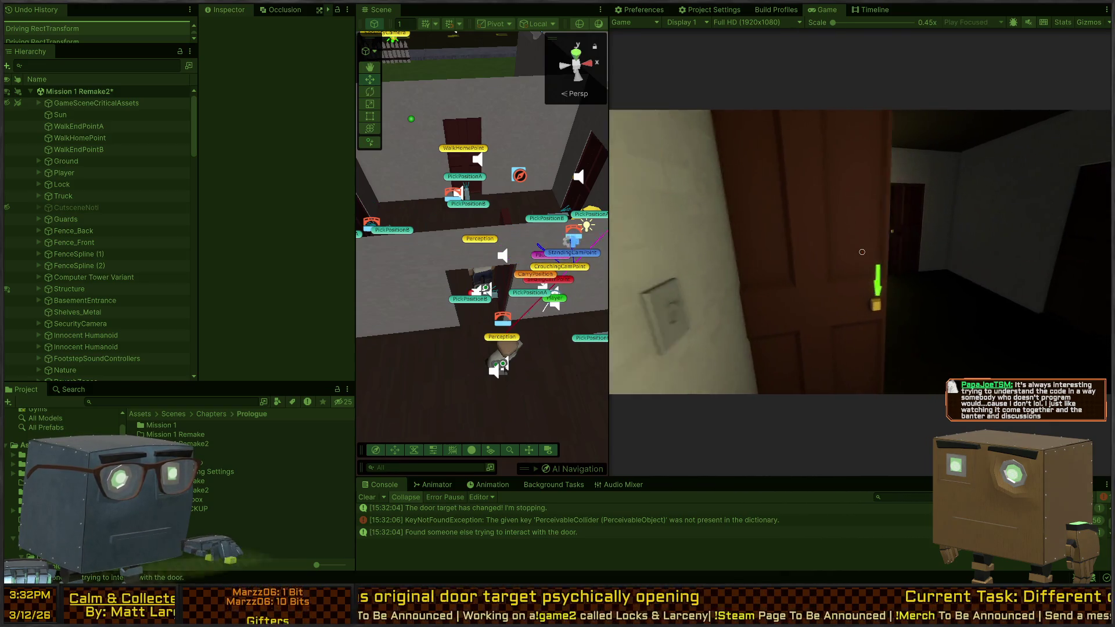
key("s")
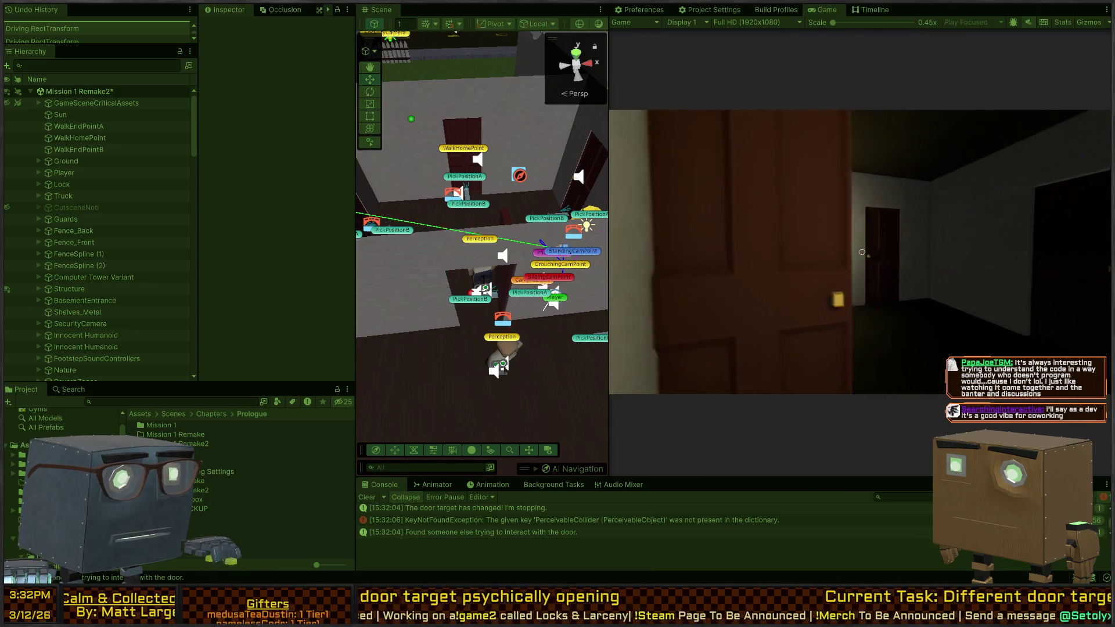
key("w")
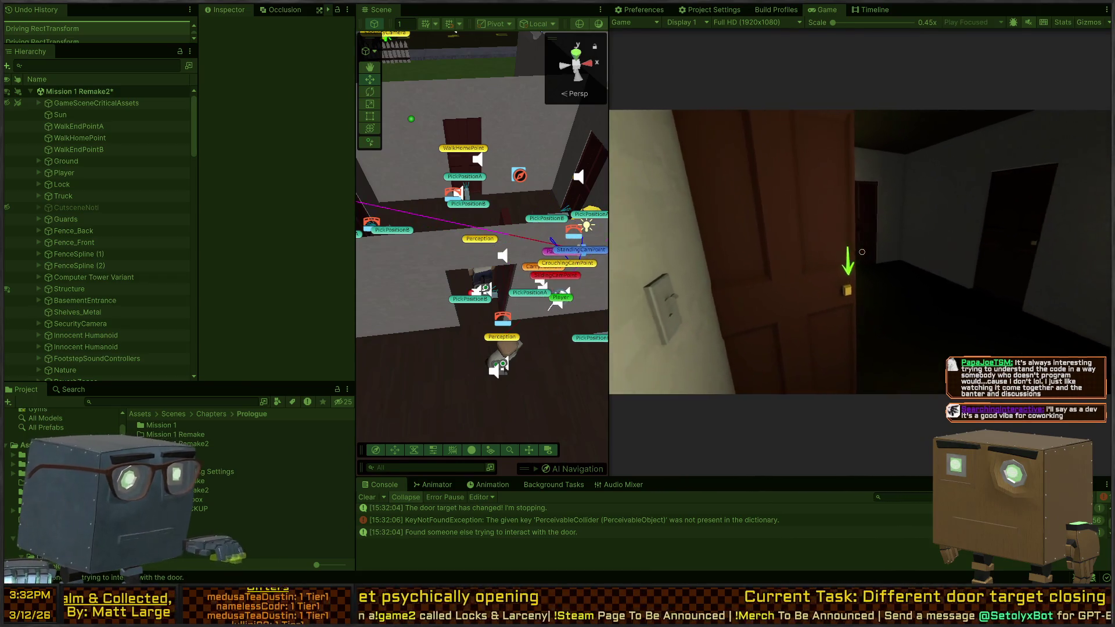
key("s")
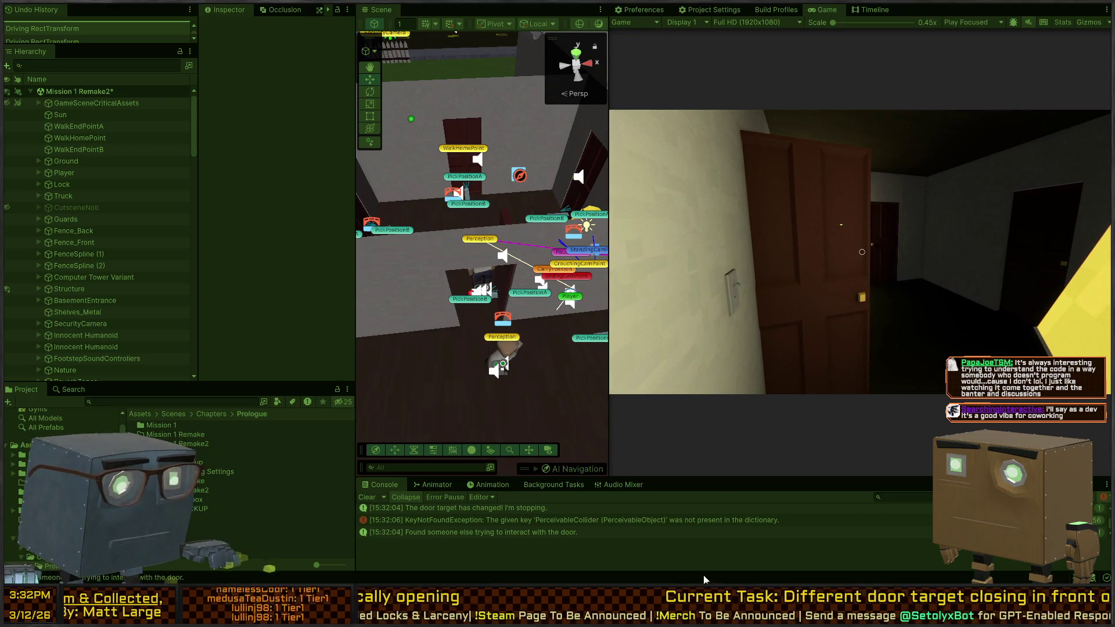
left_click_drag(694, 478, 697, 276)
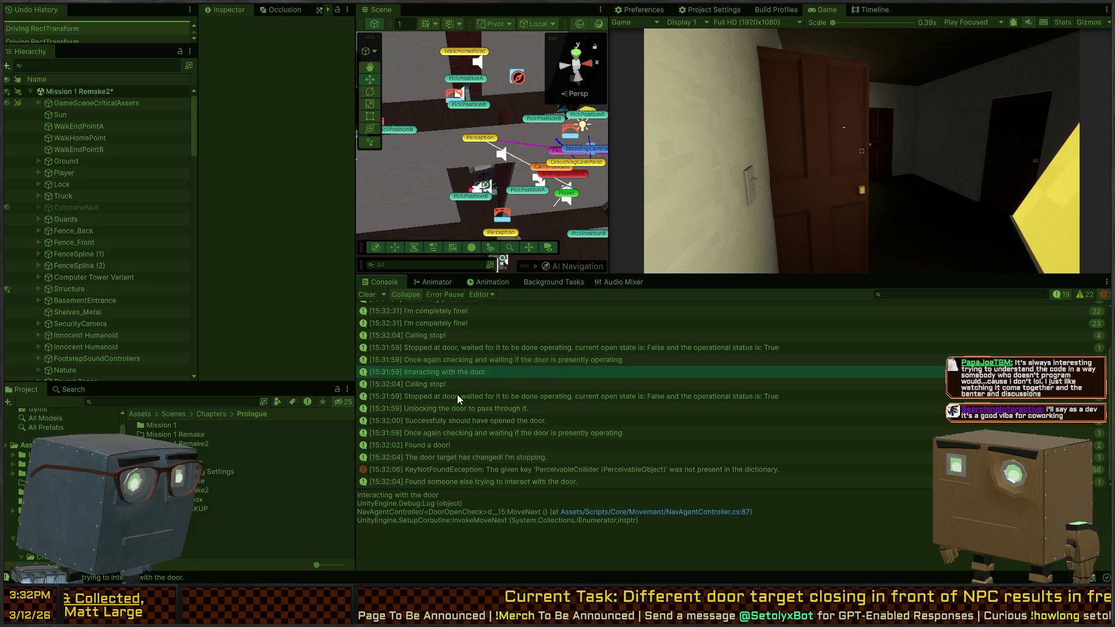
- Open the 'Stopped at door' log's source line in NavAgentController.cs and briefly filter for 'the door target'
left_click(471, 397)
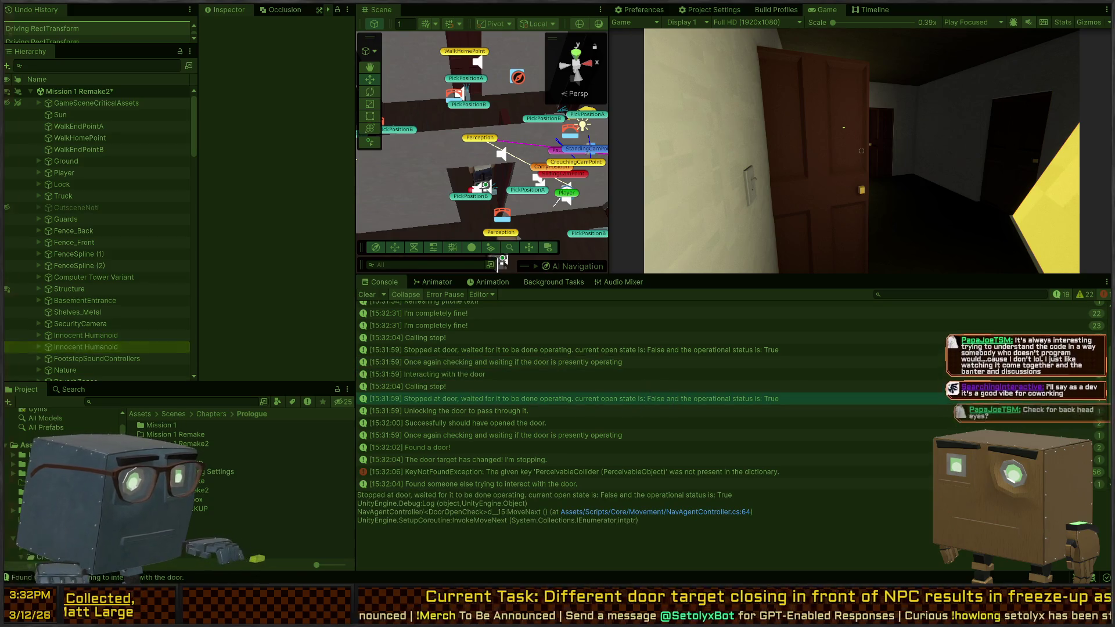
double_click(645, 459)
left_click(939, 292)
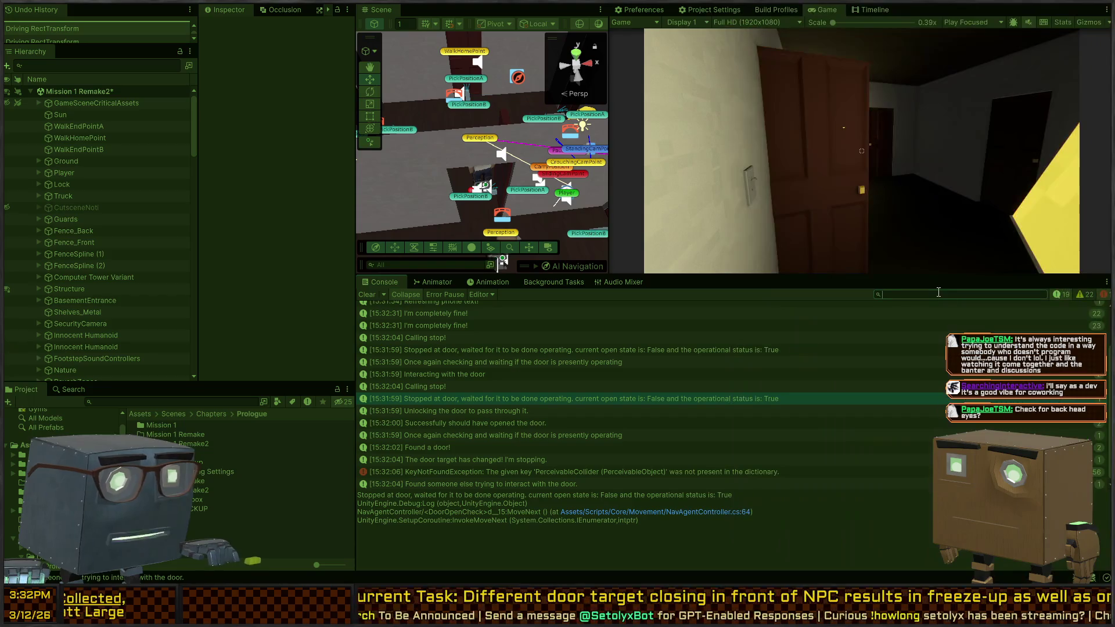
type("the door target")
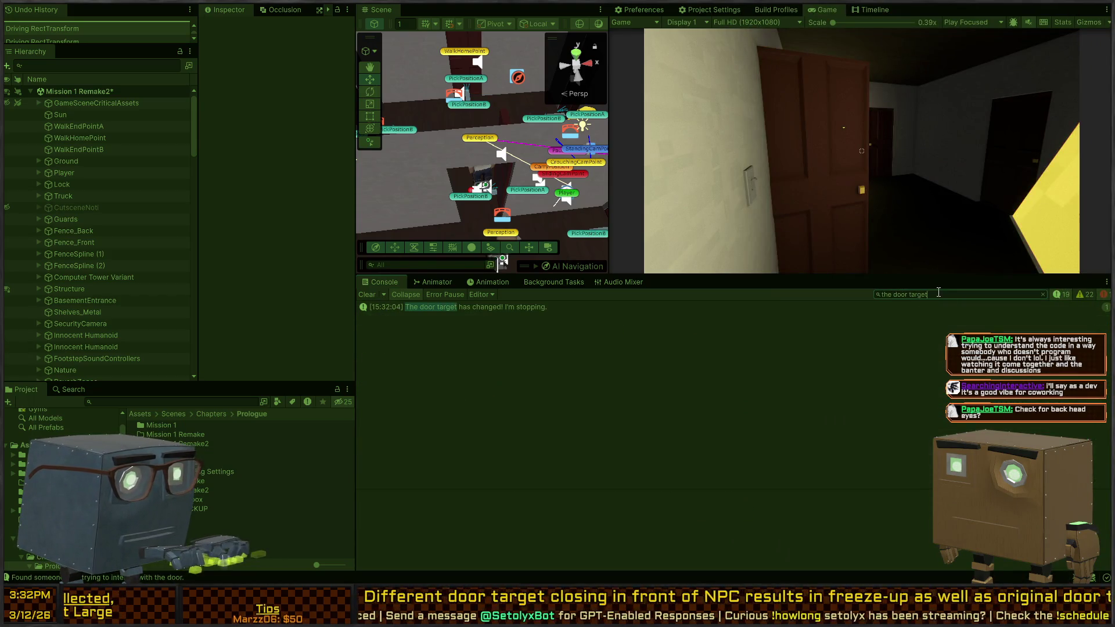
key("ctrl+a")
key("BackSpace")
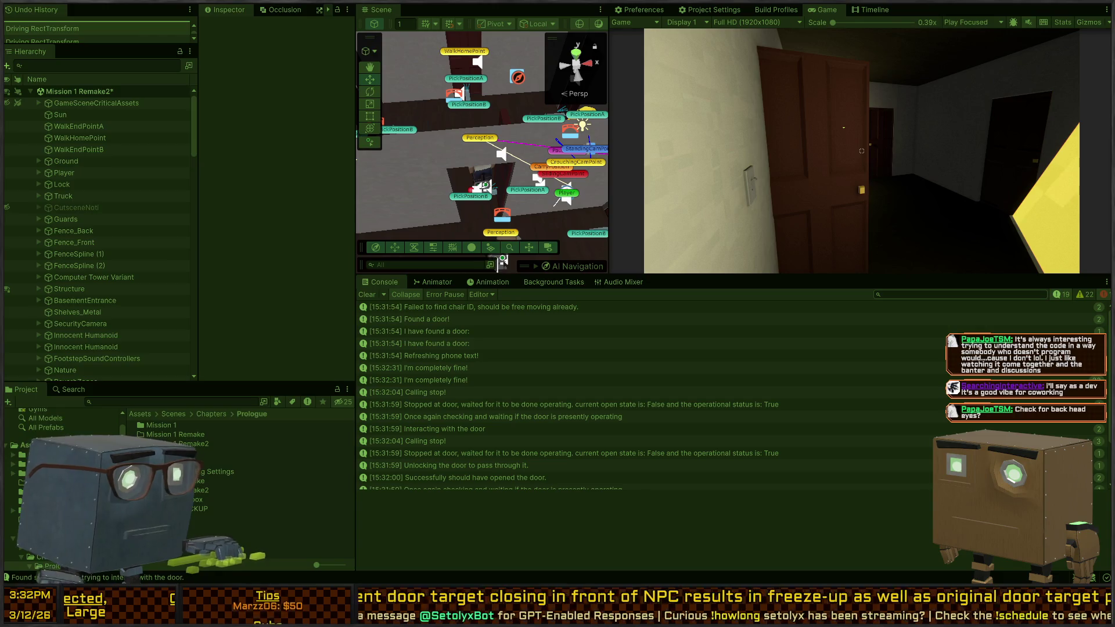
key("alt+Tab")
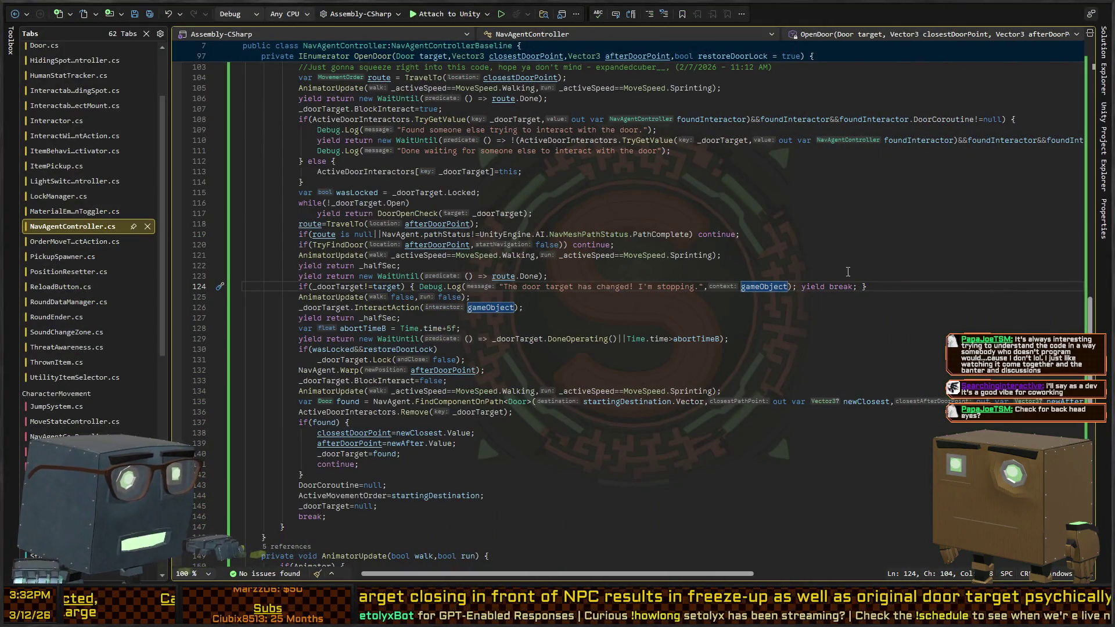
- Replace 'yield break' on line 124 with 'continue' so the door loop keeps going
double_click(833, 287)
key("BackSpace")
key("ctrl+BackSpace")
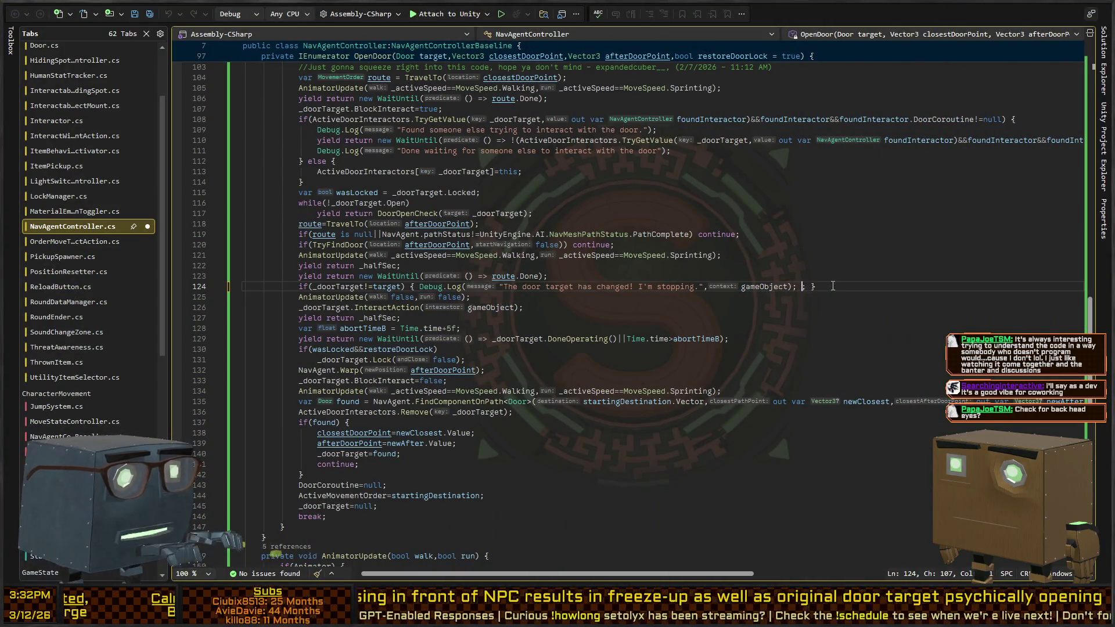
type("continue")
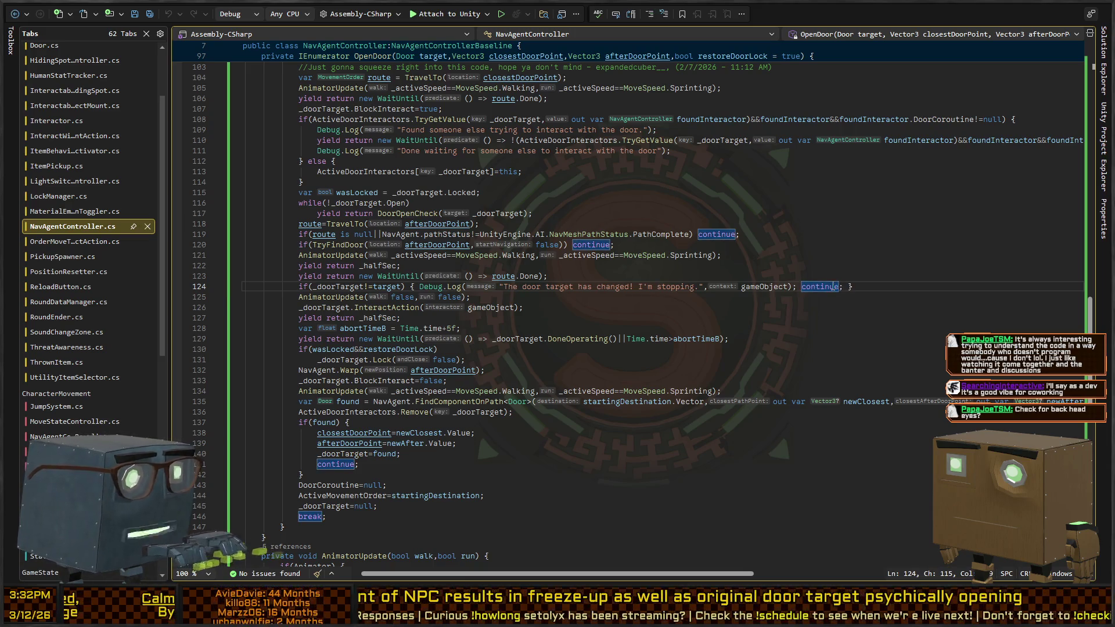
key("alt+Tab")
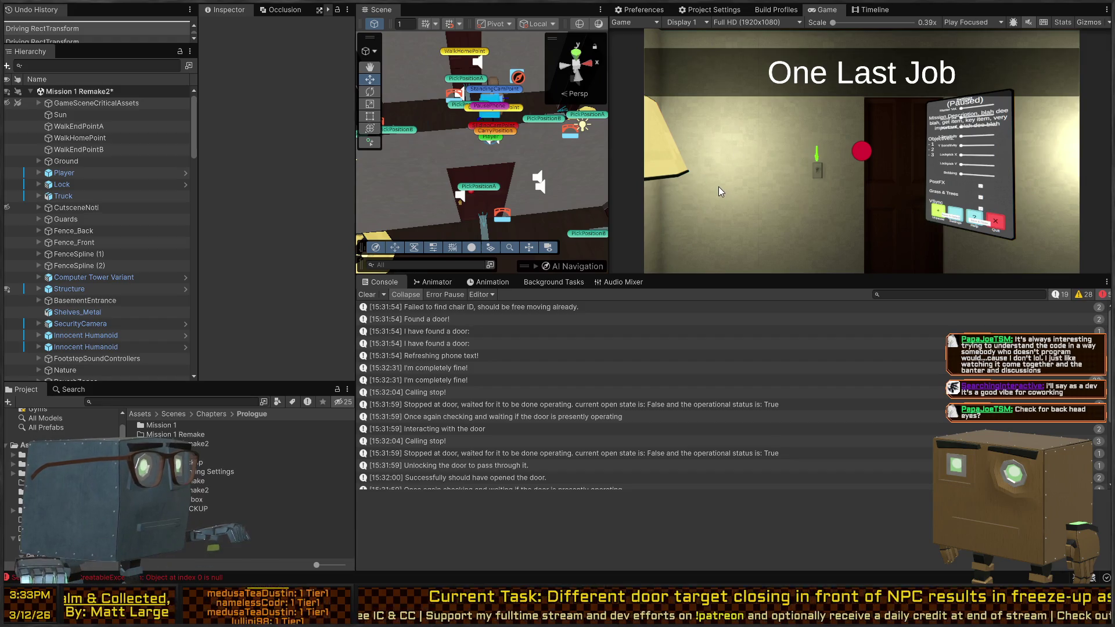
- Start Play mode, skip the opening cutscene and open the door with F
key("ctrl+p")
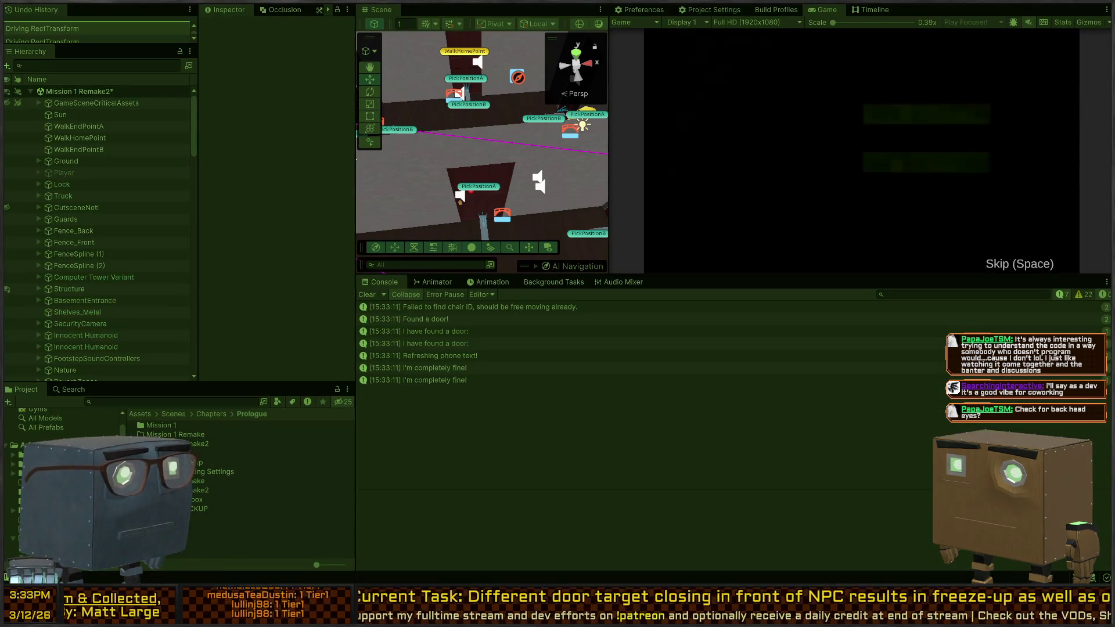
key("space")
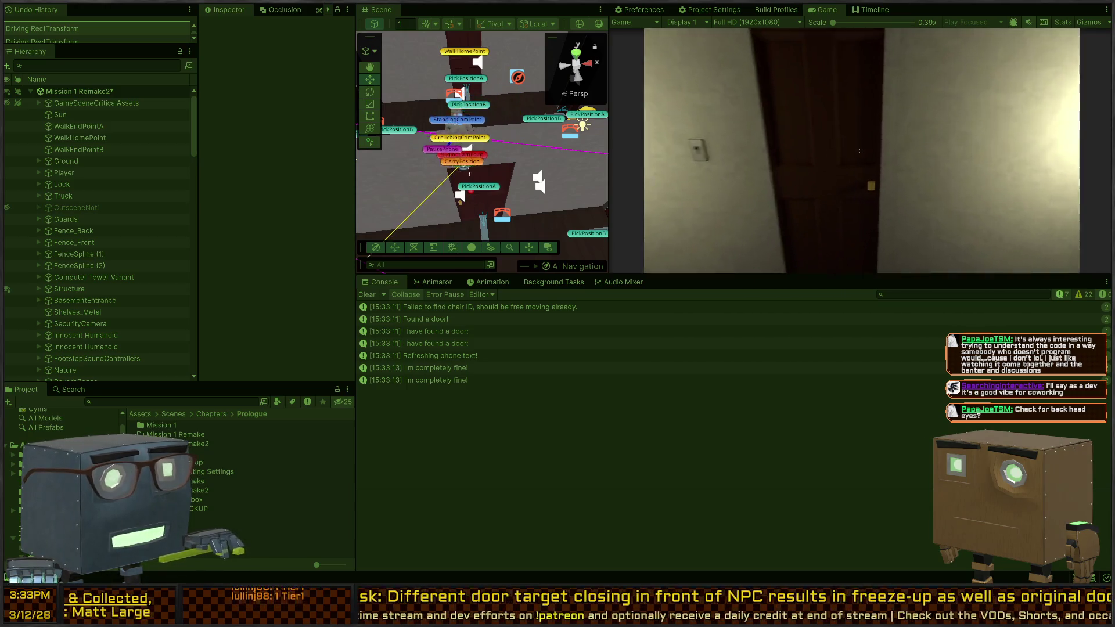
key("f")
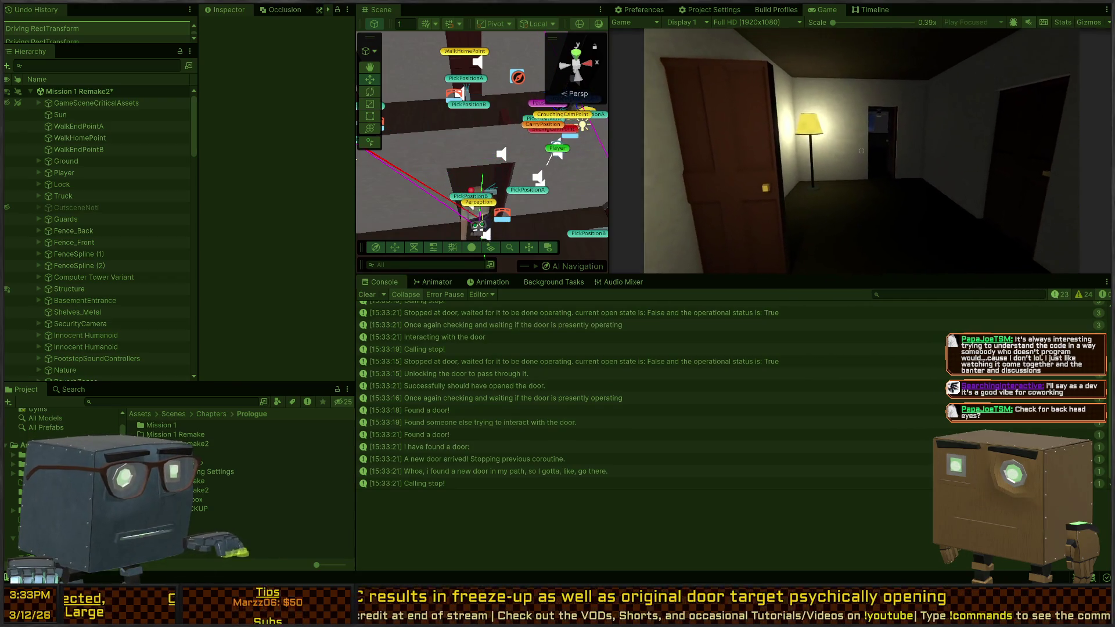
- Inspect stack traces of the new-door, door-in-path and someone-else-interacting log messages
left_click(535, 459)
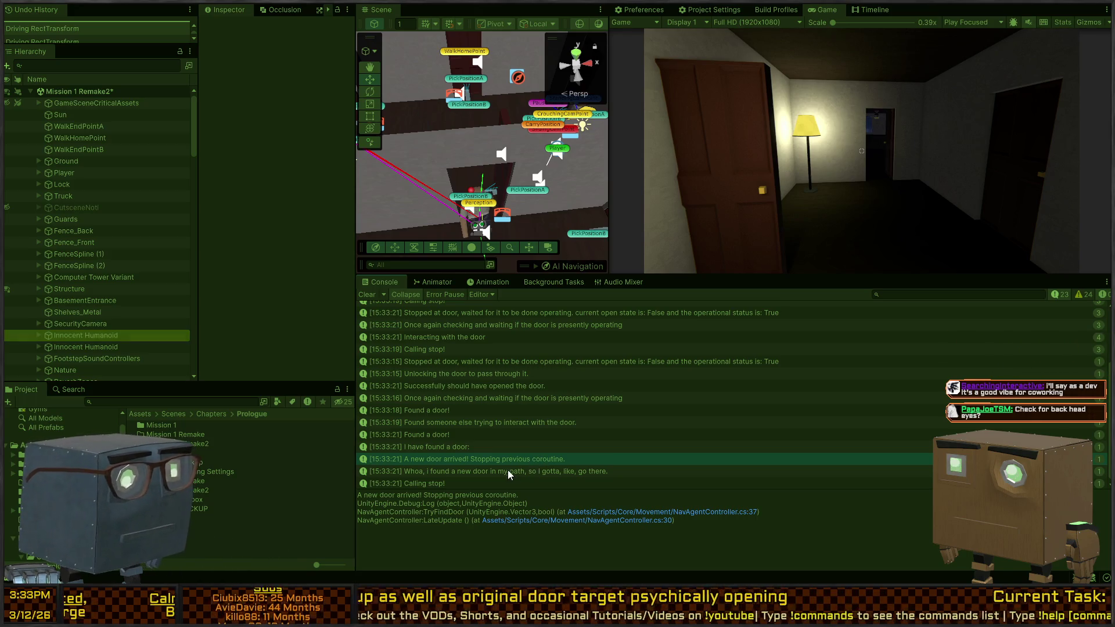
left_click(484, 471)
left_click(522, 460)
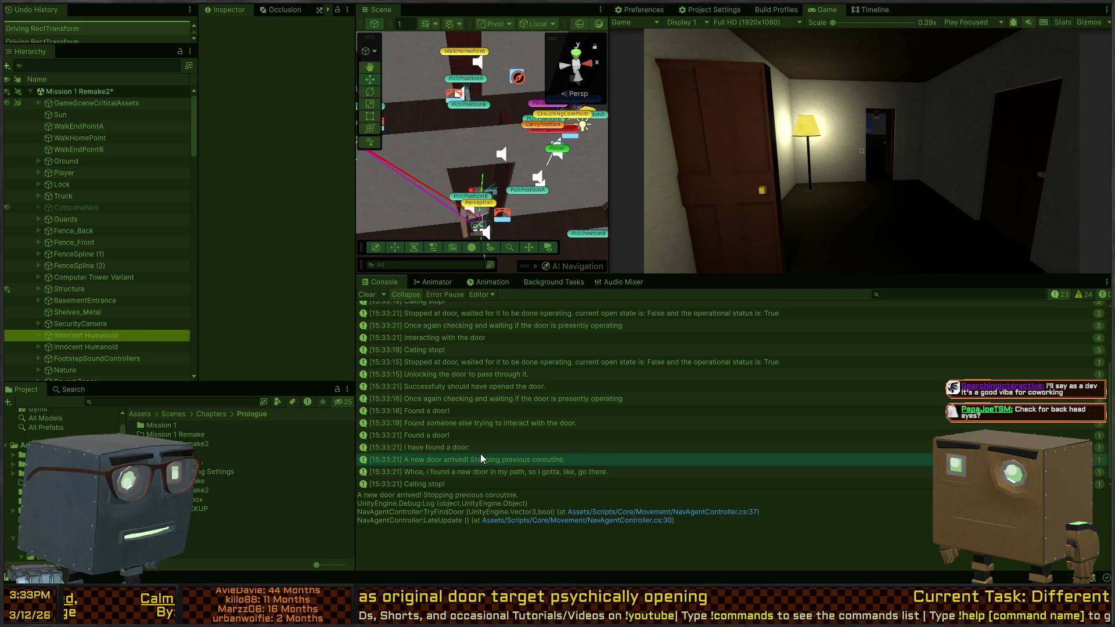
left_click(476, 448)
left_click(483, 435)
left_click(524, 424)
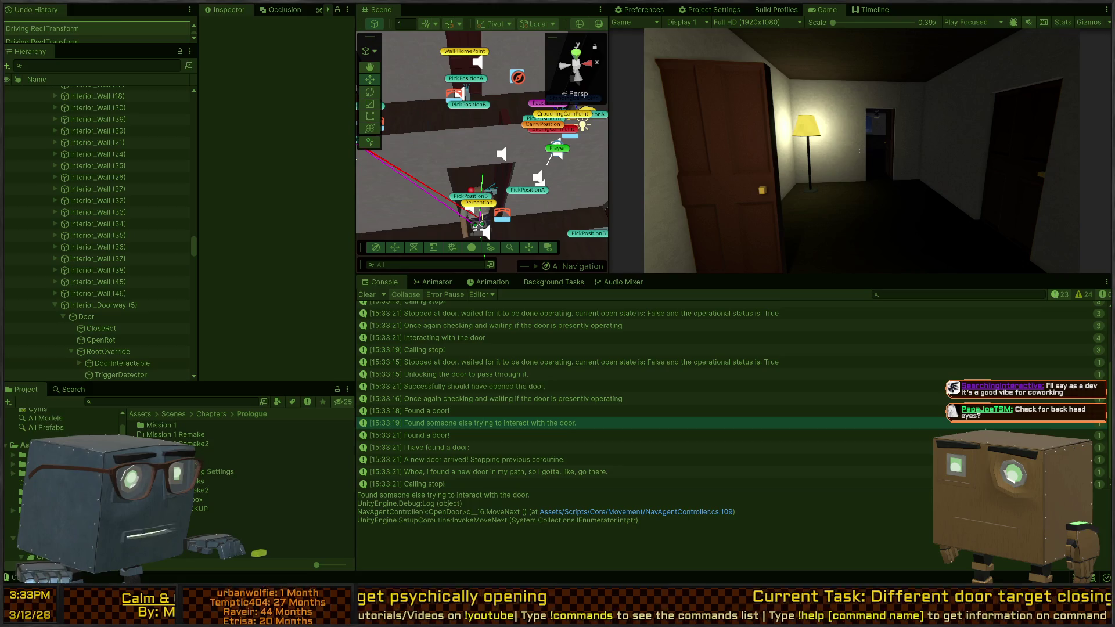
key("alt+Tab")
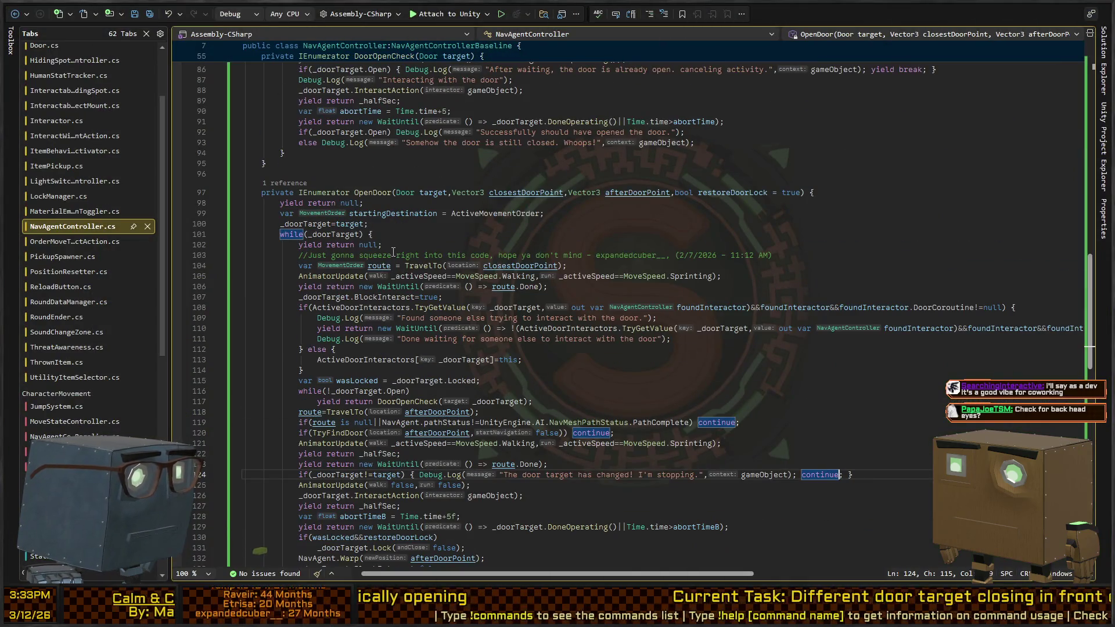
- Review DoorOpenCheck's unjamming loop, the already-open check on line 86 and the InteractAction call
scroll(393, 252, "up", 12)
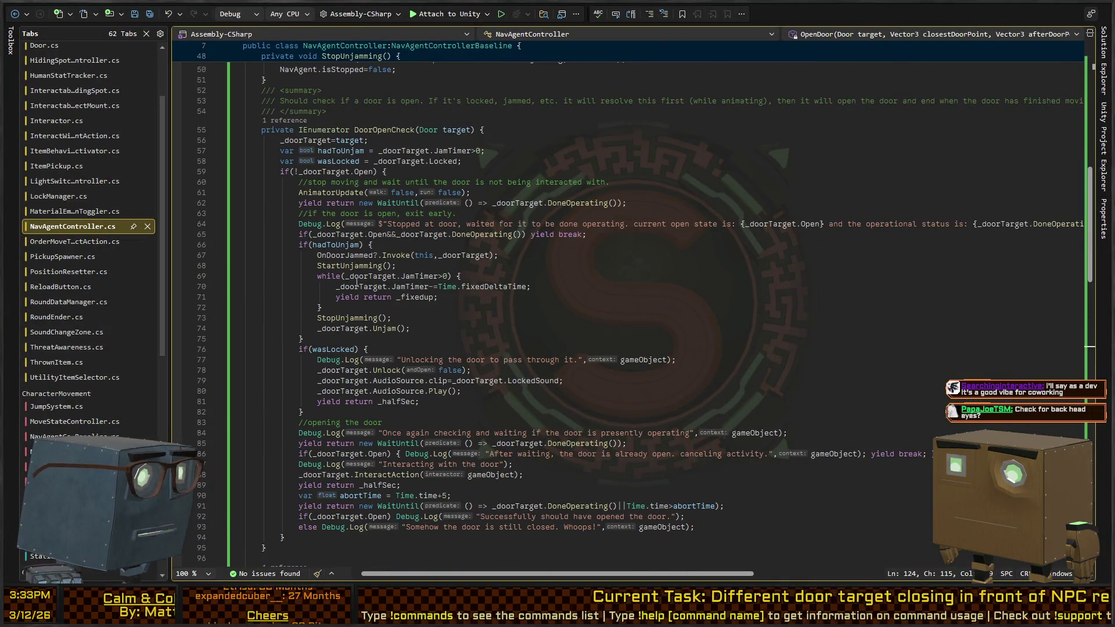
scroll(357, 282, "down", 2)
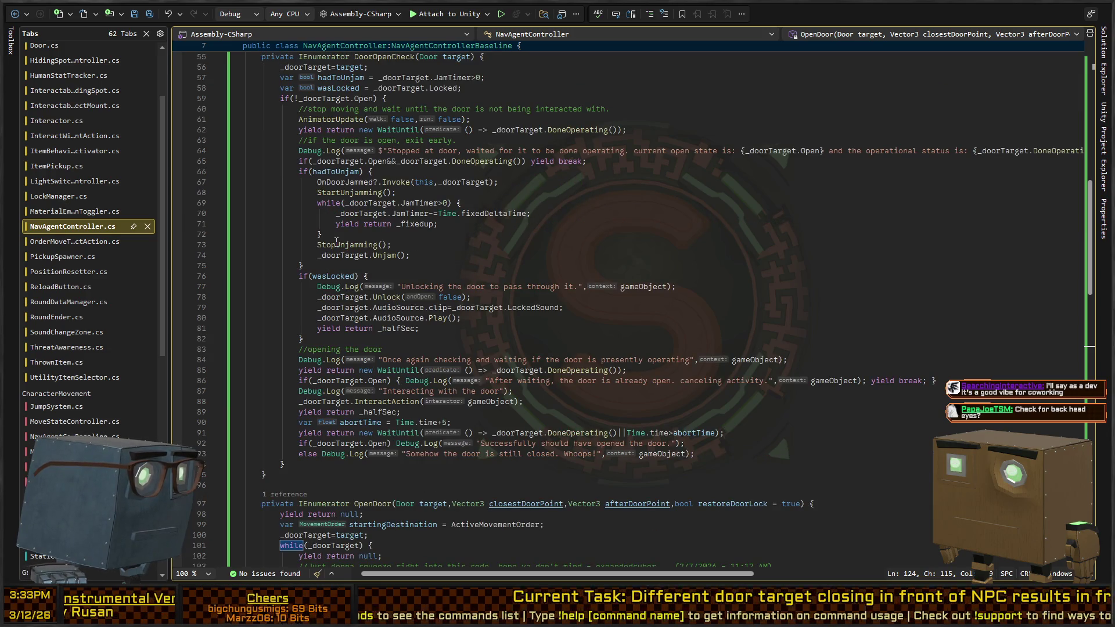
left_click(343, 298)
scroll(368, 352, "down", 2)
left_click(383, 350)
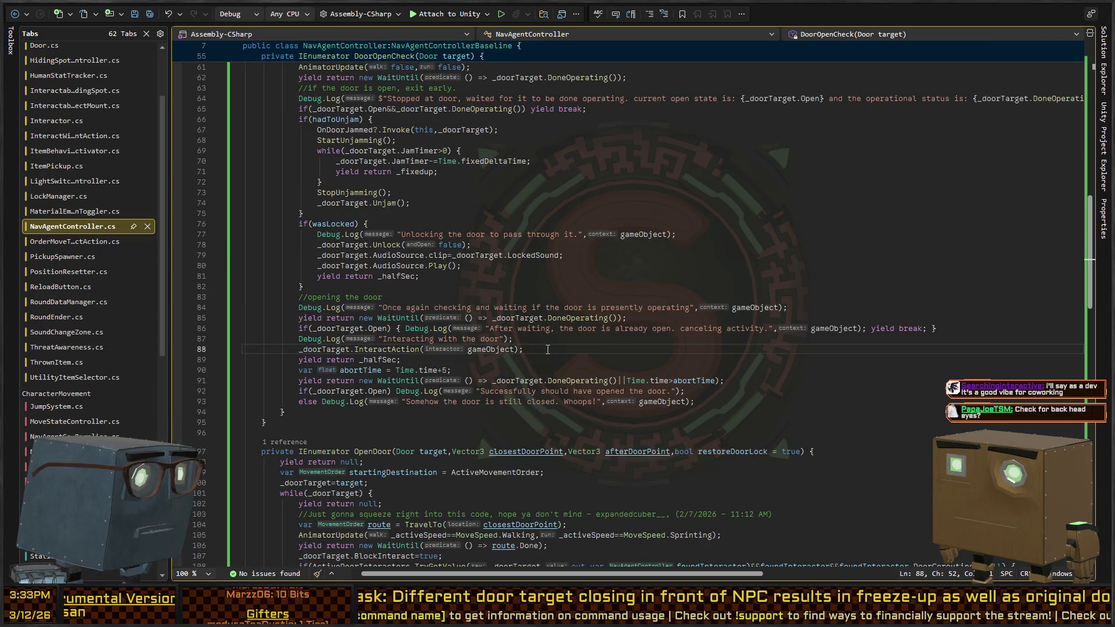
left_click(658, 329)
left_click(631, 328)
left_click(841, 329)
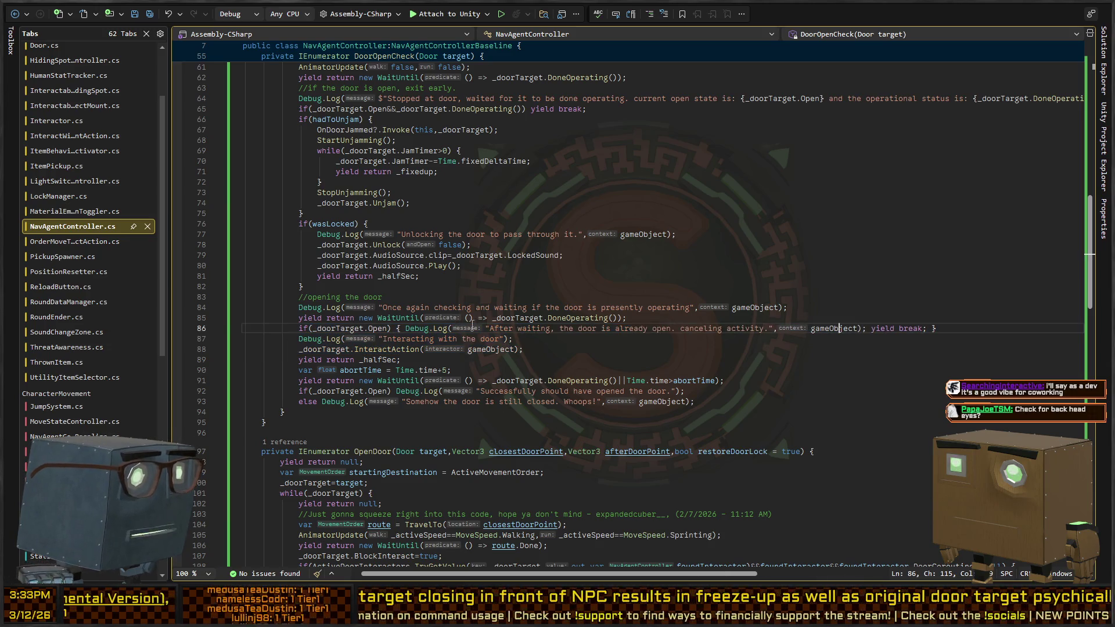
left_click(421, 349)
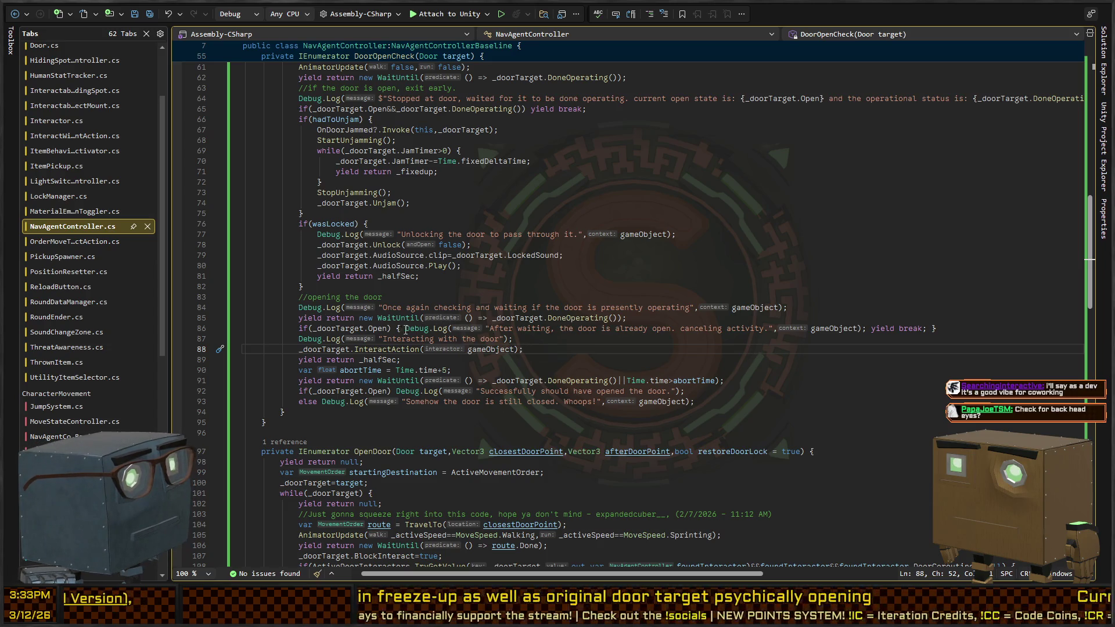
- Above line 88, log 'the door has changed targets, cancelling.' and yield break when _doorTarget != target
triple_click(331, 349)
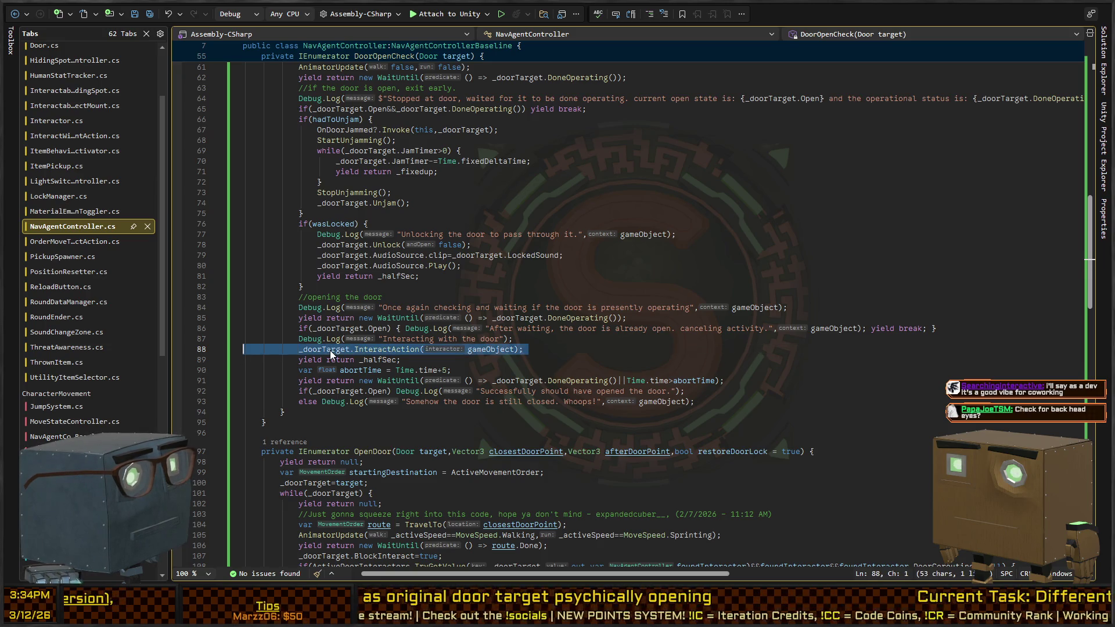
scroll(399, 347, "up", 2)
scroll(399, 346, "up", 2)
scroll(435, 344, "down", 2)
key("Escape")
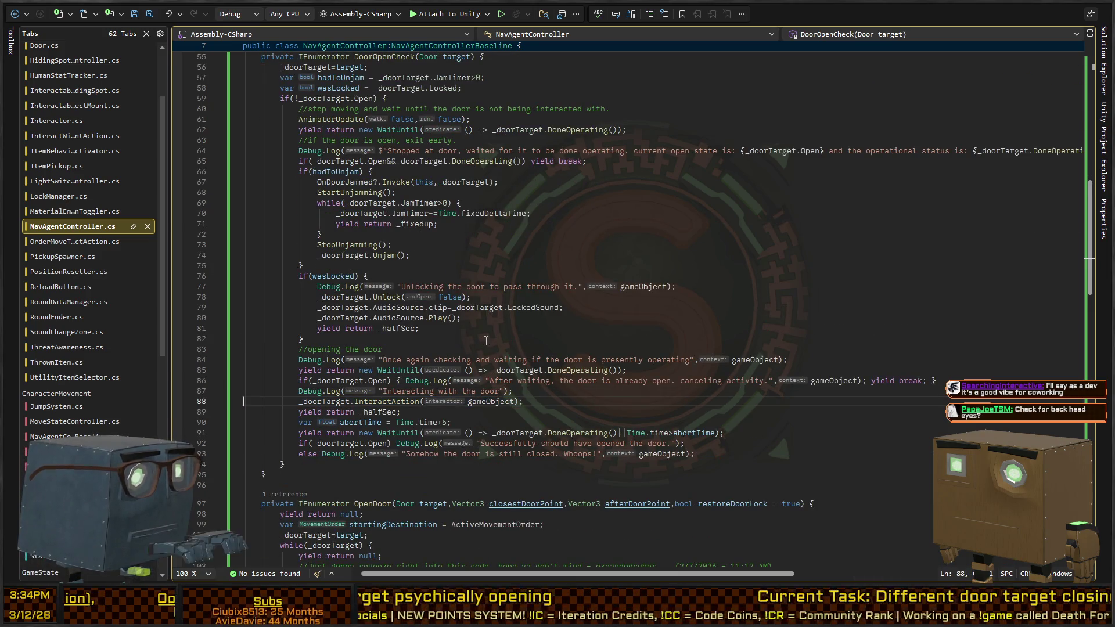
key("ctrl+Return")
type("if(_doorTarget!=tar")
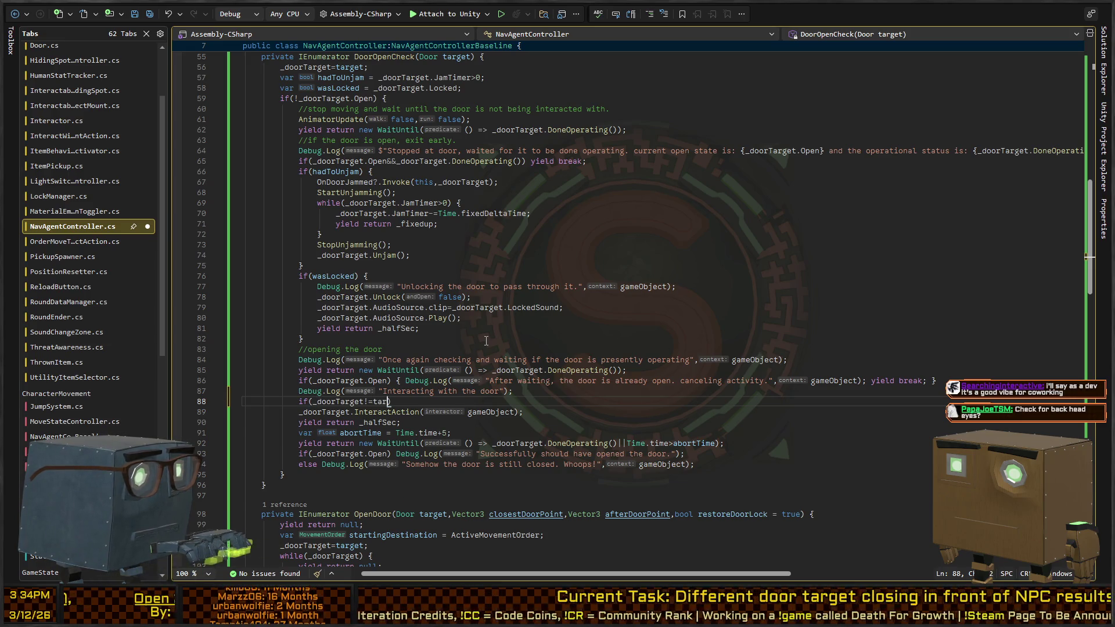
type("get) ")
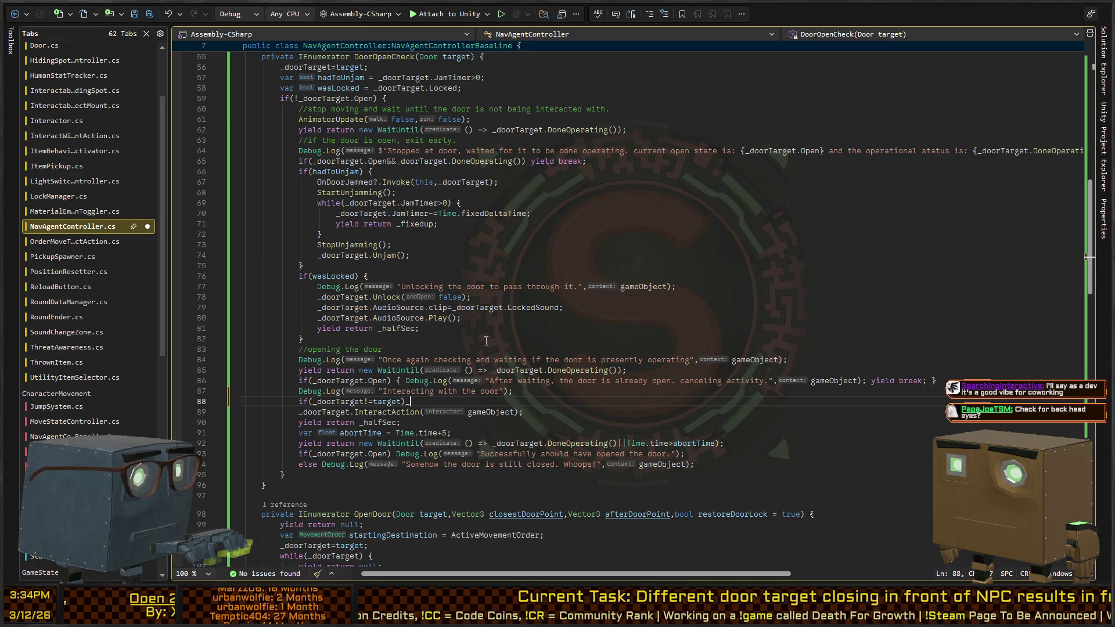
type("(\"")
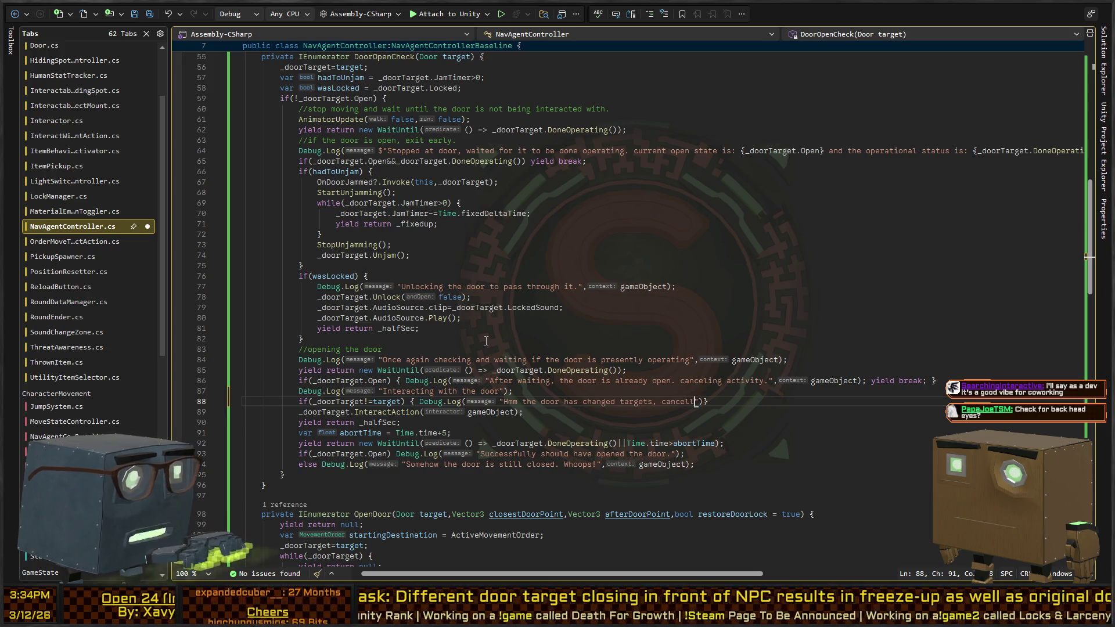
type("; yield break;")
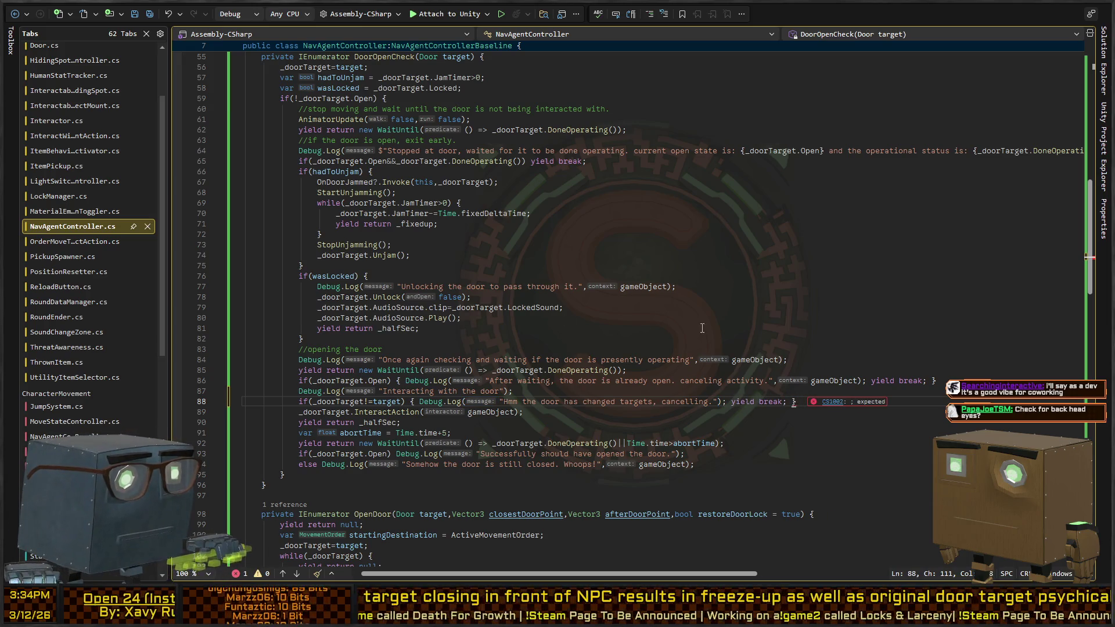
key("ctrl+Left")
key("ctrl+Left")
key("ctrl+Left")
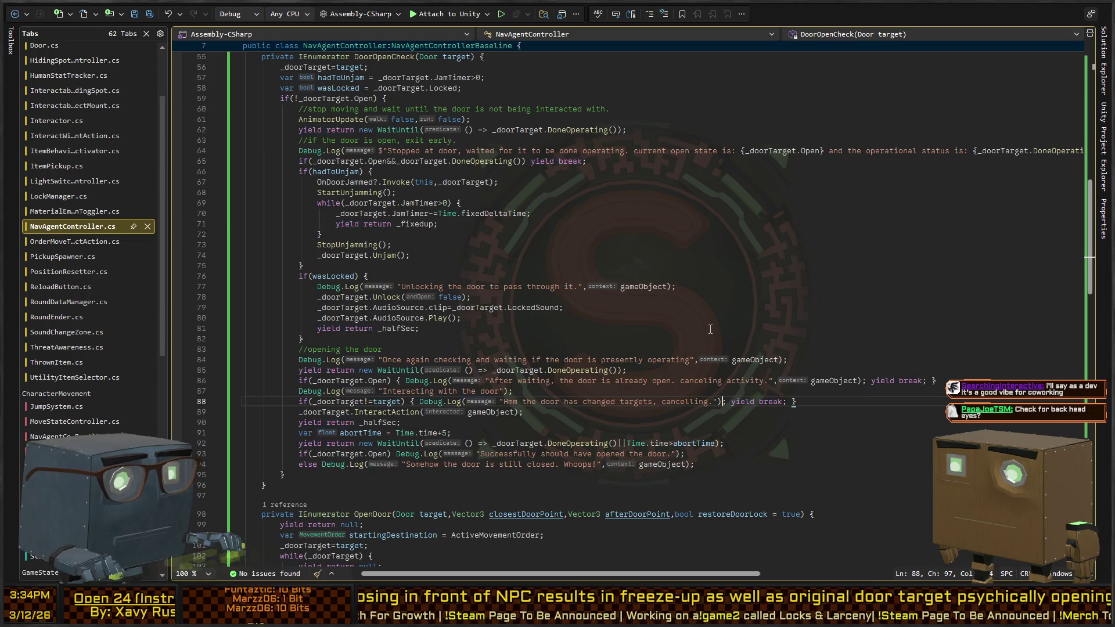
type(",gameObject")
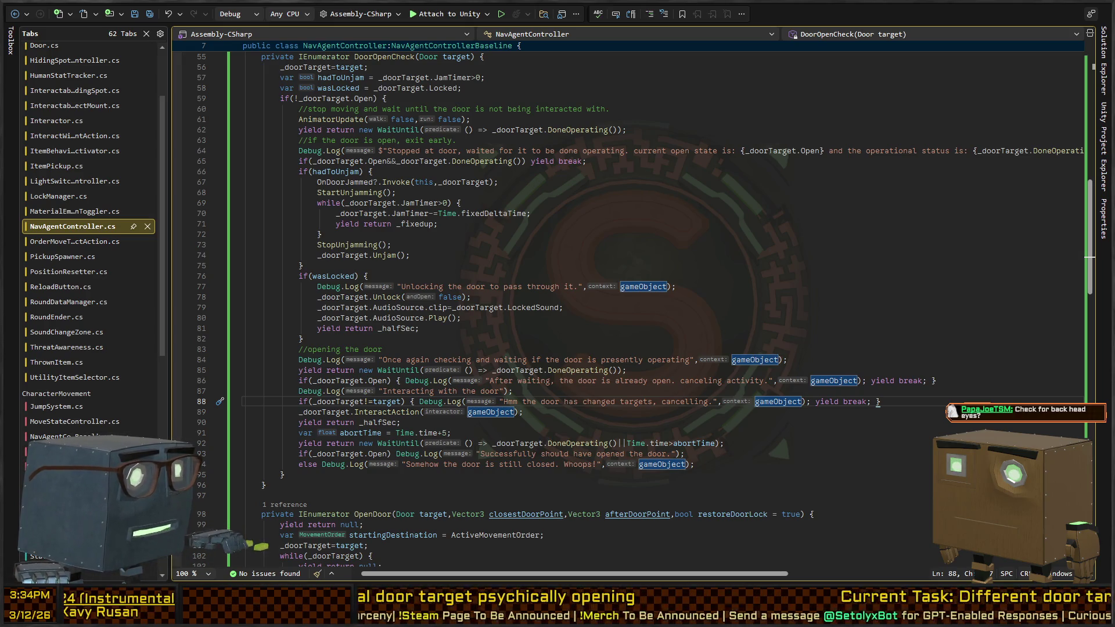
key("alt+Tab")
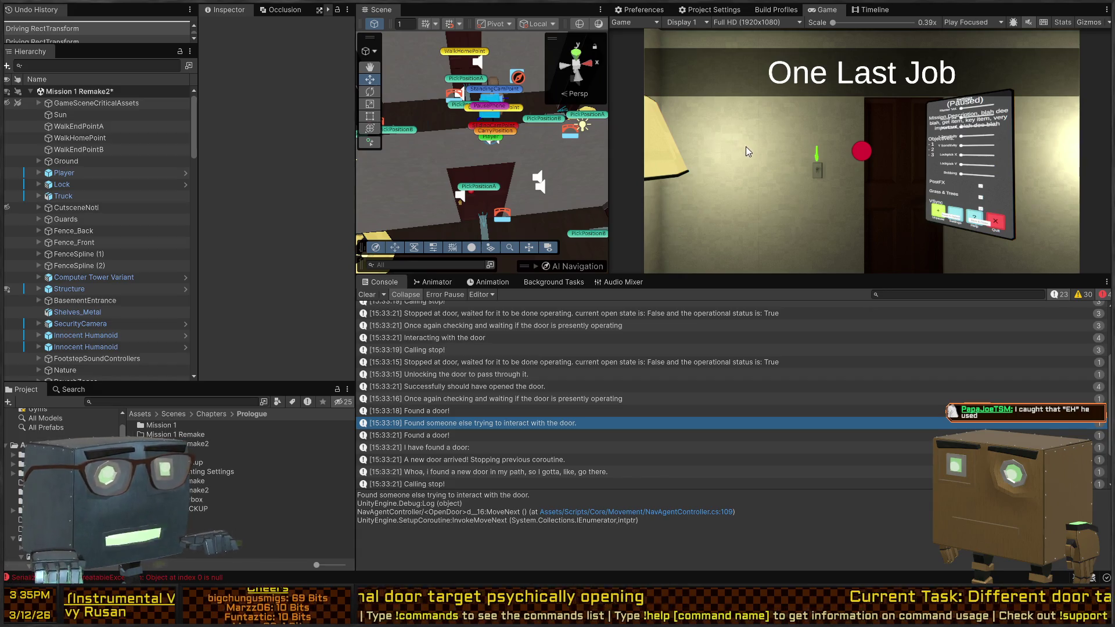
- Start Play mode, enlarge the game views and walk the player toward and away from a door
key("ctrl+p")
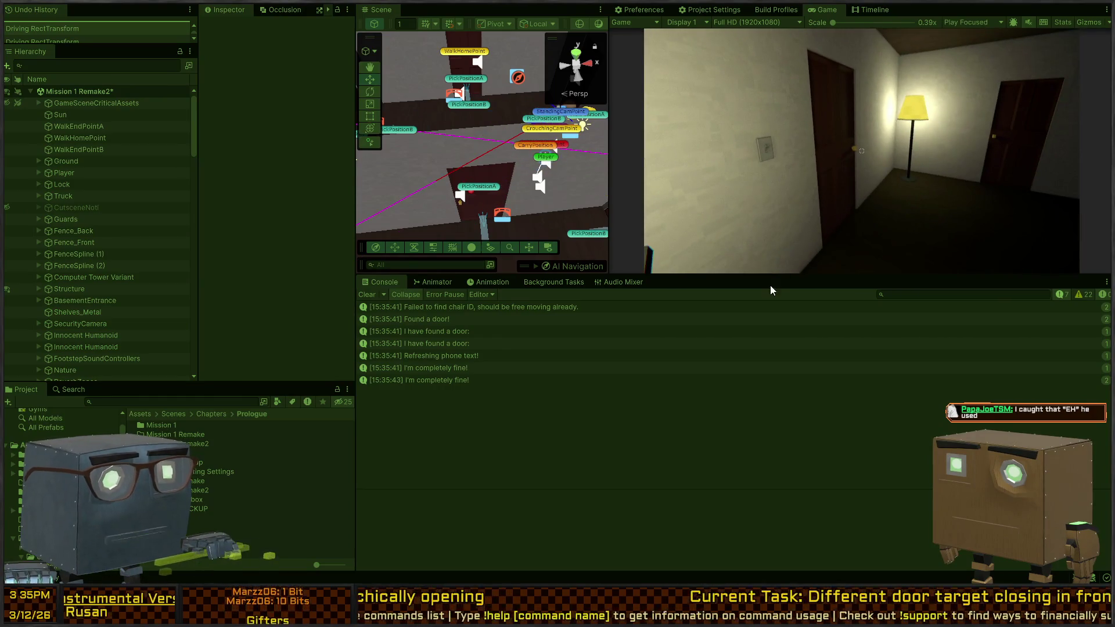
mouse_move(797, 277)
left_mouse_down()
mouse_move(791, 503)
mouse_move(789, 448)
left_mouse_up()
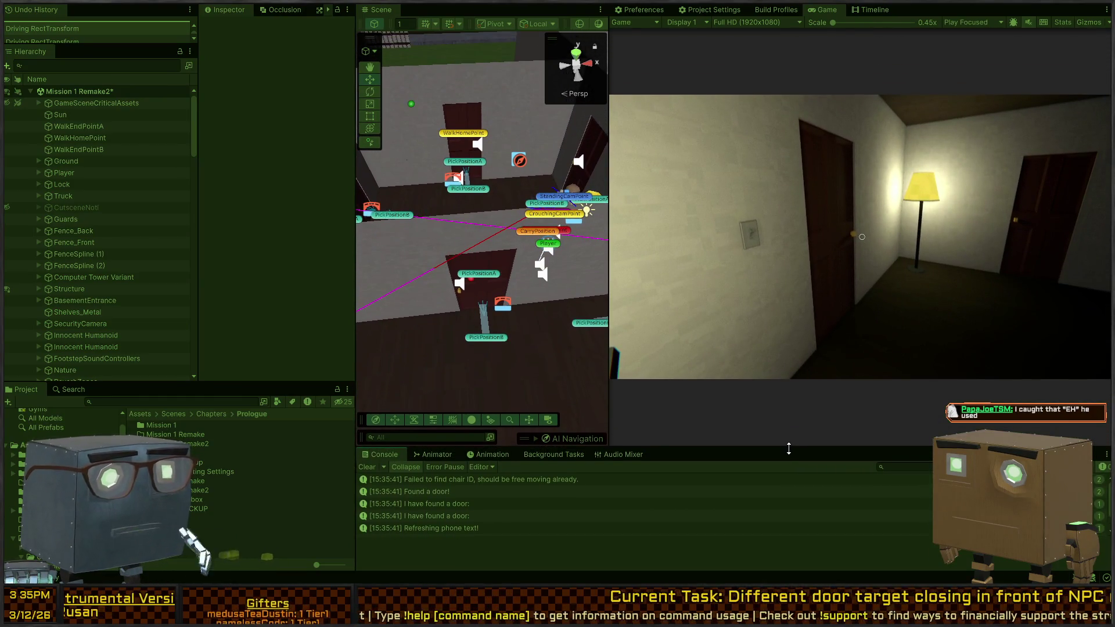
left_click(818, 273)
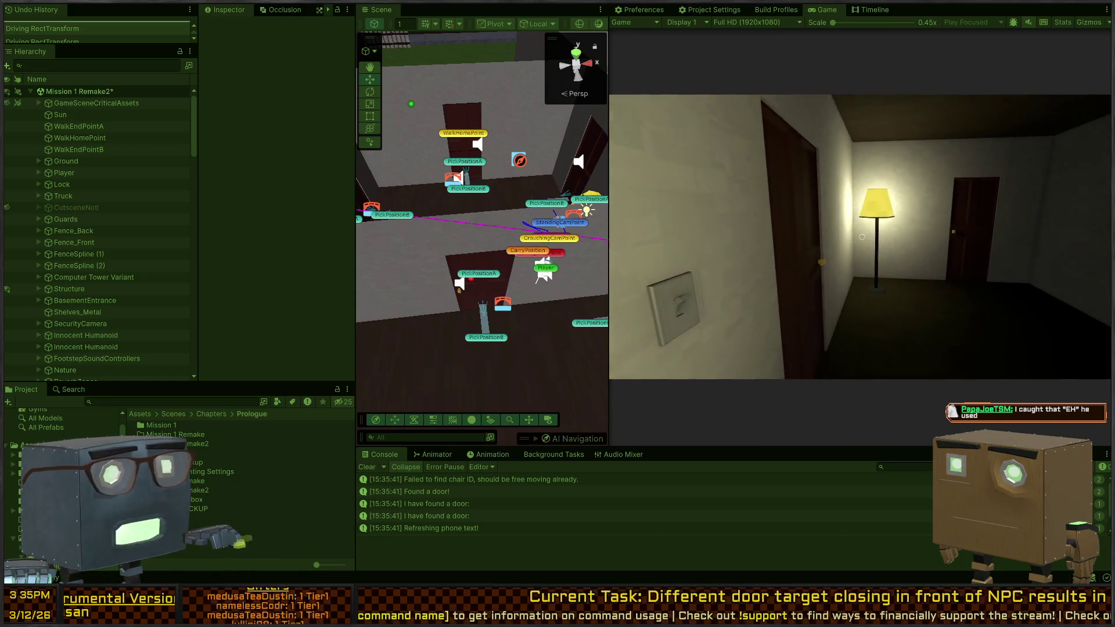
key("w")
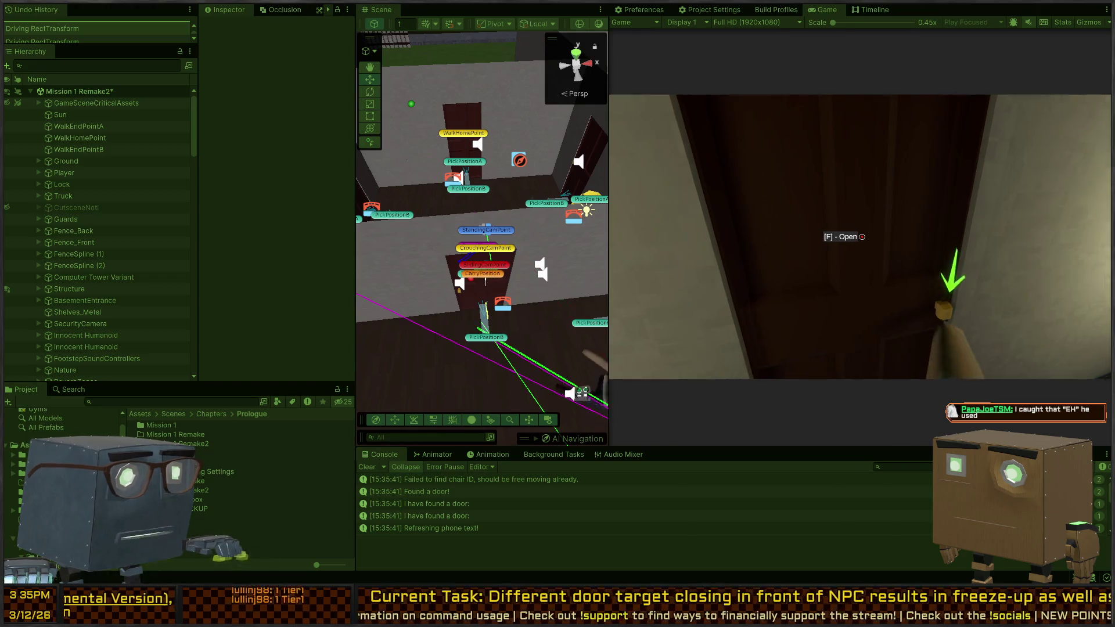
key("s")
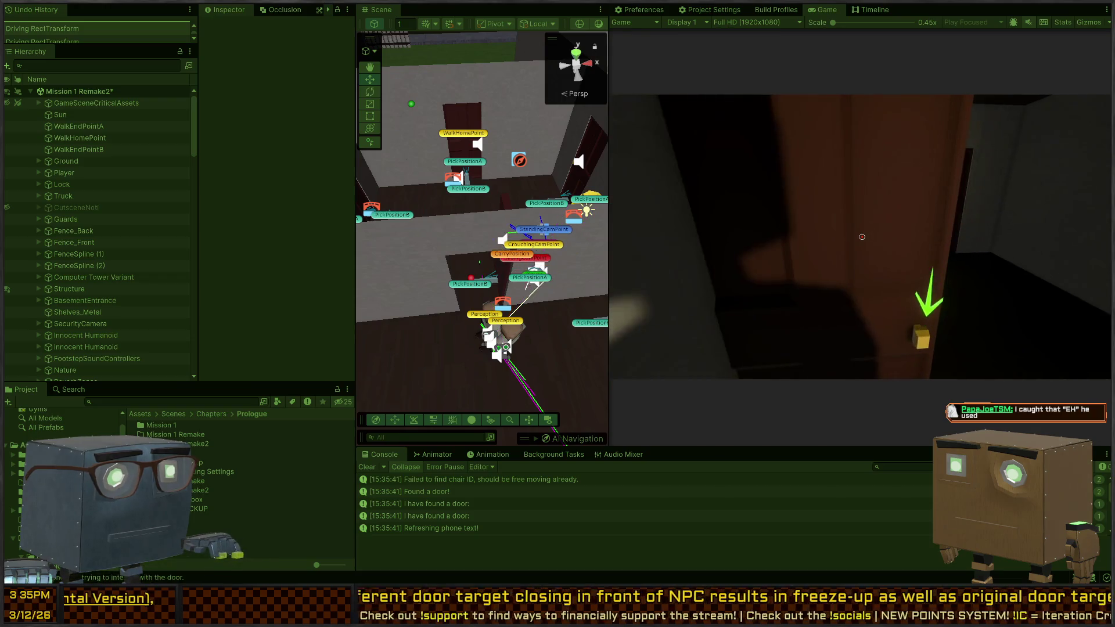
key("w")
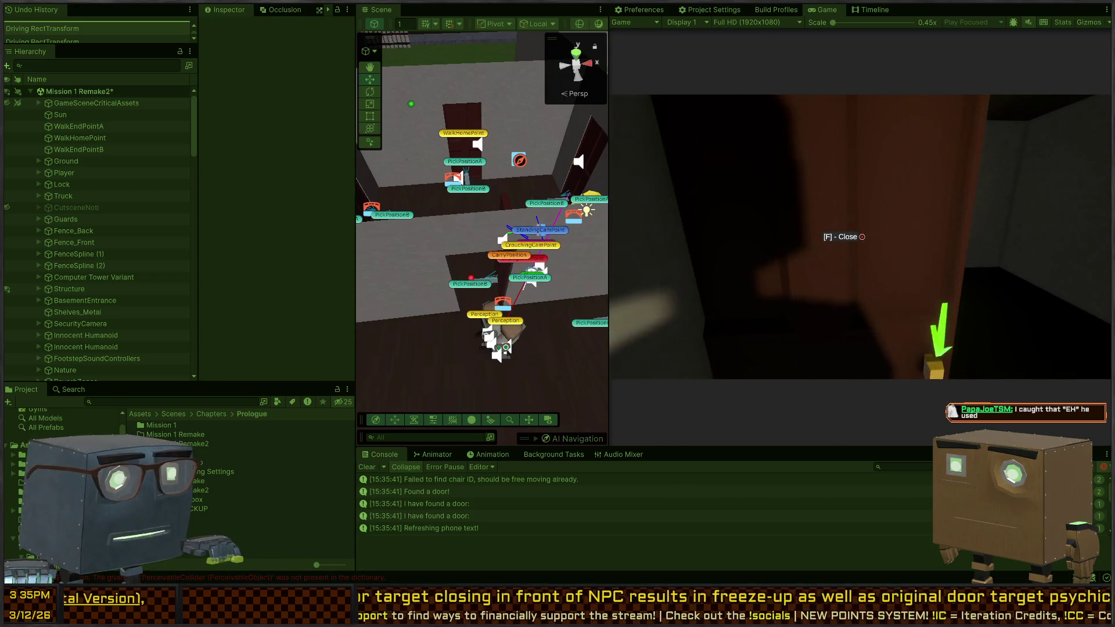
key("s")
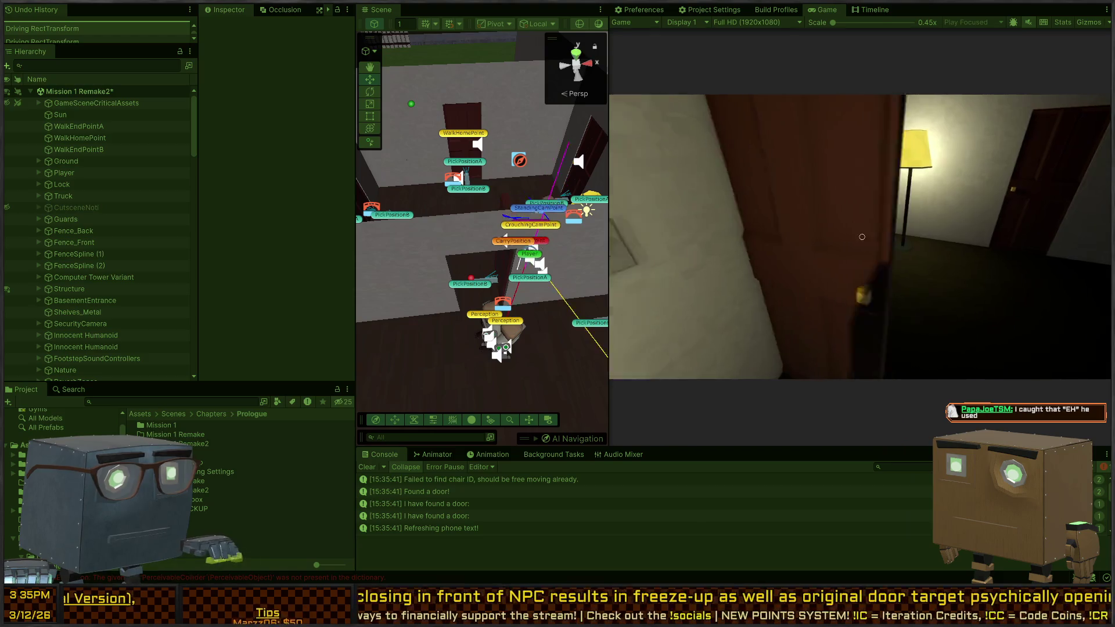
key("s")
key("Escape")
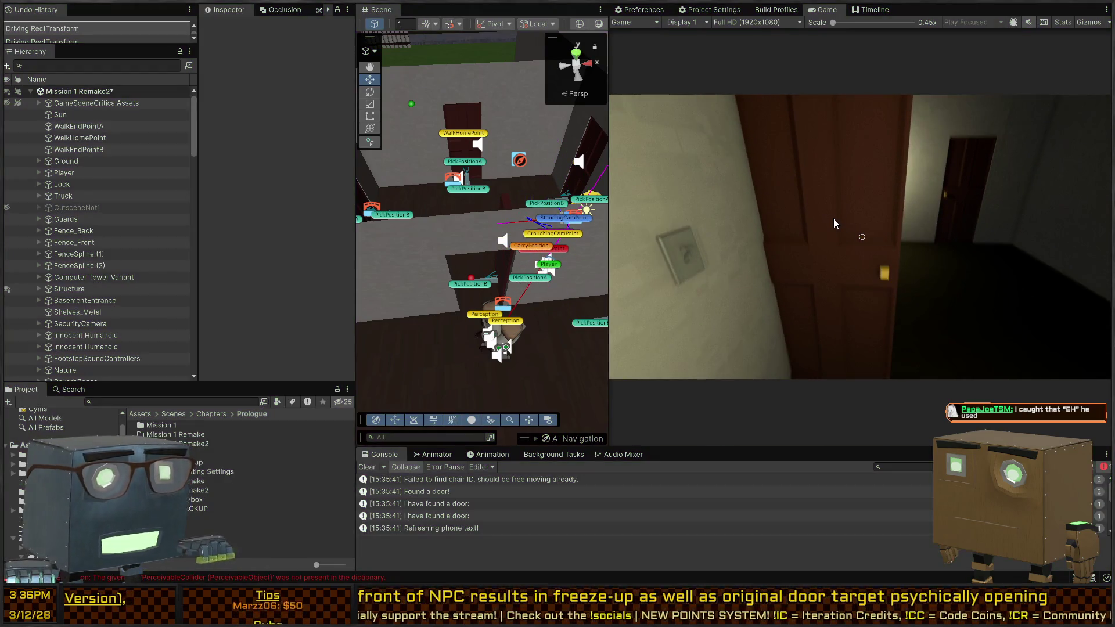
- Restart the game, skip the intro, close the door ahead of the NPC and pause
key("ctrl+p")
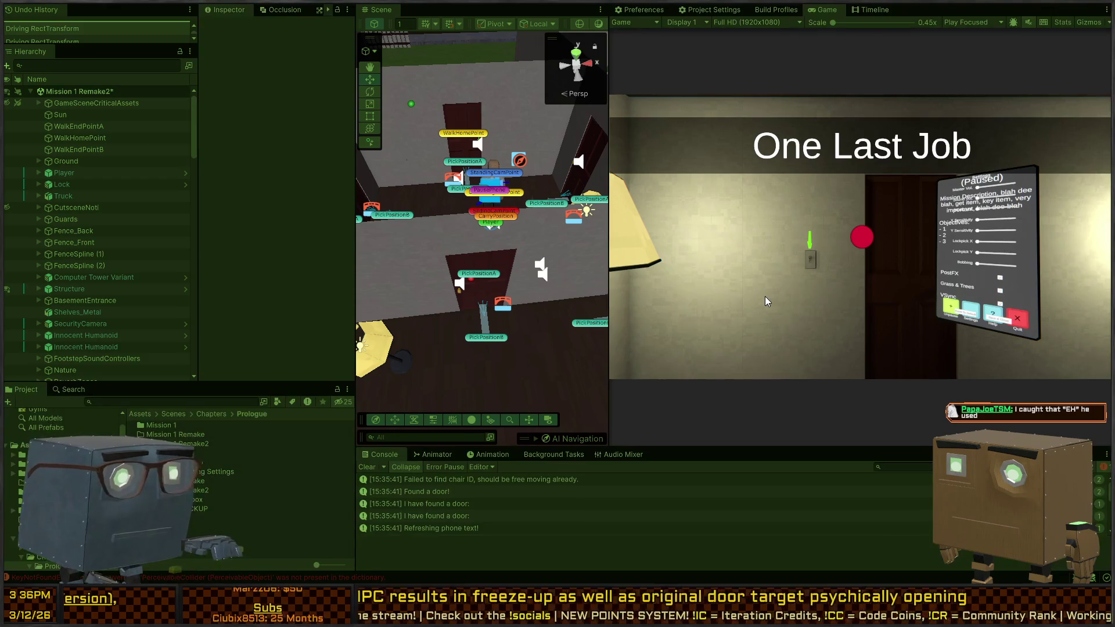
key("space")
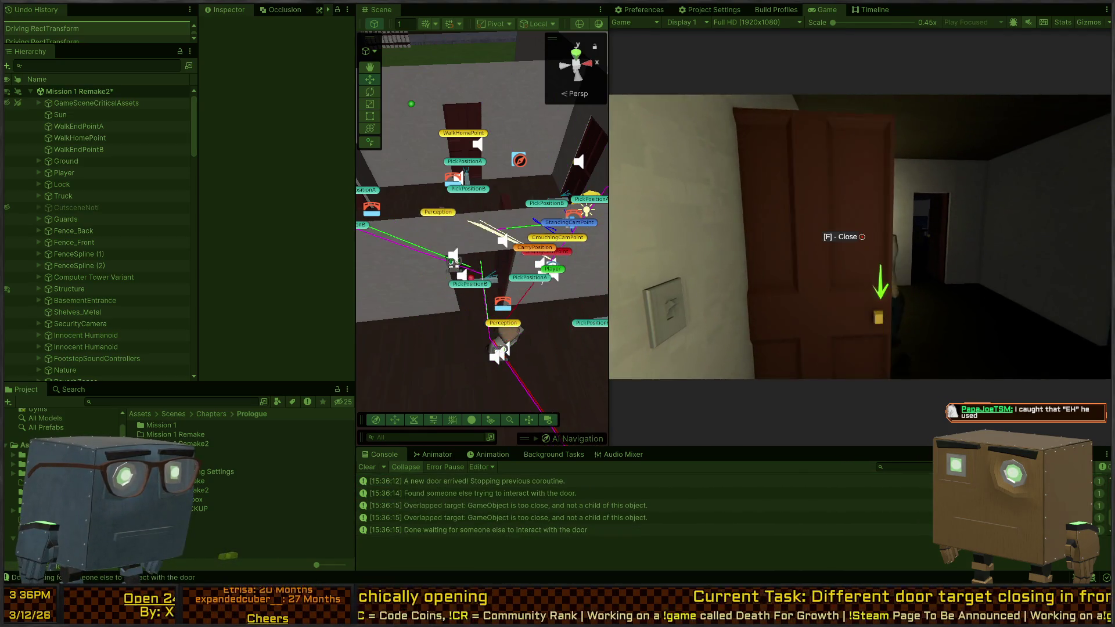
key("f")
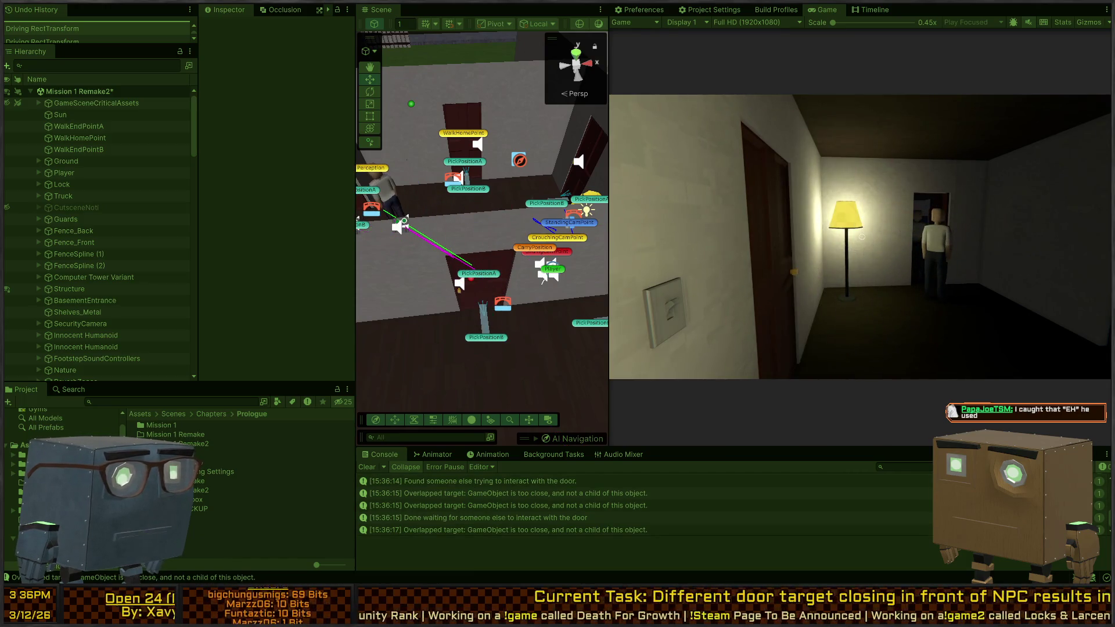
key("Escape")
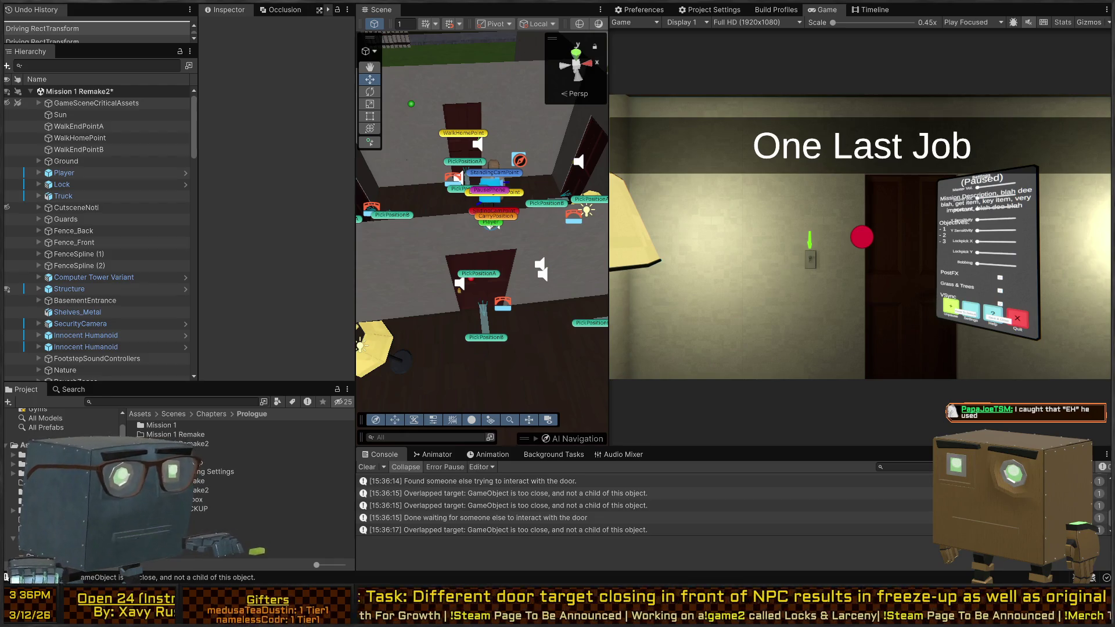
key("alt+Tab")
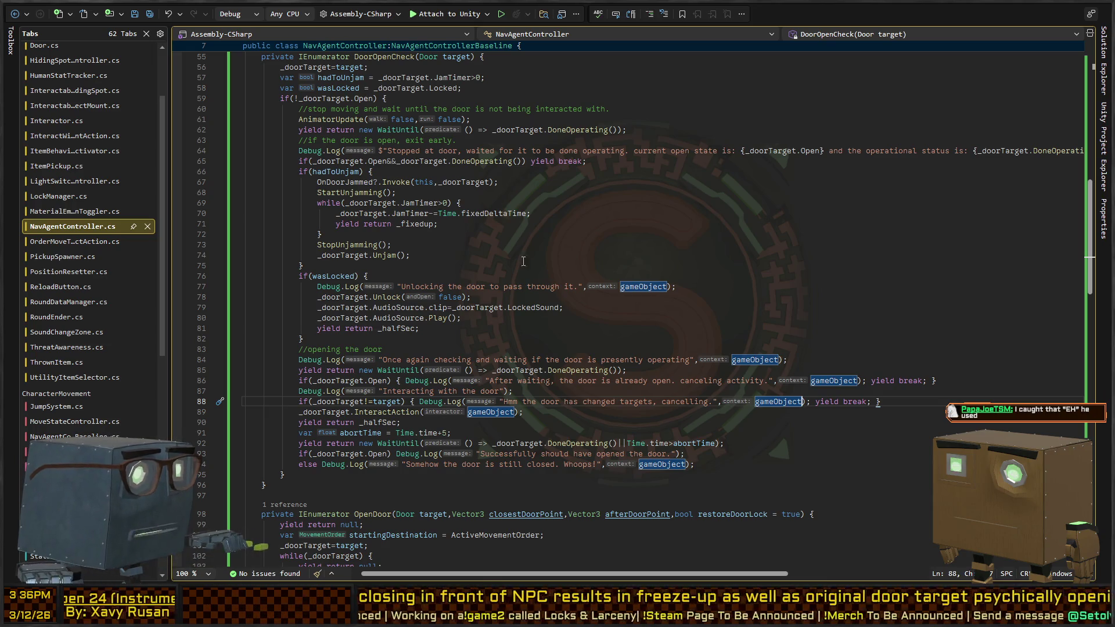
- Review NavAgentController's class declaration and OnDoorJammed event, then switch to NavAgentControllerBaseline.cs
scroll(523, 261, "up", 15)
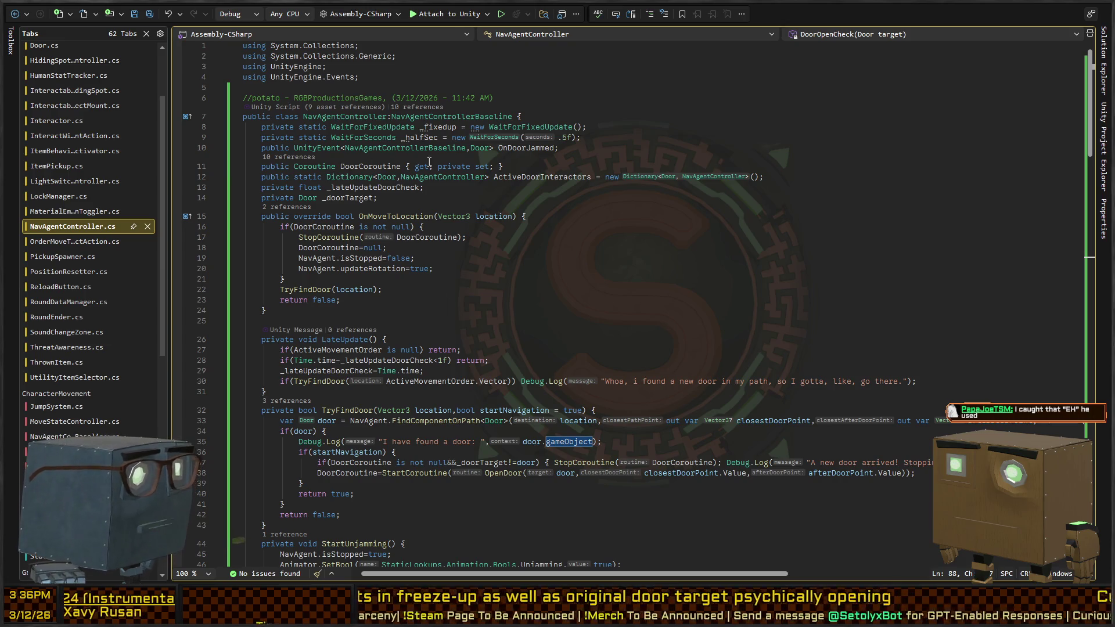
left_click(327, 118)
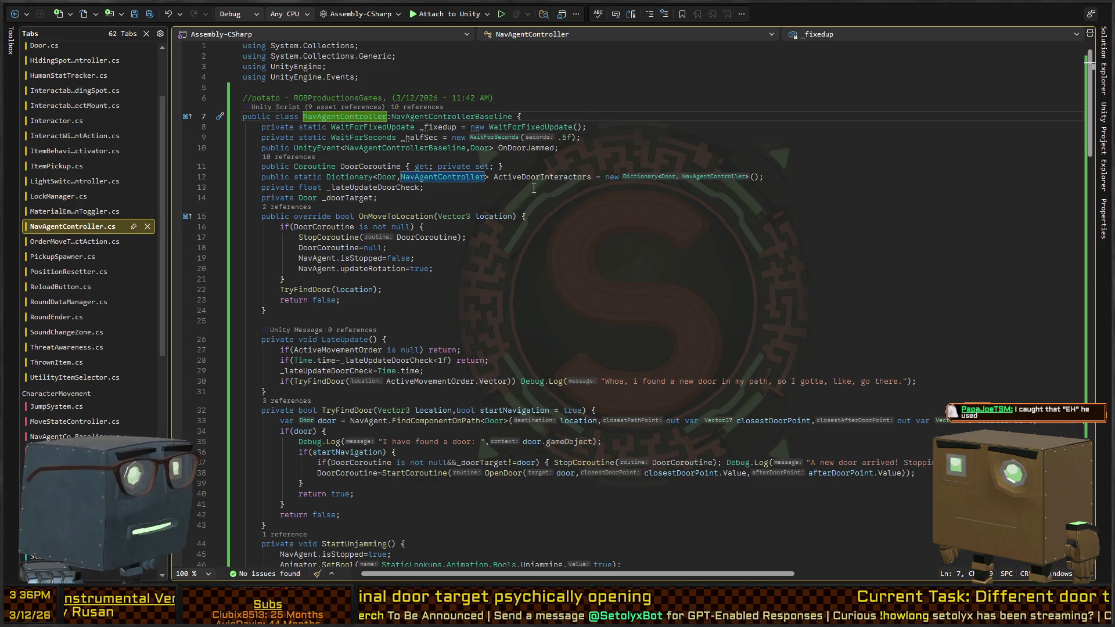
left_click(608, 150)
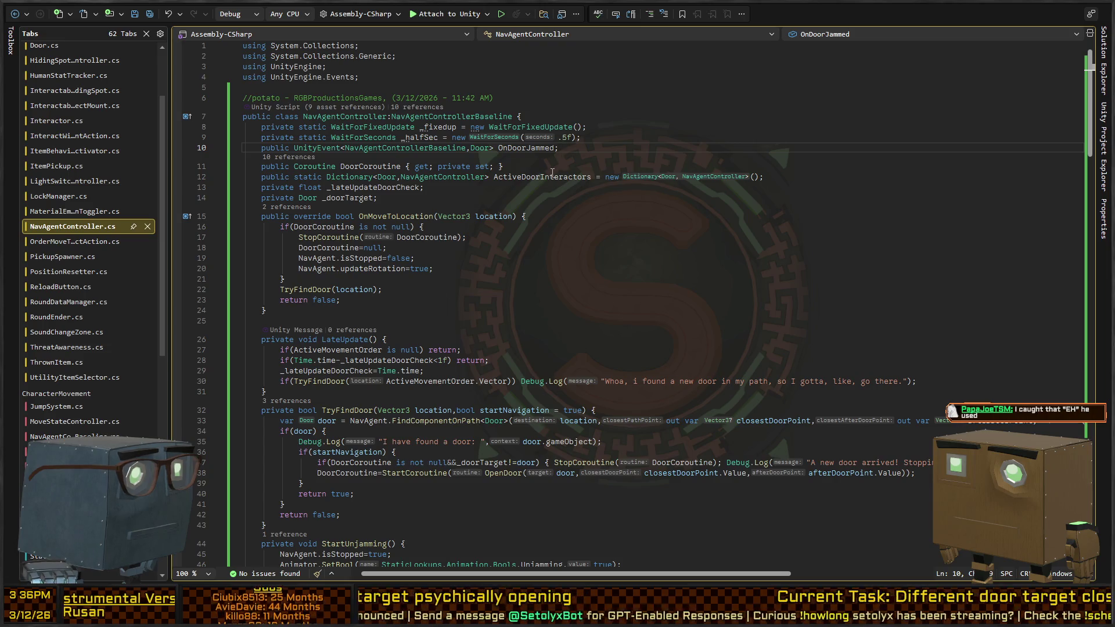
scroll(554, 178, "down", 14)
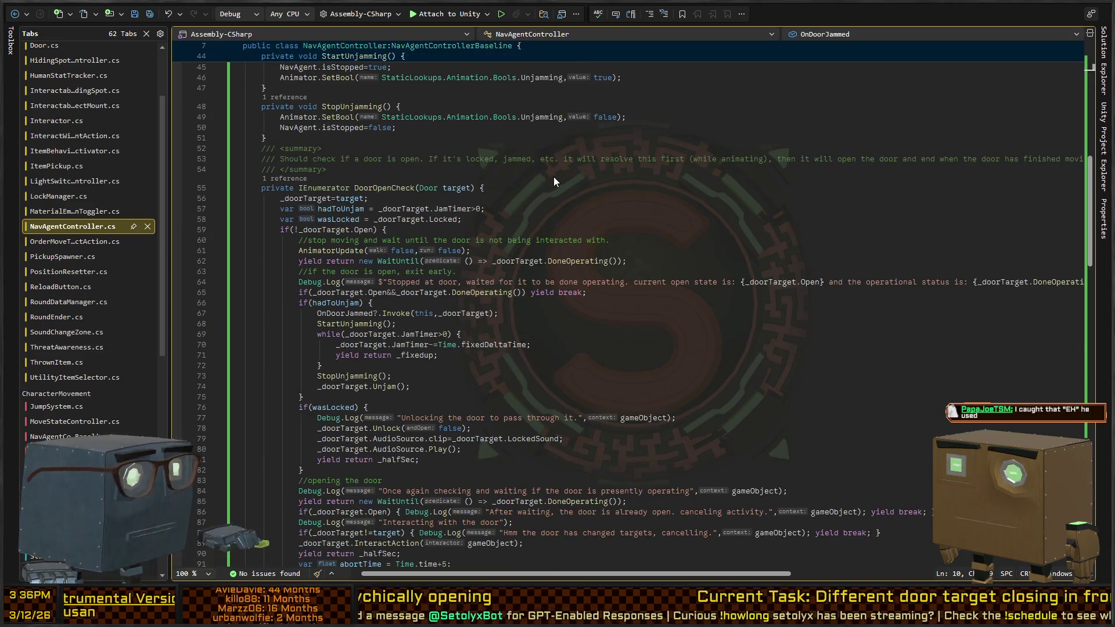
key("ctrl+Tab")
scroll(489, 231, "down", 15)
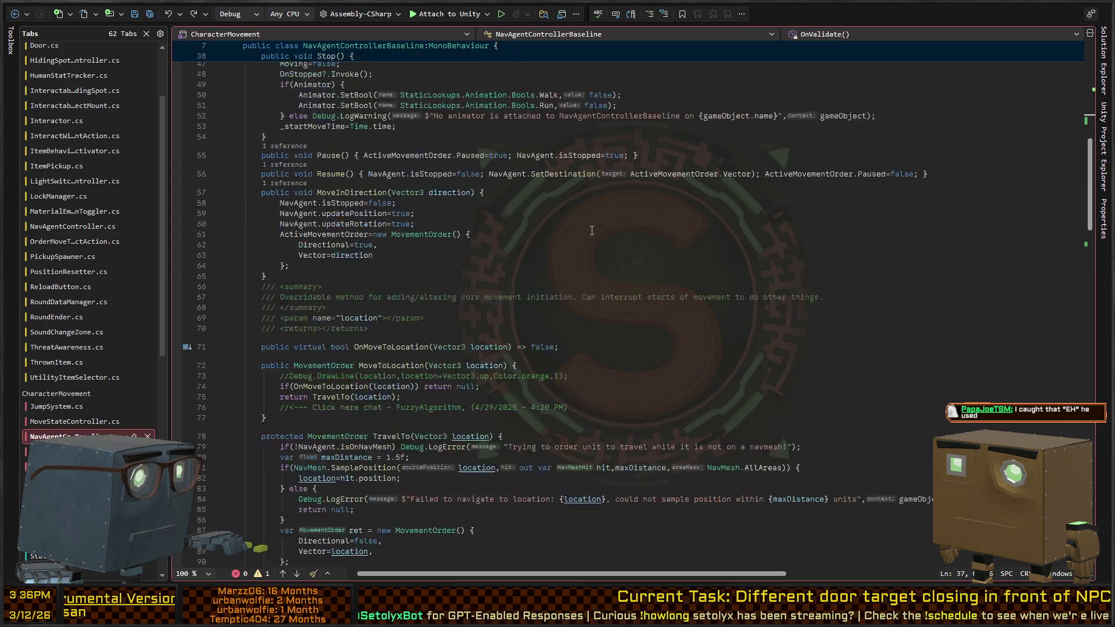
- Sketch an empty IMovementOrder interface above the MovementOrder class, then delete it again
scroll(489, 231, "down", 20)
left_click(445, 251)
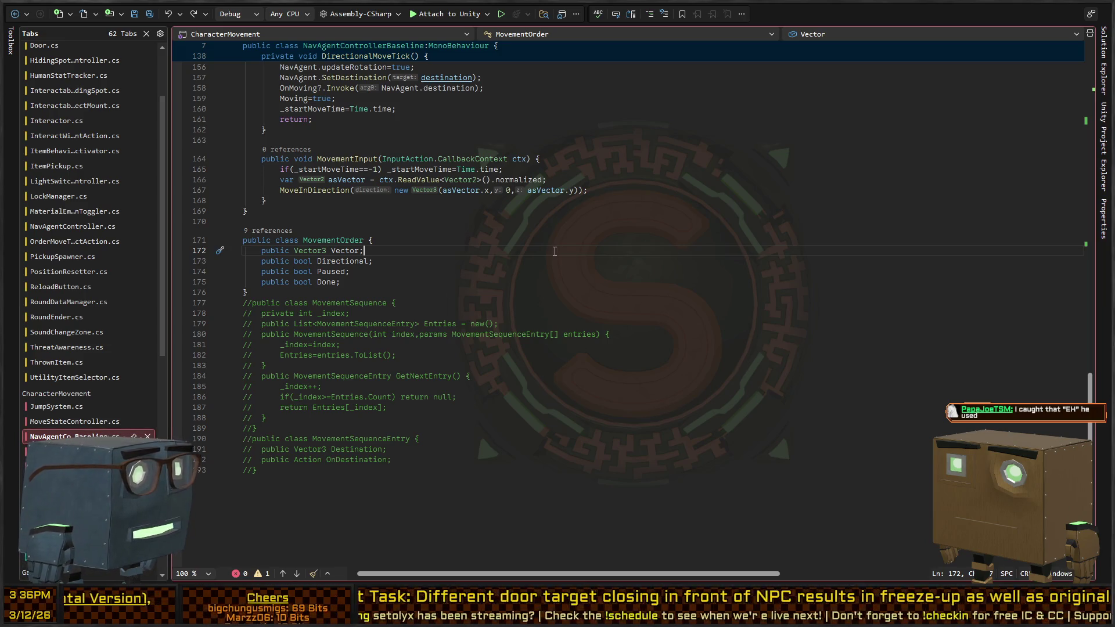
key("Up")
key("ctrl+Return")
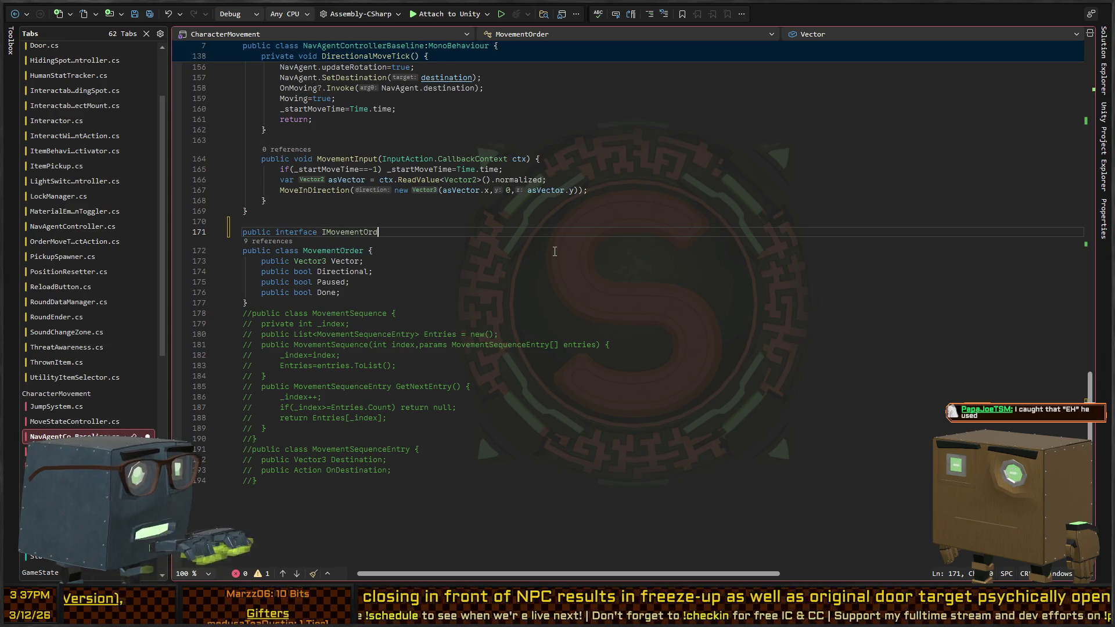
type("{")
key("Return")
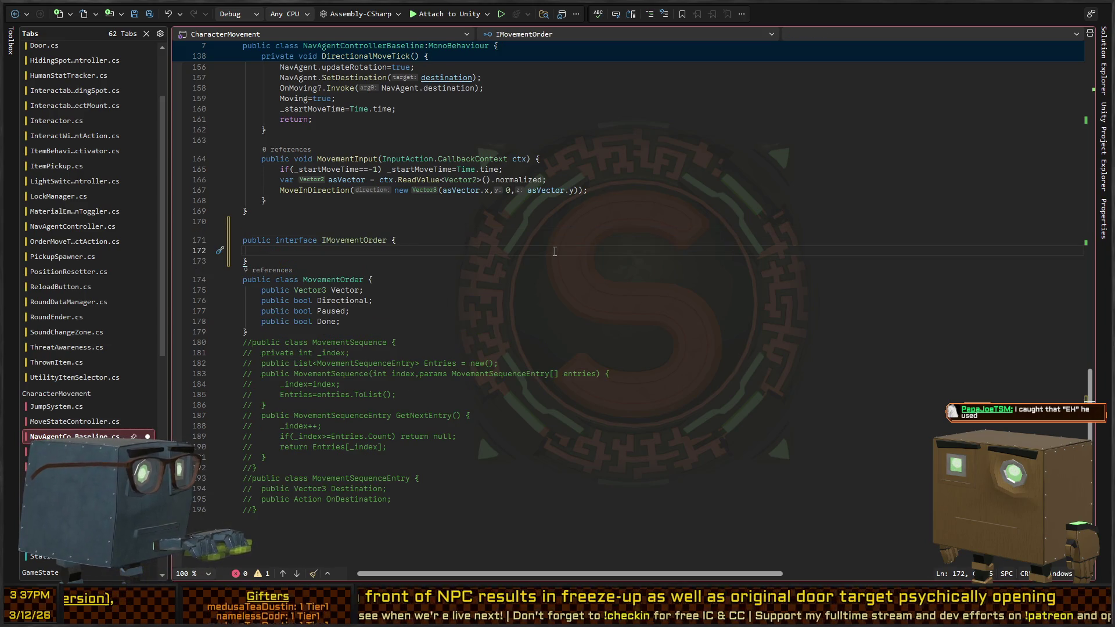
key("Down")
key("shift+Up")
key("shift+Up")
key("shift+Up")
key("Delete")
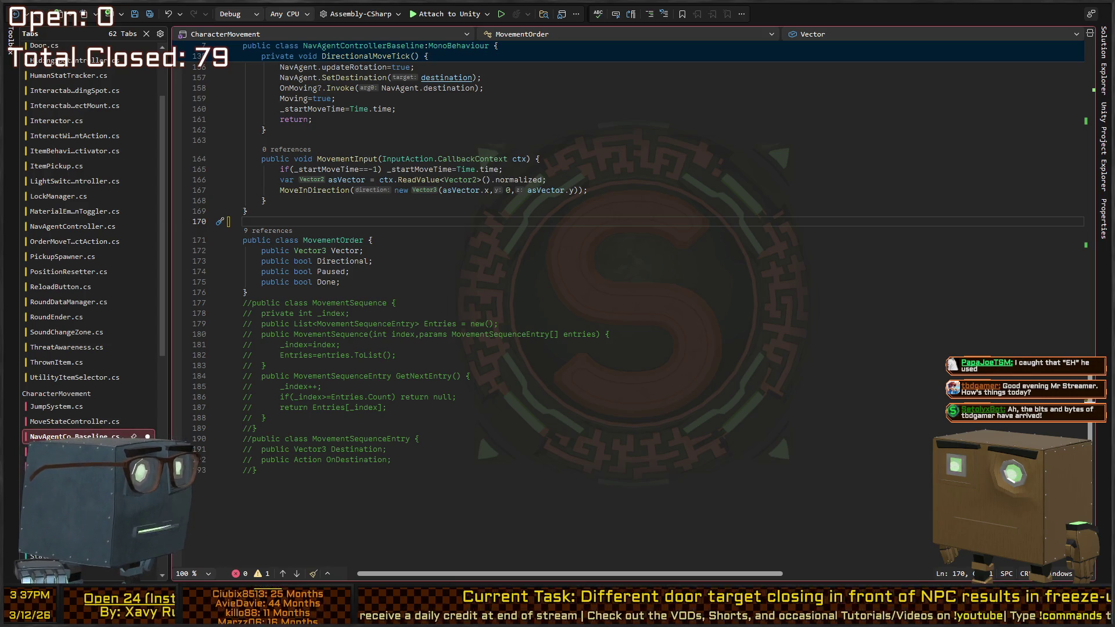
key("alt+Tab")
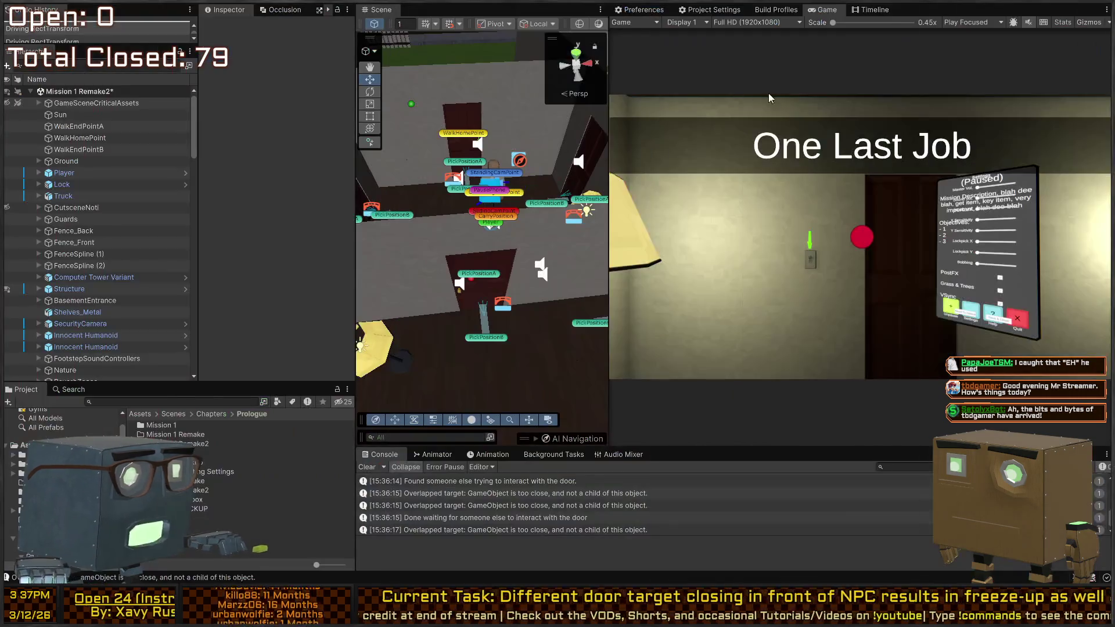
- Widen the Scene view beside the Game view, frame the rooms and resume the paused game
mouse_move(519, 175)
left_mouse_down()
mouse_move(505, 246)
mouse_move(446, 228)
mouse_move(209, 229)
left_mouse_up()
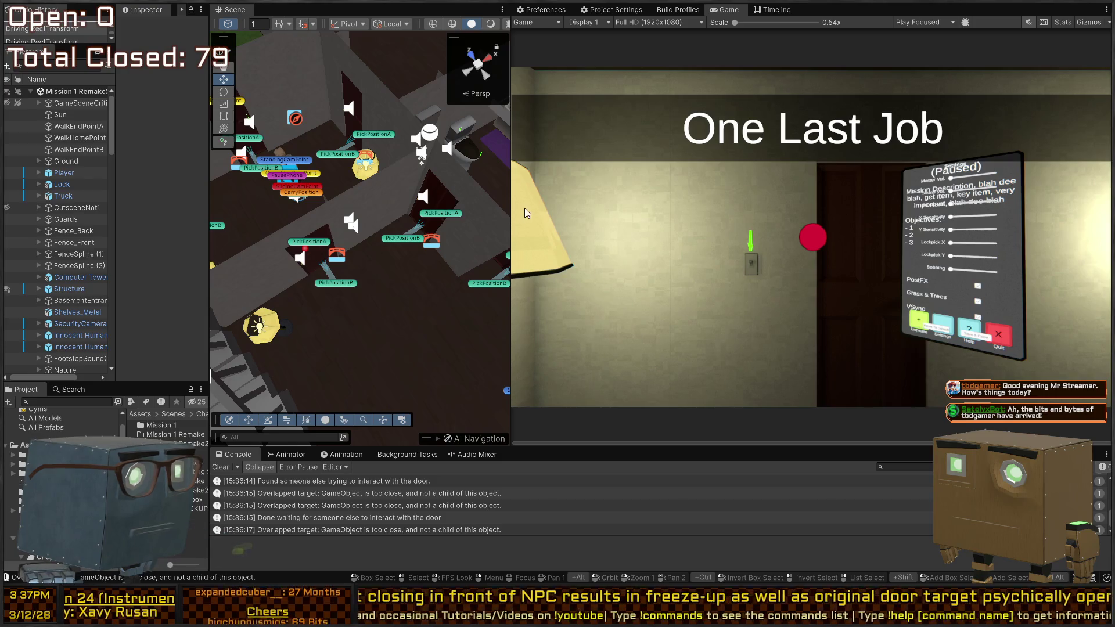
mouse_move(509, 211)
left_mouse_down()
mouse_move(642, 210)
mouse_move(618, 210)
left_mouse_up()
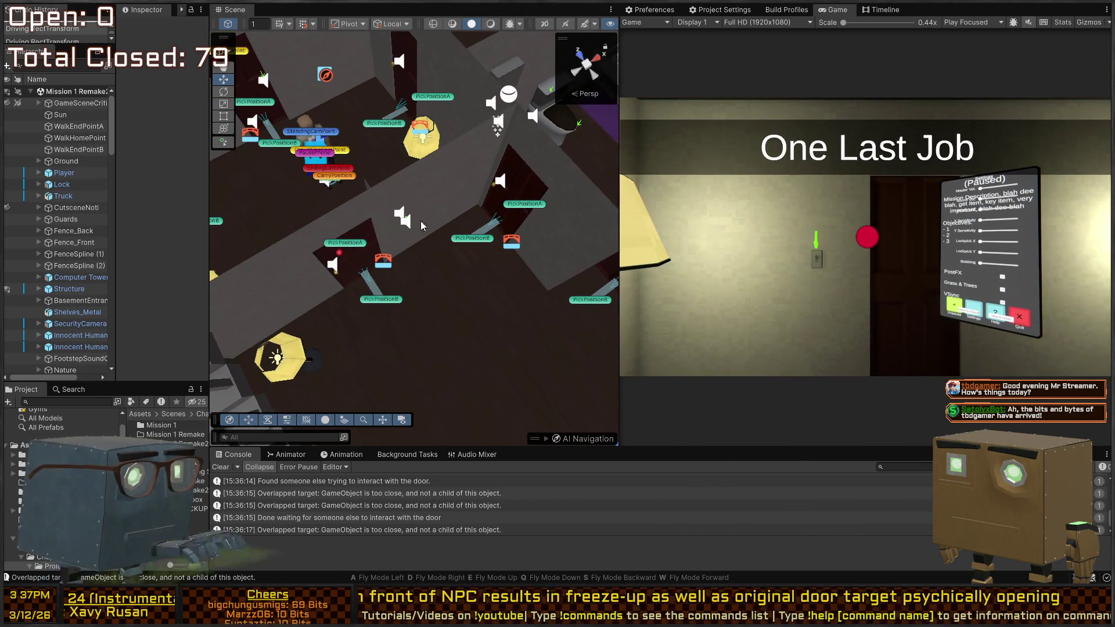
left_click_drag(409, 179, 543, 211)
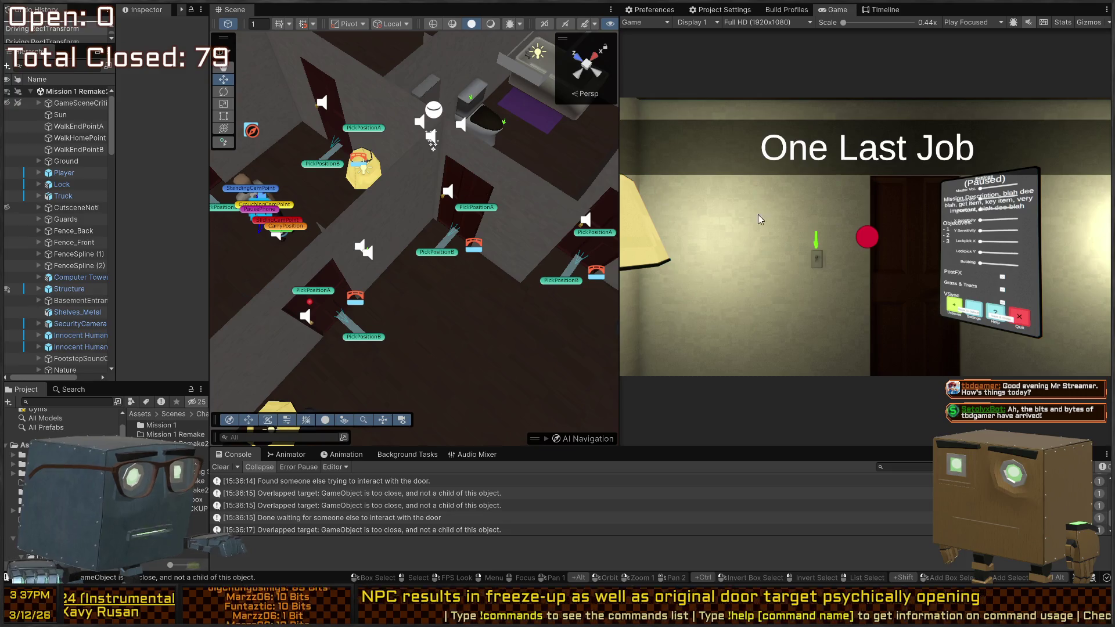
left_click(758, 219)
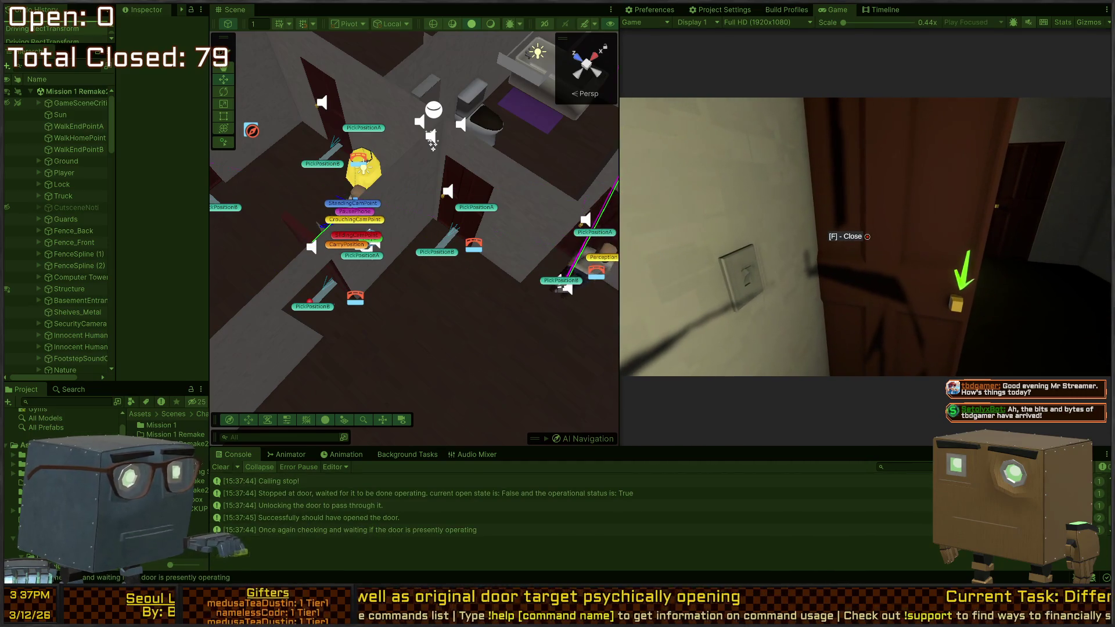
- Fly the Scene camera to the doorway to watch the NPC, then return to the line above MovementOrder
mouse_move(414, 256)
left_mouse_down()
mouse_move(507, 261)
mouse_move(319, 200)
mouse_move(354, 211)
left_mouse_up()
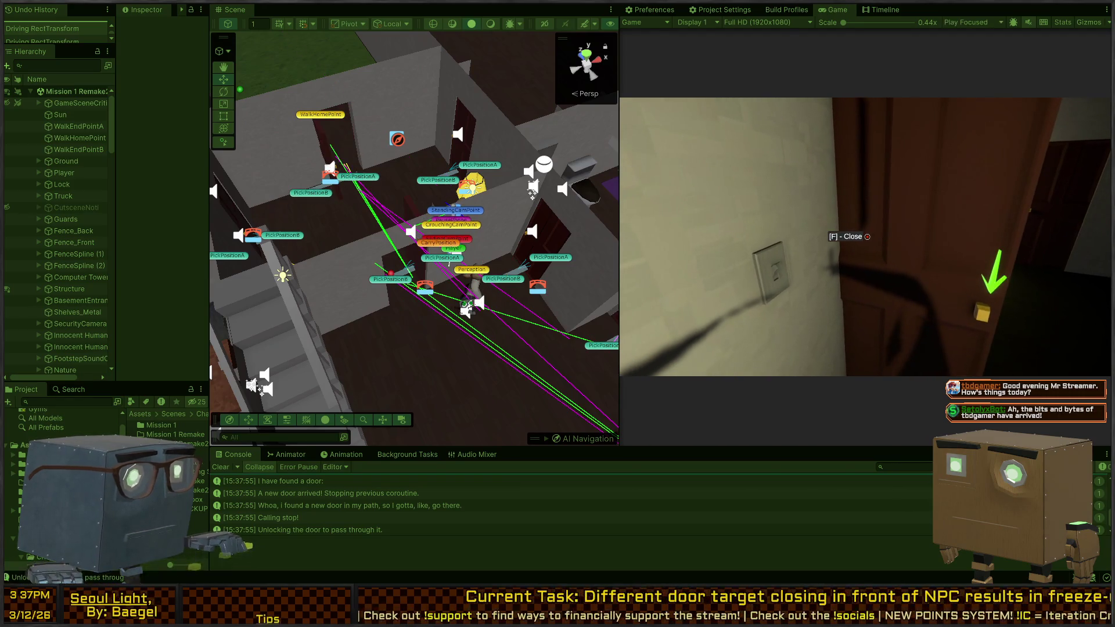
left_click_drag(360, 197, 248, 174)
key("s")
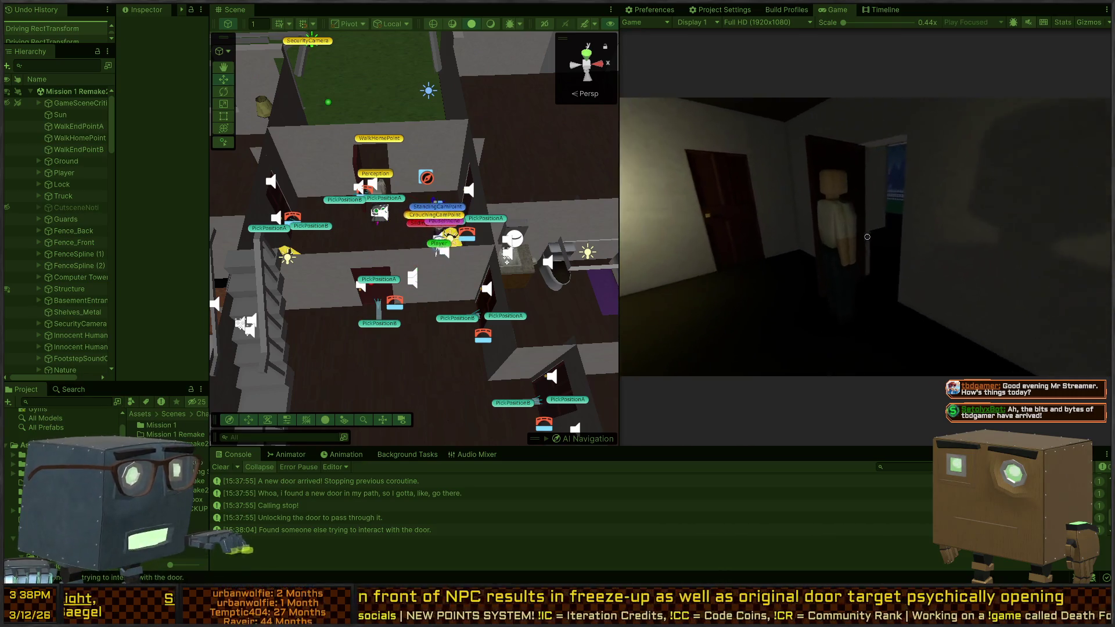
key("w")
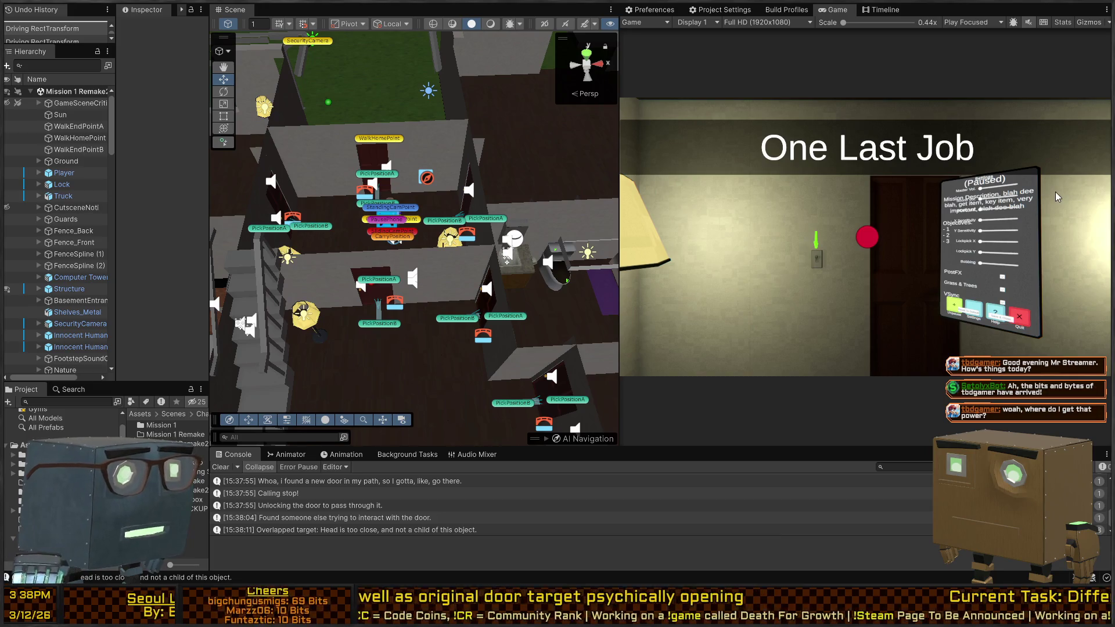
left_click_drag(459, 229, 411, 205)
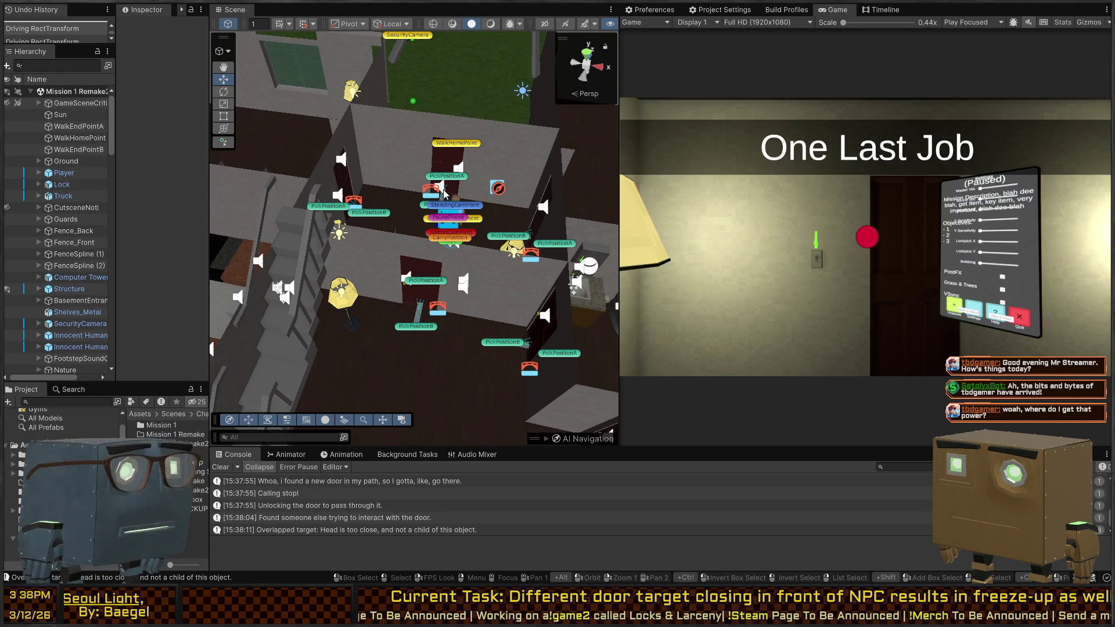
key("alt")
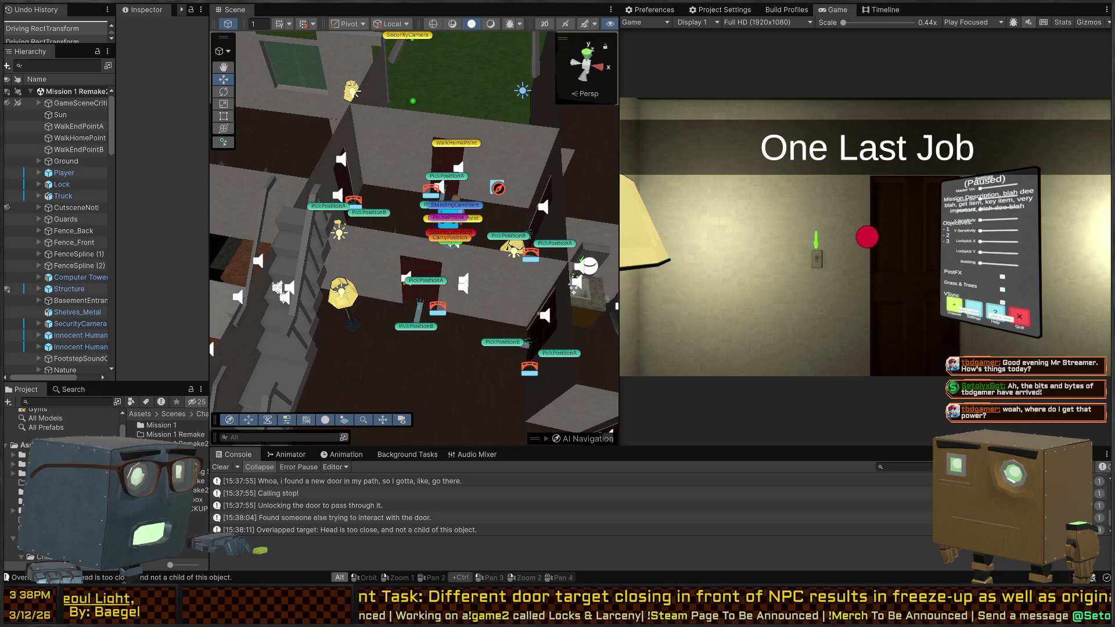
key("alt+Tab")
left_click(488, 227)
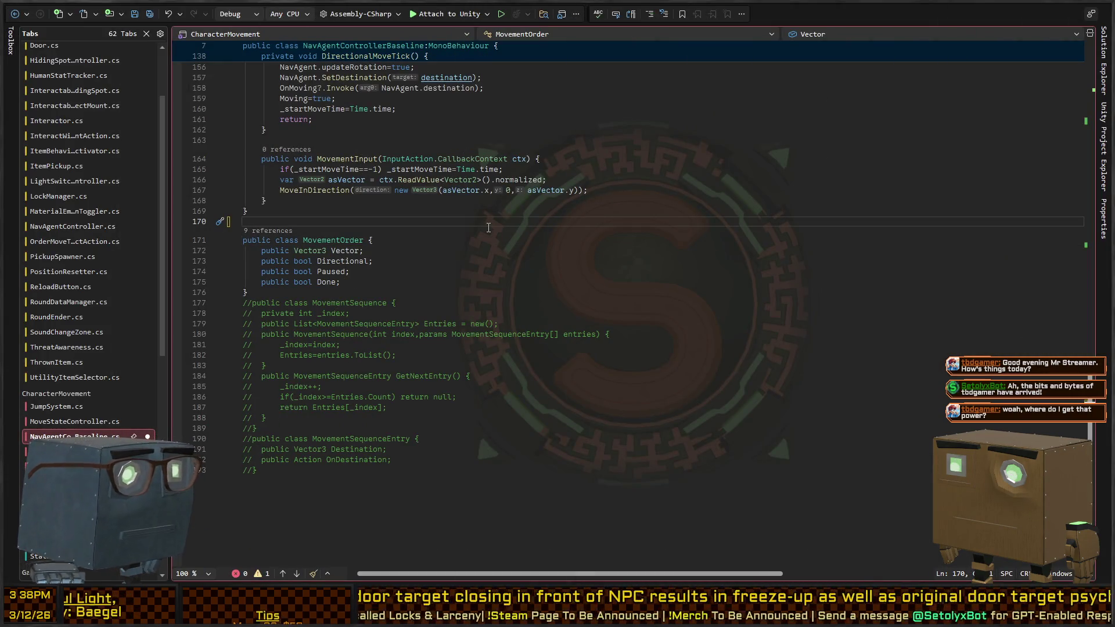
key("Down")
key("Down")
key("Down")
key("Up")
key("Up")
key("Up")
key("Up")
key("Up")
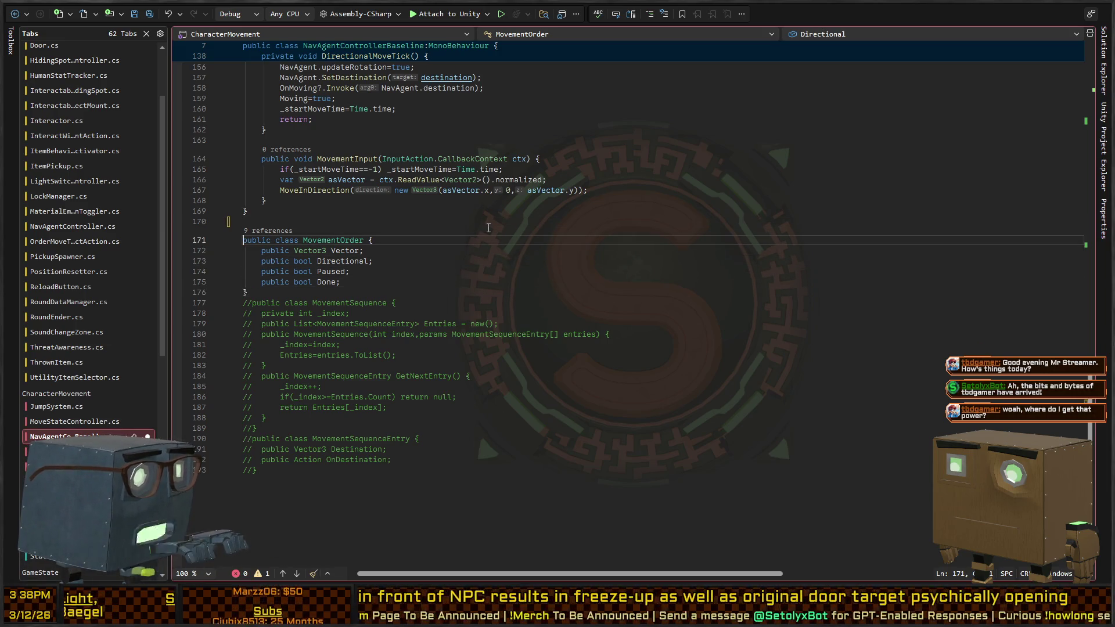
key("ctrl+Right")
key("ctrl+shift+Left")
key("shift+F3")
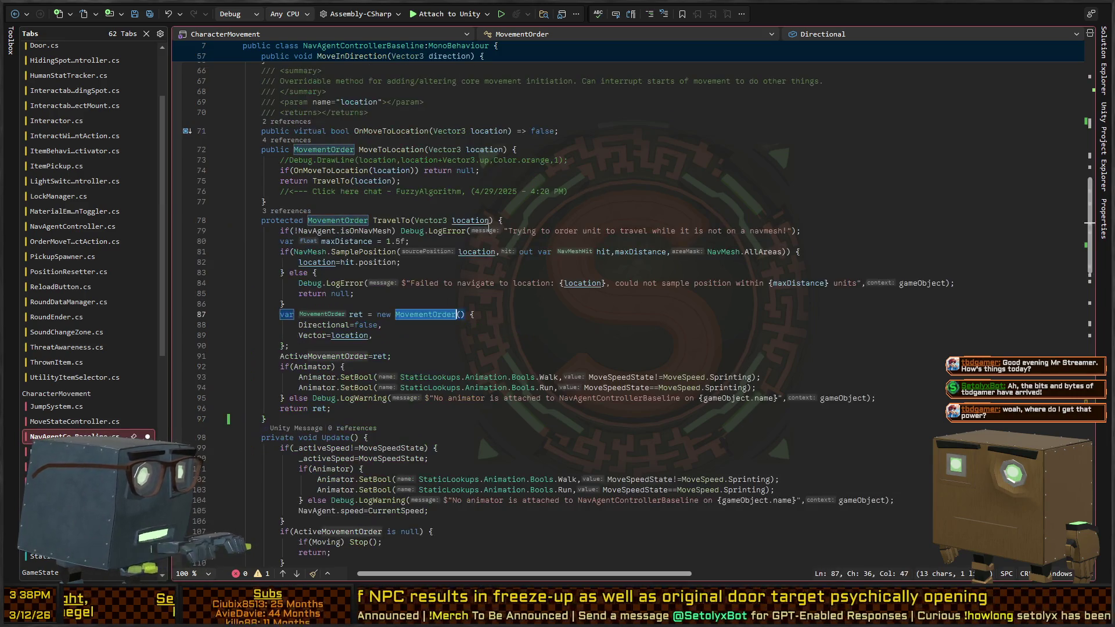
key("shift+F3")
key("shift+F3")
key("shift+F3")
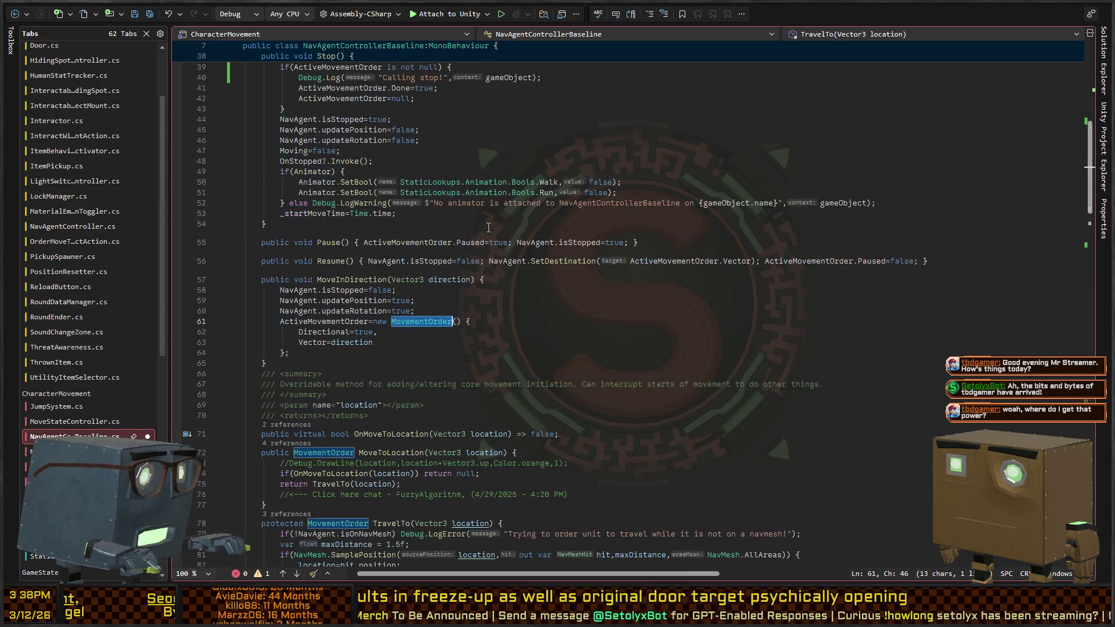
key("ctrl+shift+Down")
key("ctrl+shift+Down")
key("ctrl+shift+Down")
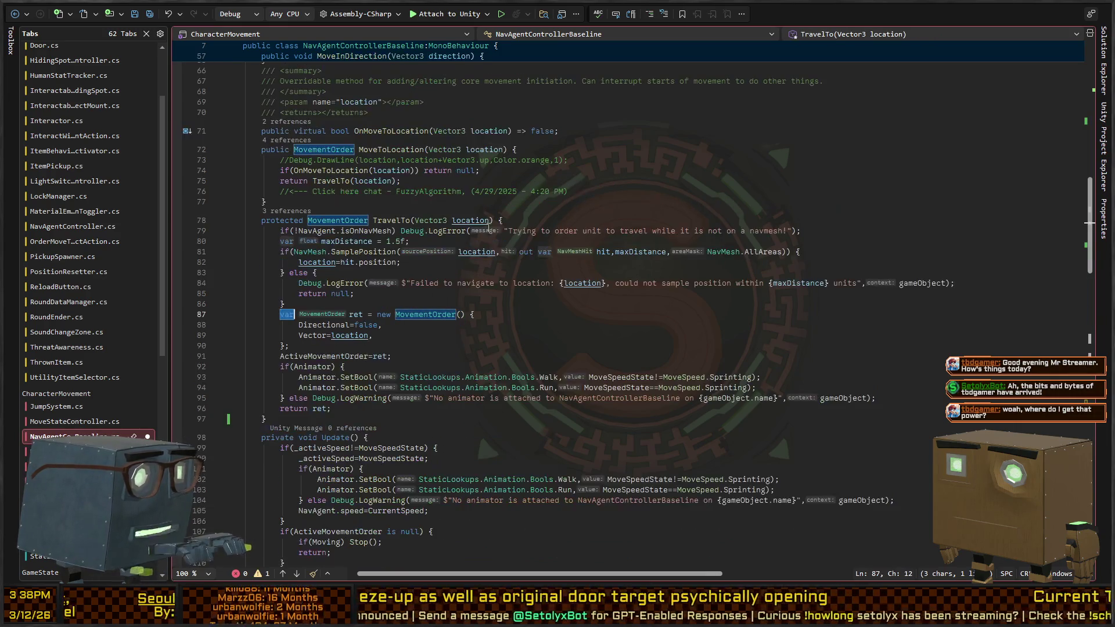
key("ctrl+shift+Down")
key("ctrl+shift+Down")
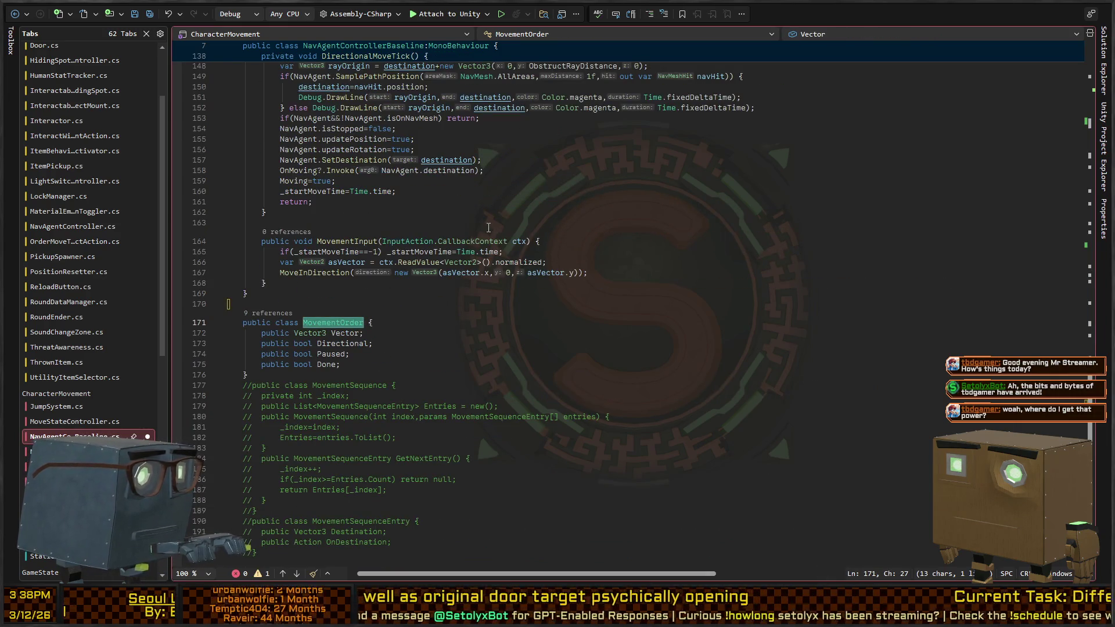
key("Down")
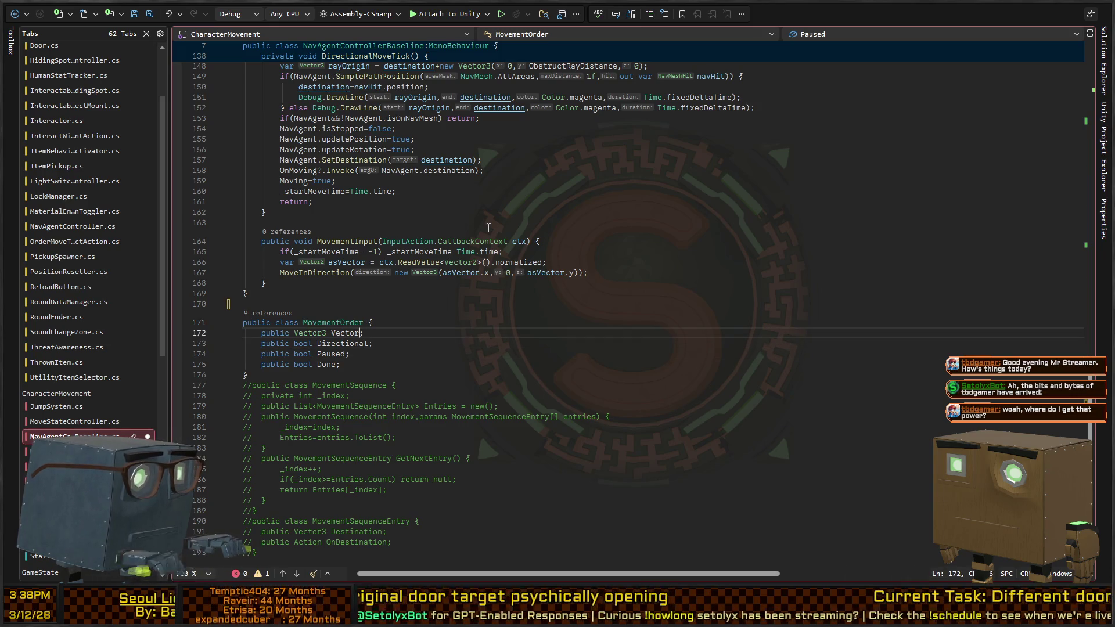
key("ctrl+w")
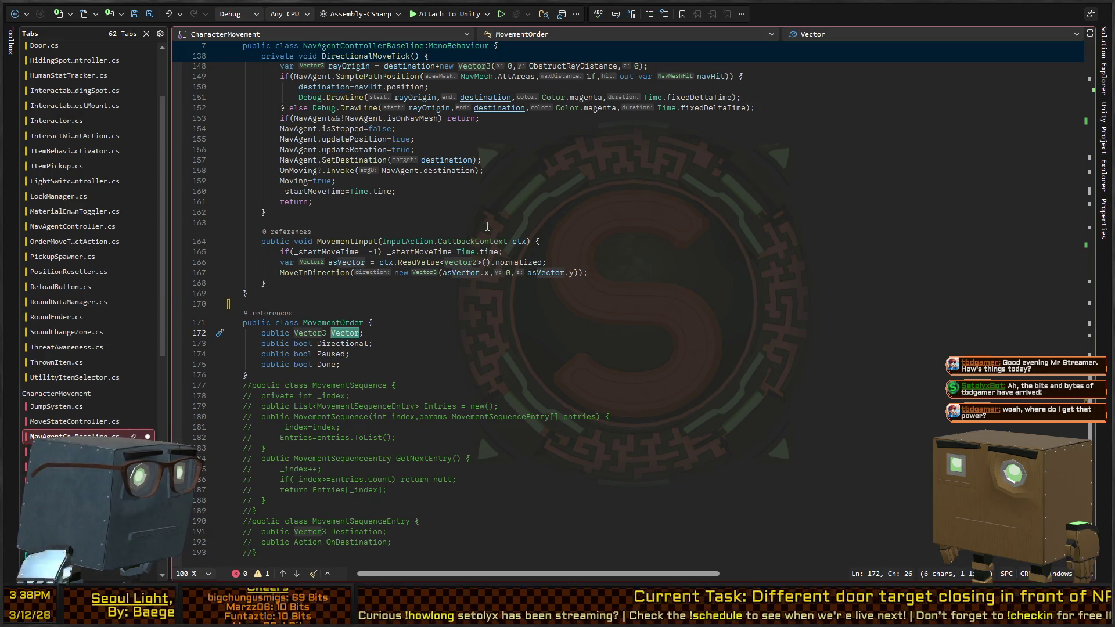
scroll(398, 243, "up", 20)
scroll(331, 253, "down", 7)
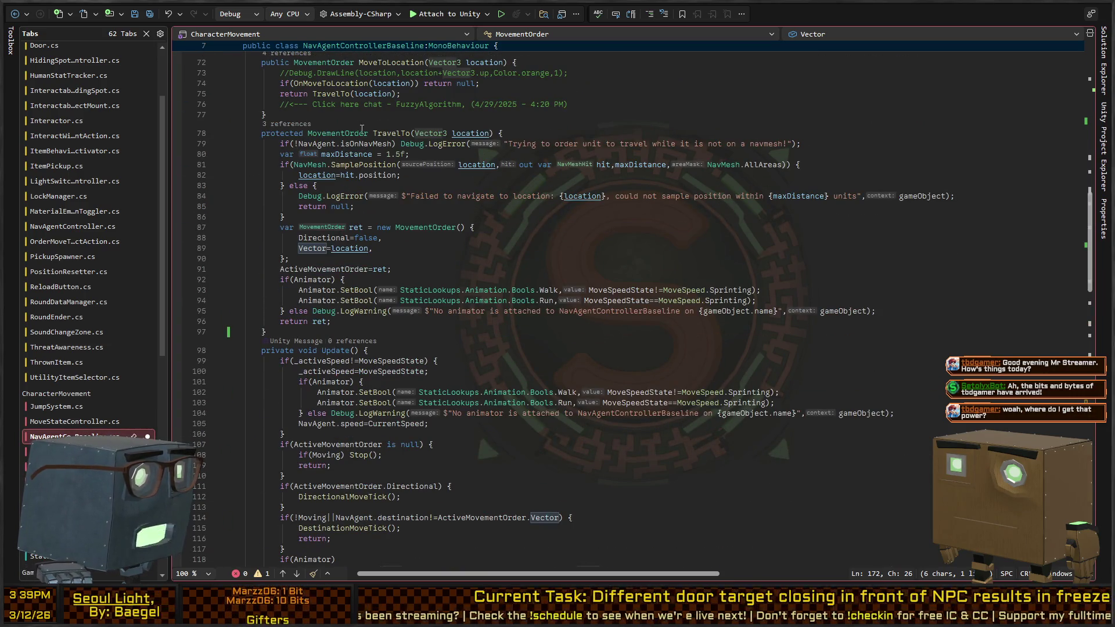
scroll(335, 180, "down", 6)
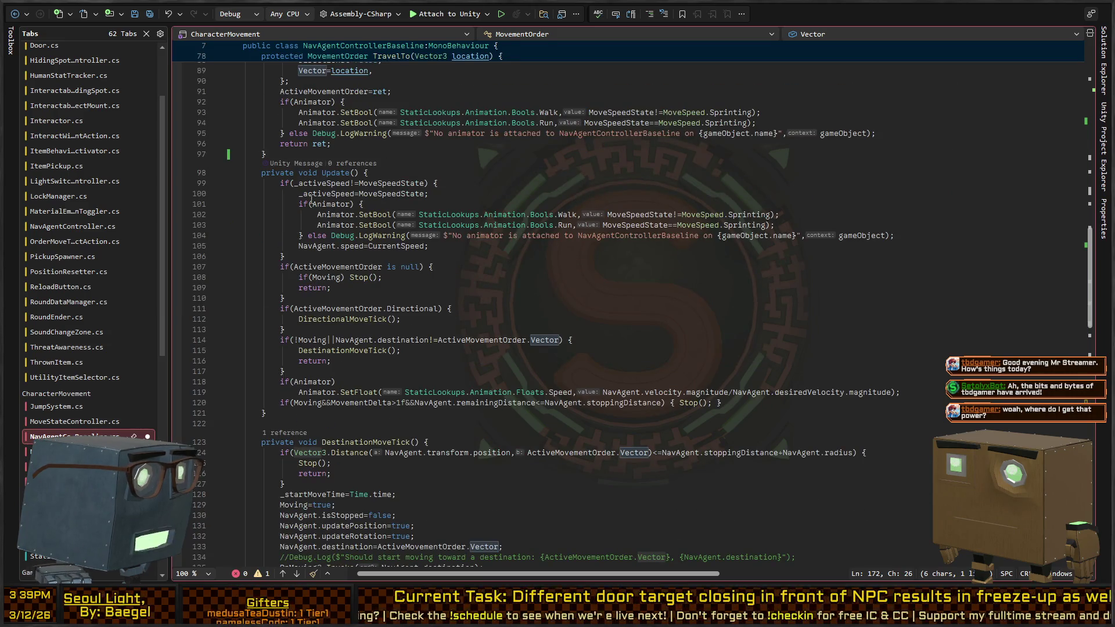
scroll(343, 263, "down", 2)
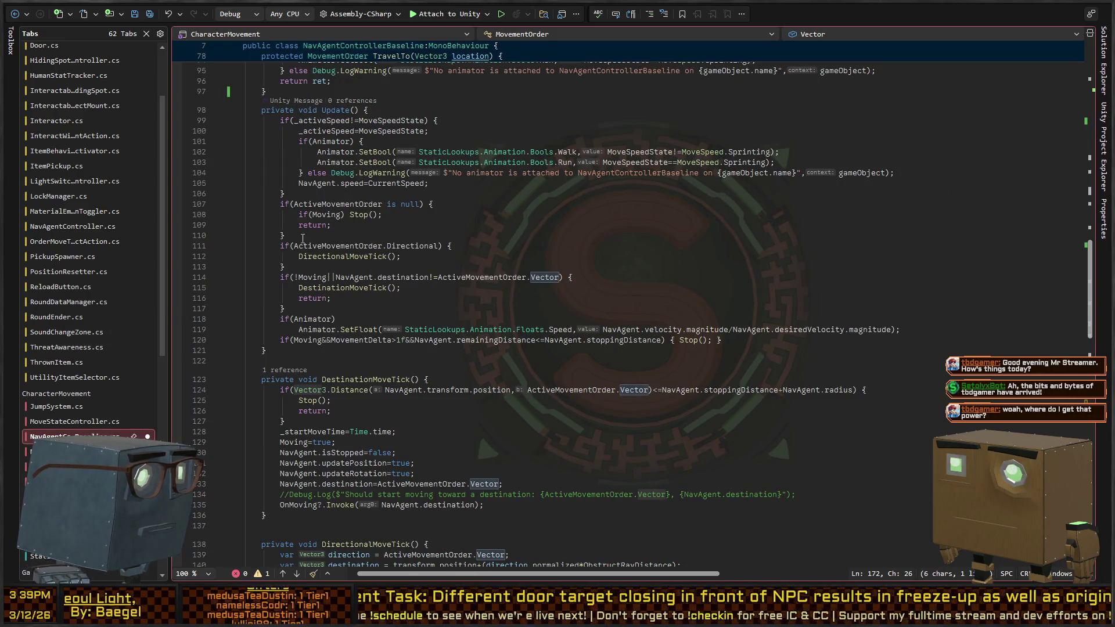
left_click(359, 204)
key("Down")
key("Down")
key("Down")
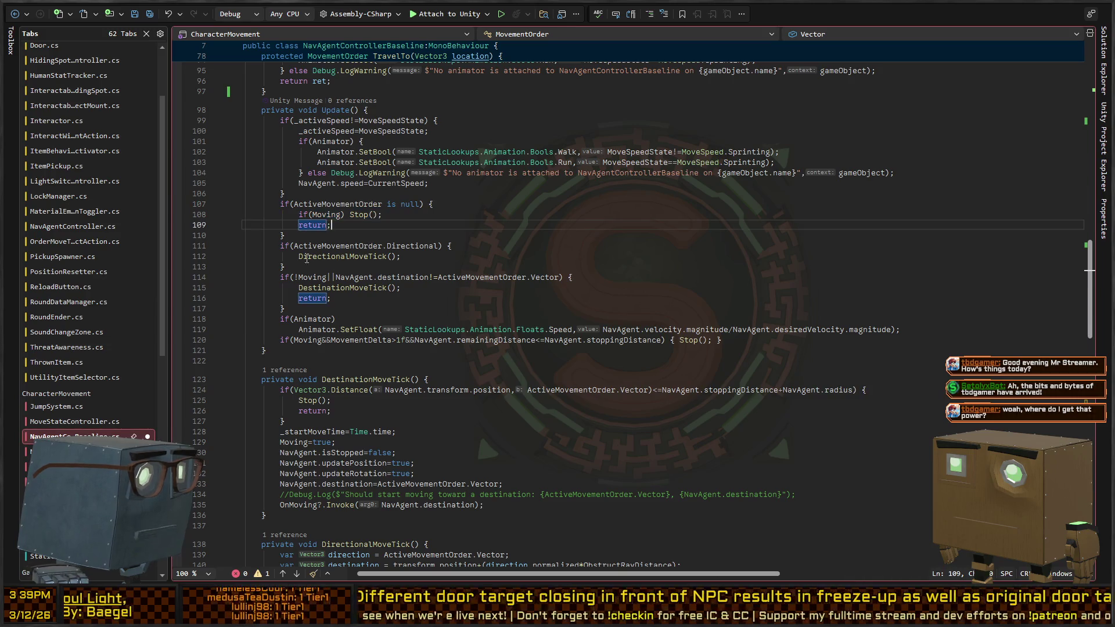
key("Down")
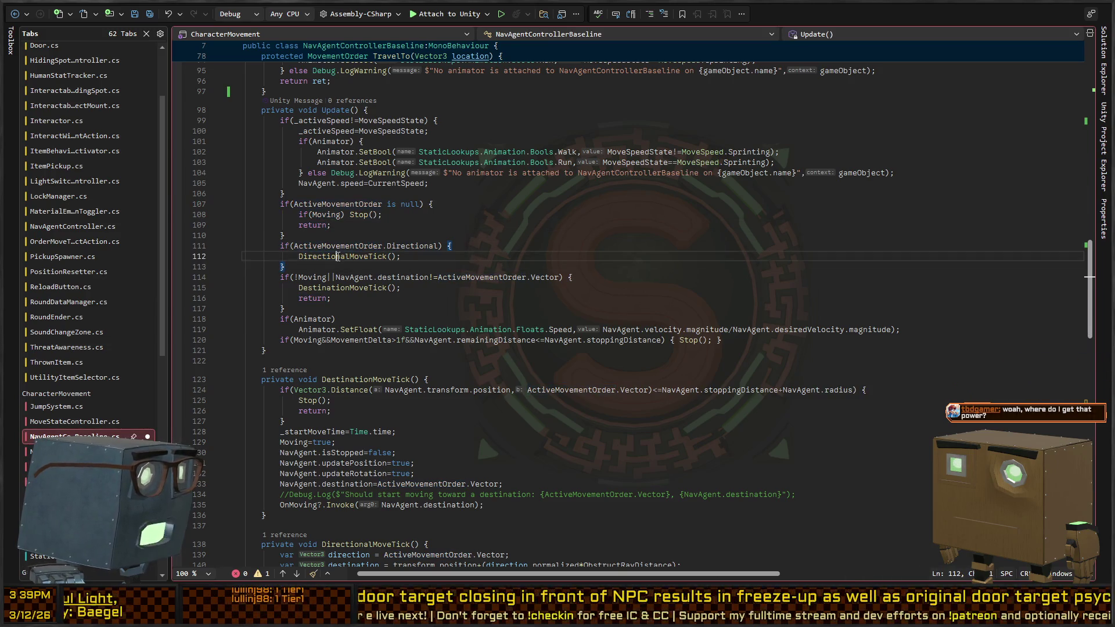
left_click(328, 289)
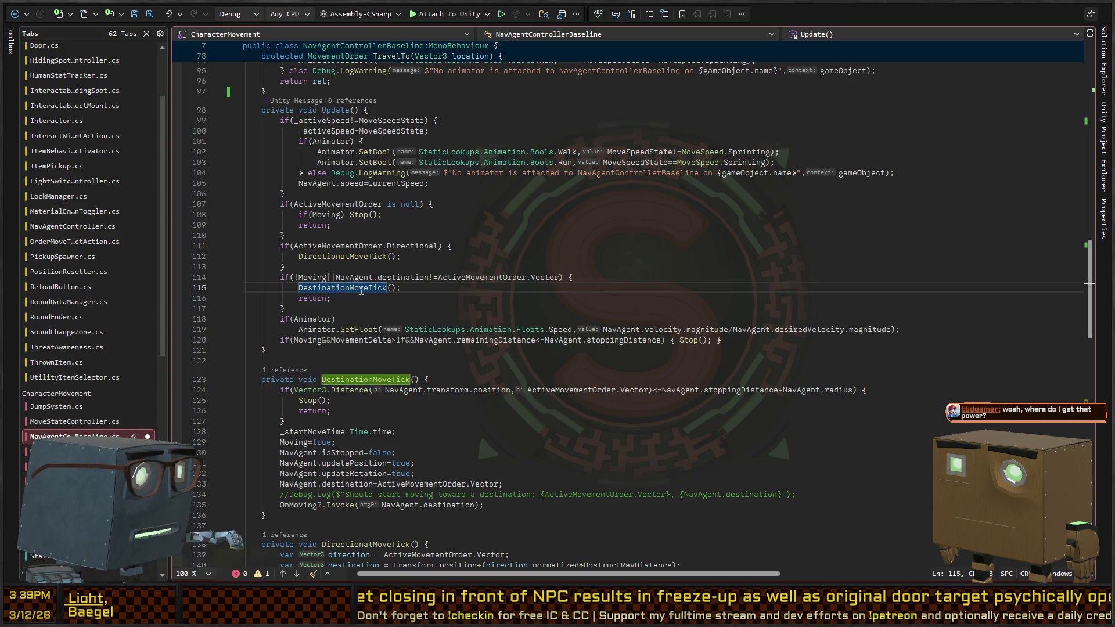
left_click(370, 288, "ctrl")
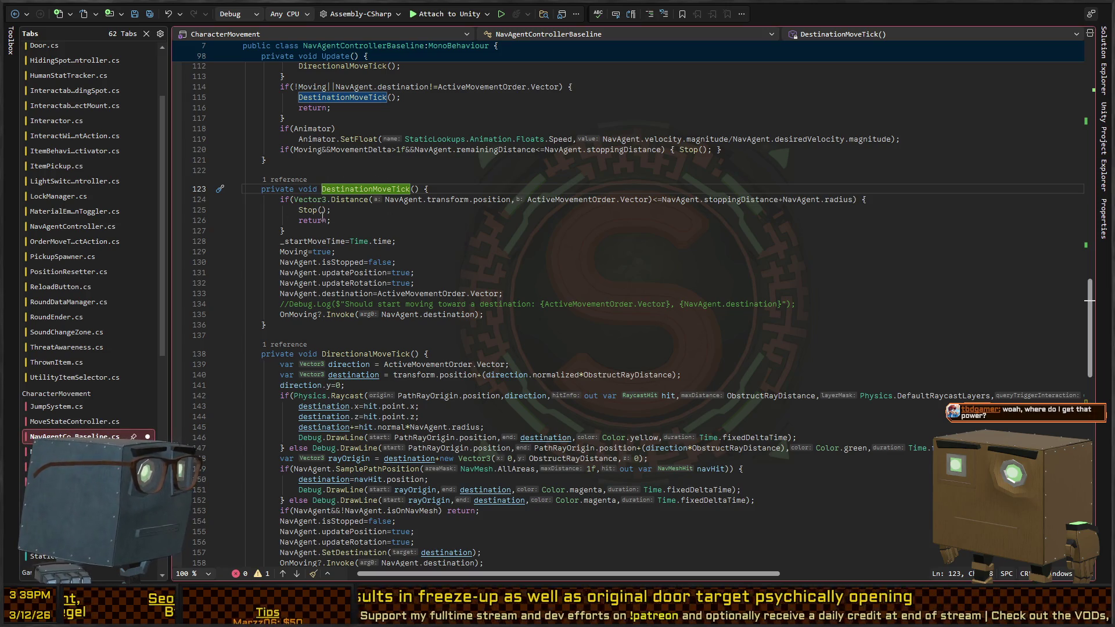
mouse_move(286, 231)
left_mouse_down()
mouse_move(261, 187)
mouse_move(253, 199)
left_mouse_up()
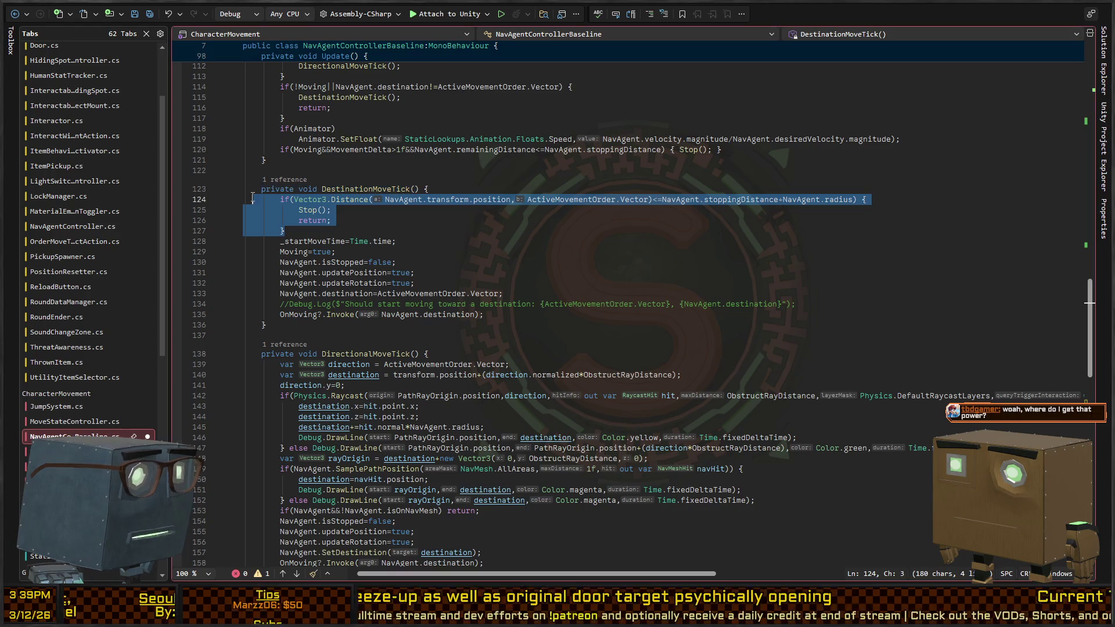
left_click(308, 210)
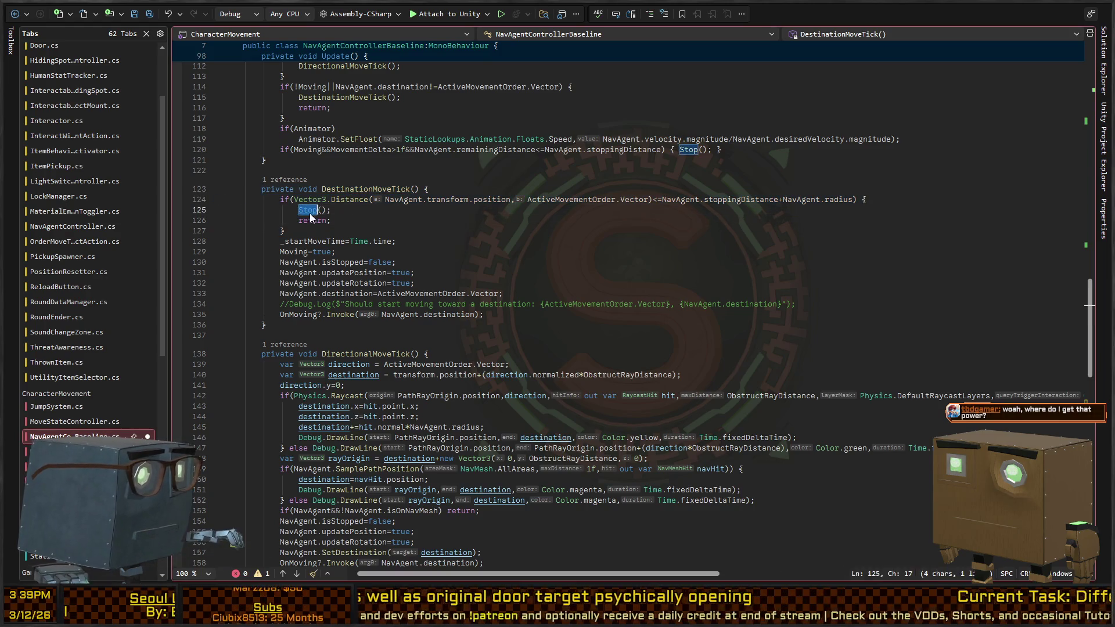
left_click(308, 209, "ctrl")
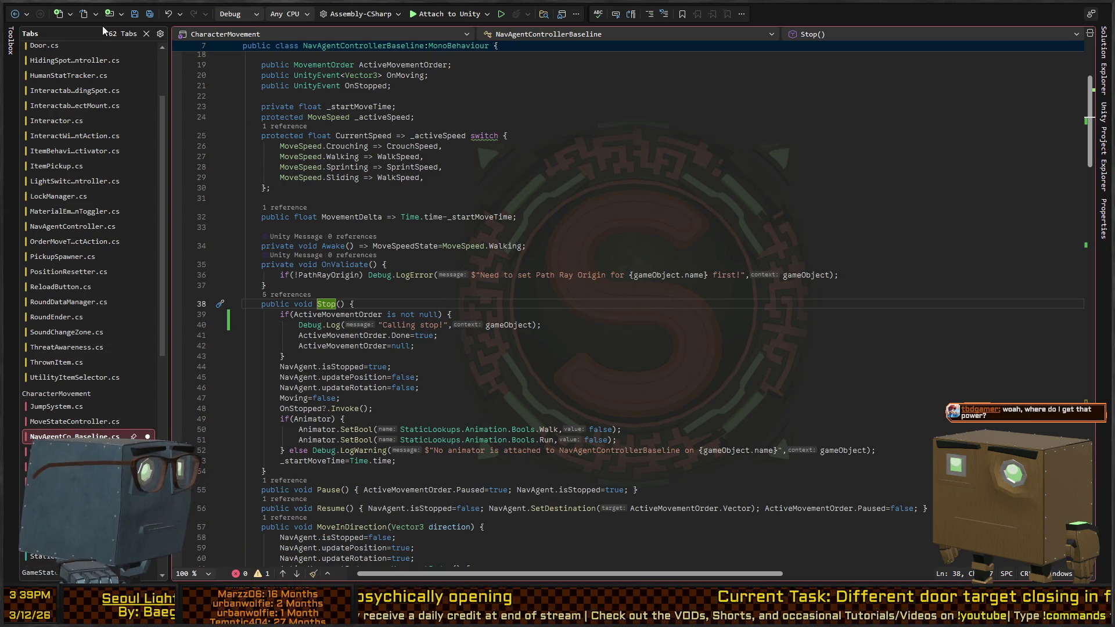
left_click(15, 13)
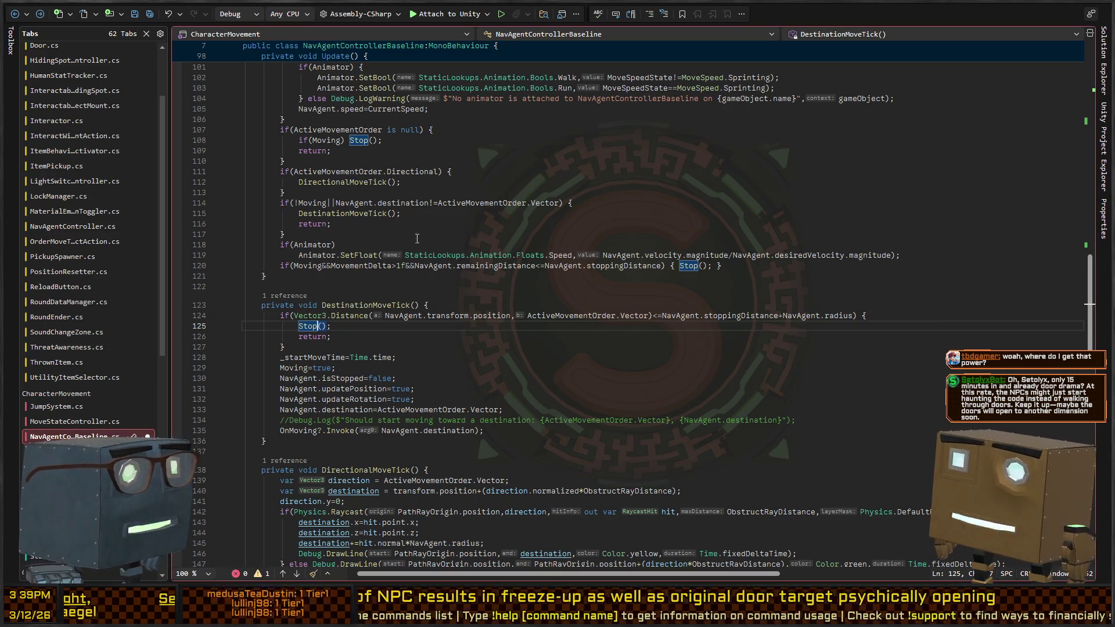
scroll(400, 256, "down", 2)
scroll(399, 255, "down", 6)
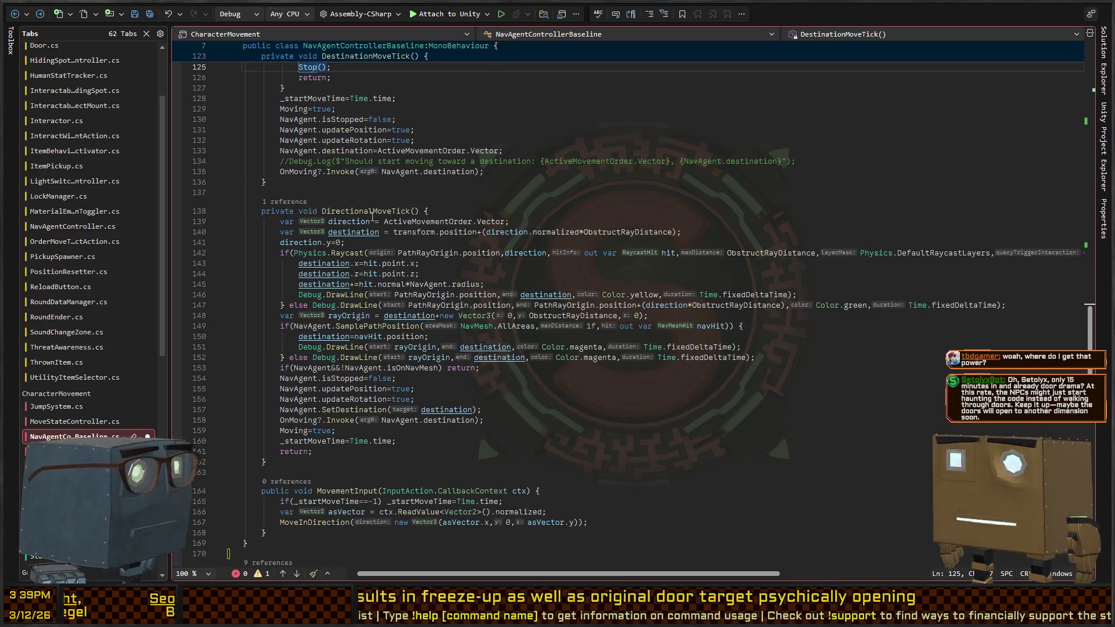
scroll(356, 239, "down", 4)
left_click(314, 335)
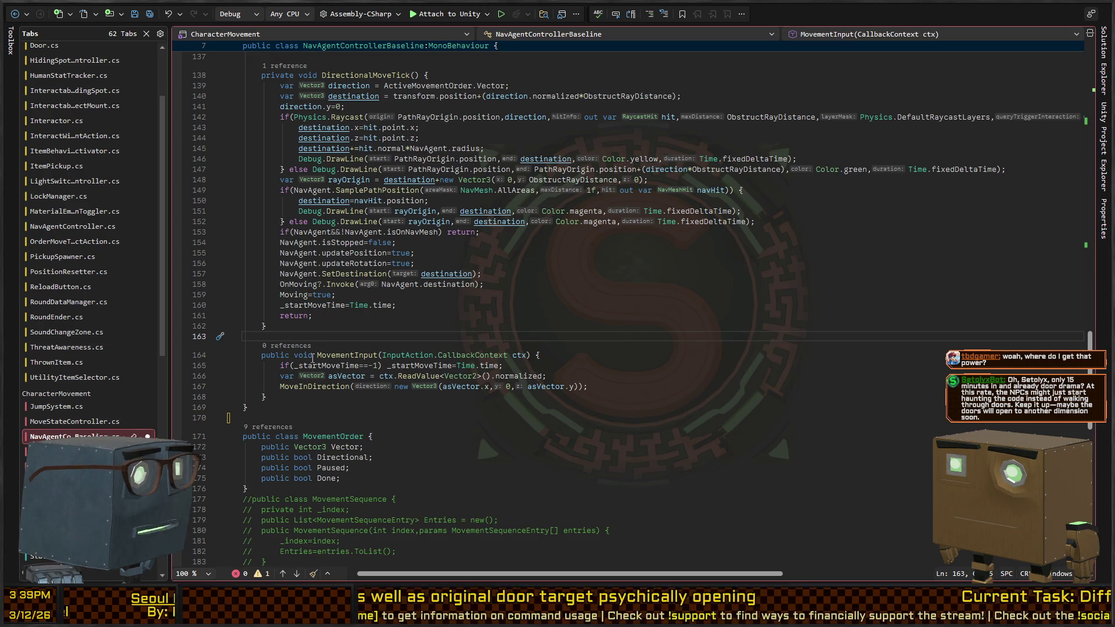
scroll(334, 367, "up", 20)
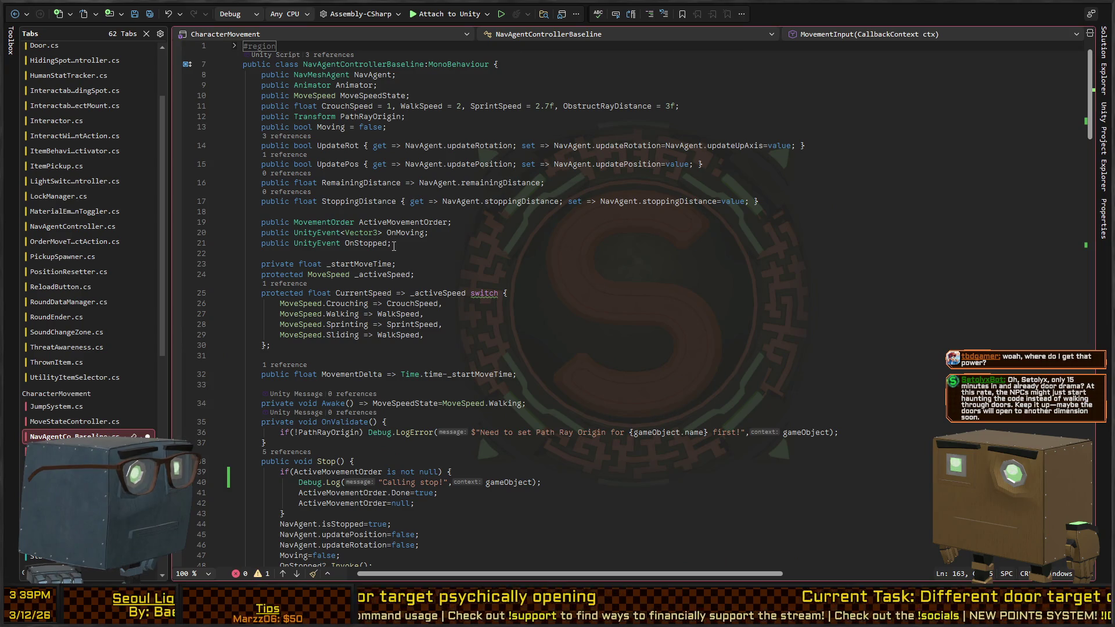
scroll(327, 238, "down", 20)
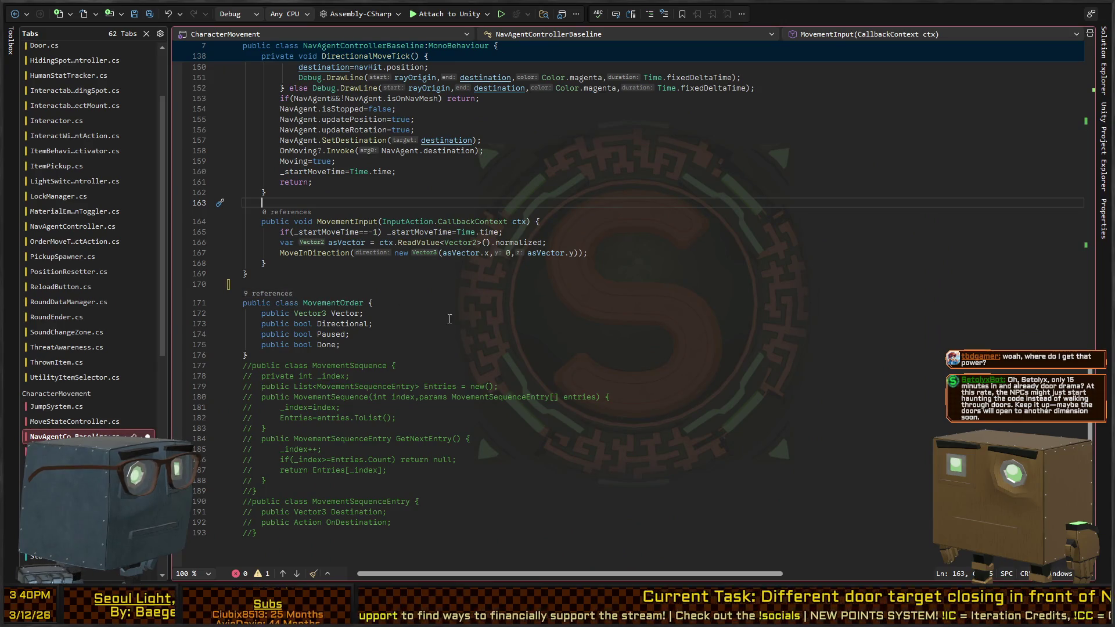
- Start a comment block above MovementOrder: issue a movement order, calculate the full path
left_click(388, 290)
type("//")
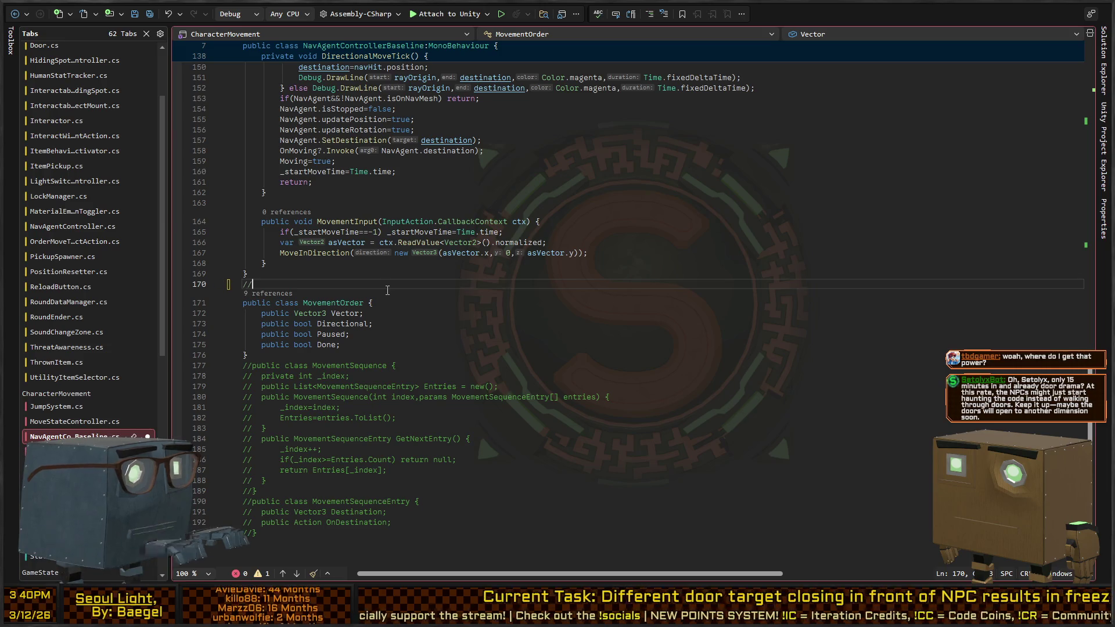
type("we issue a movement ord")
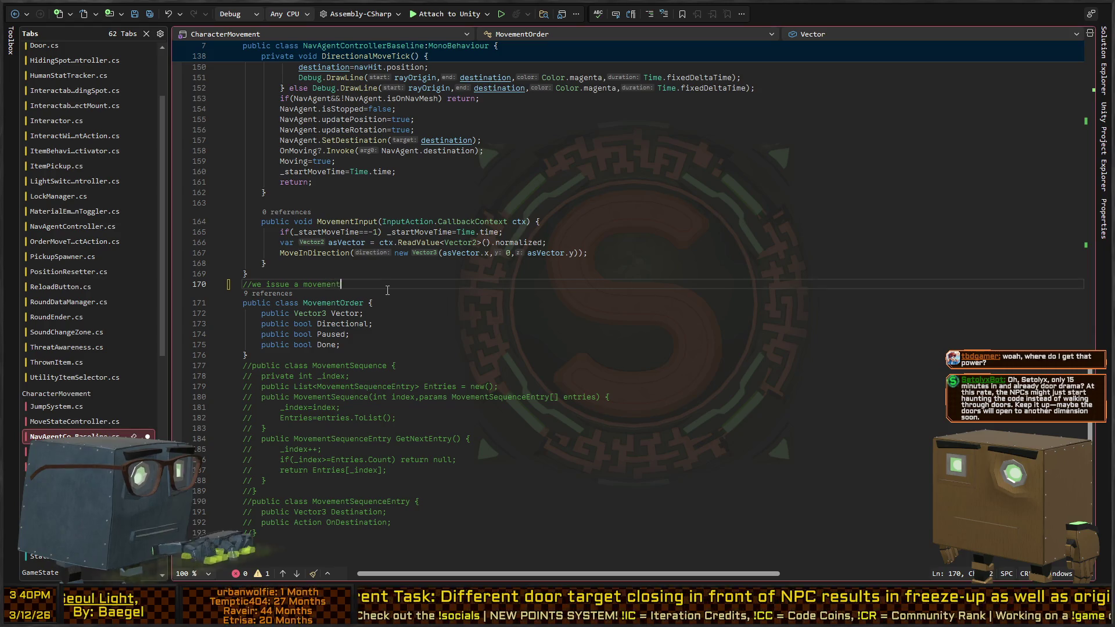
type("er to a location")
key("Return")
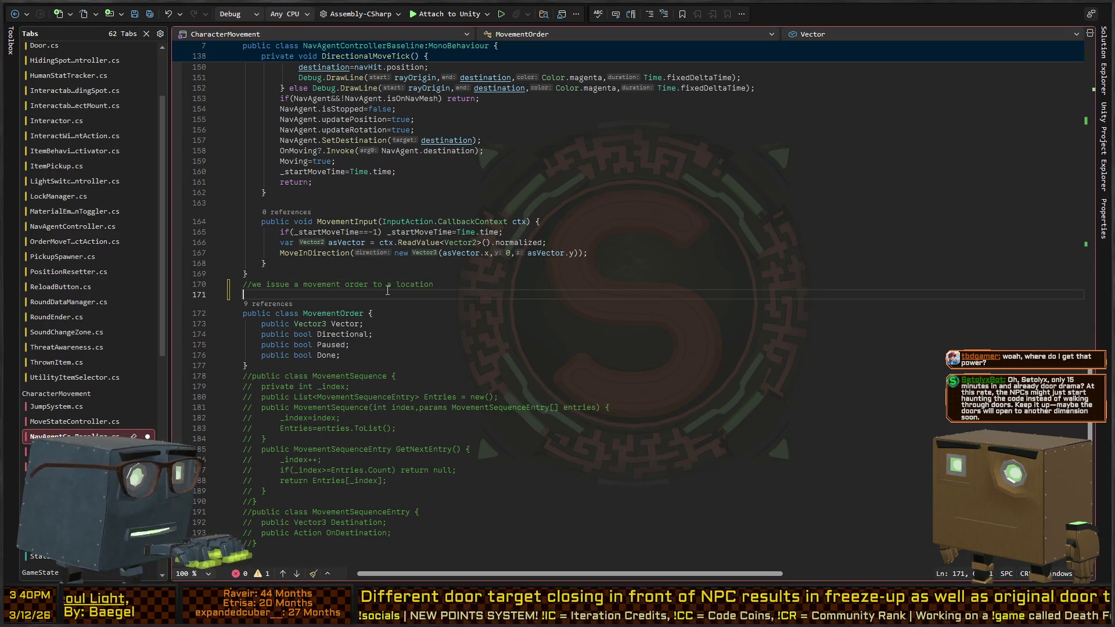
type("//we calculate the full path, inc")
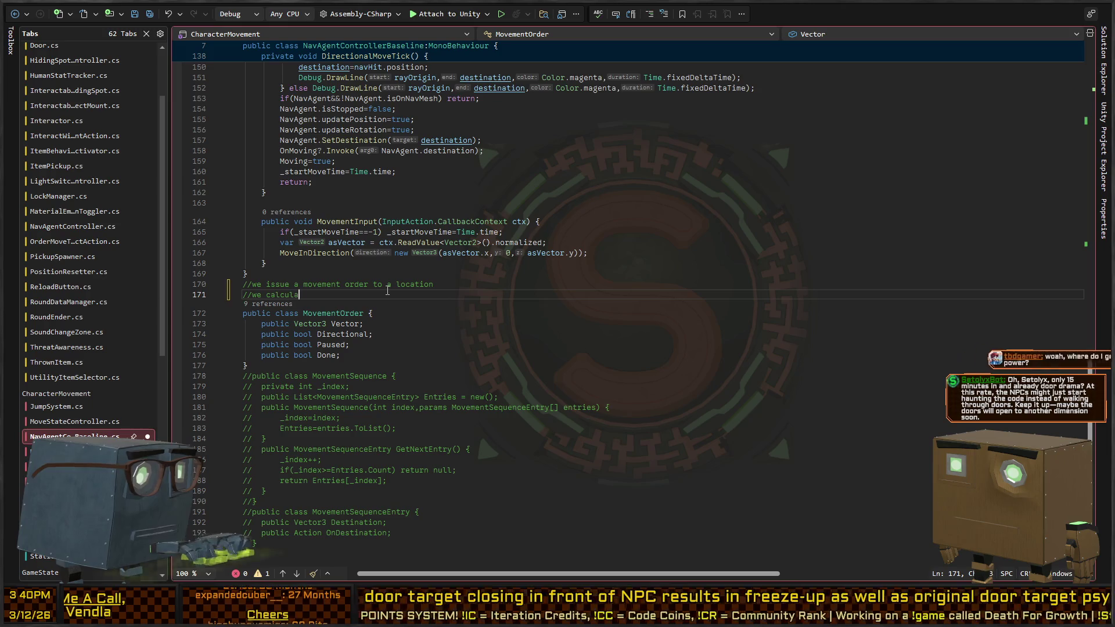
type("luding all doors on it")
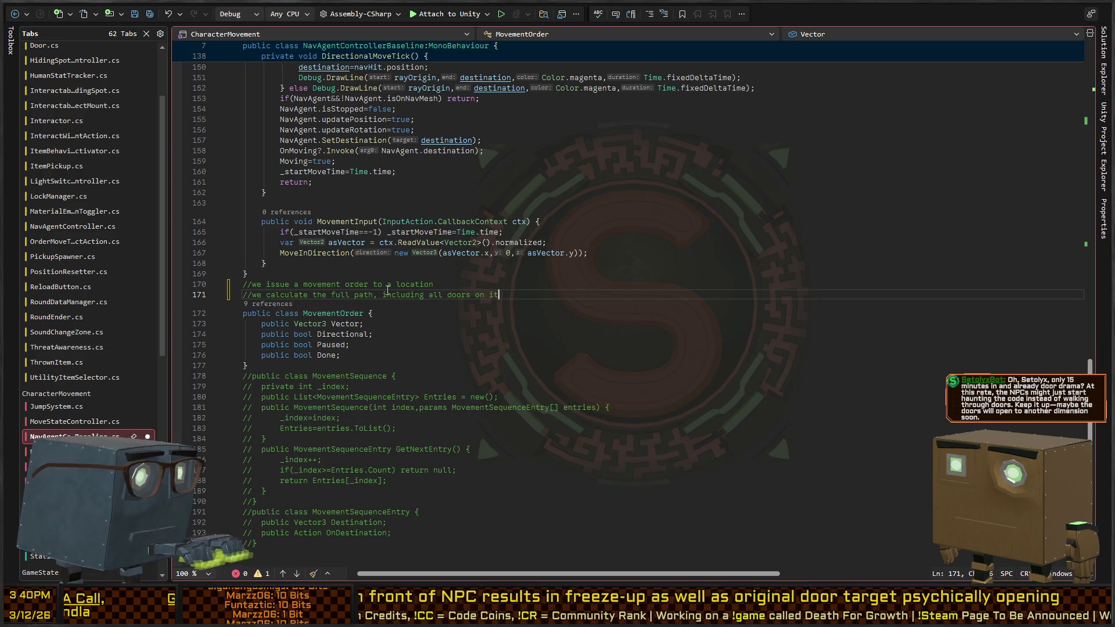
key("Return")
type("// ")
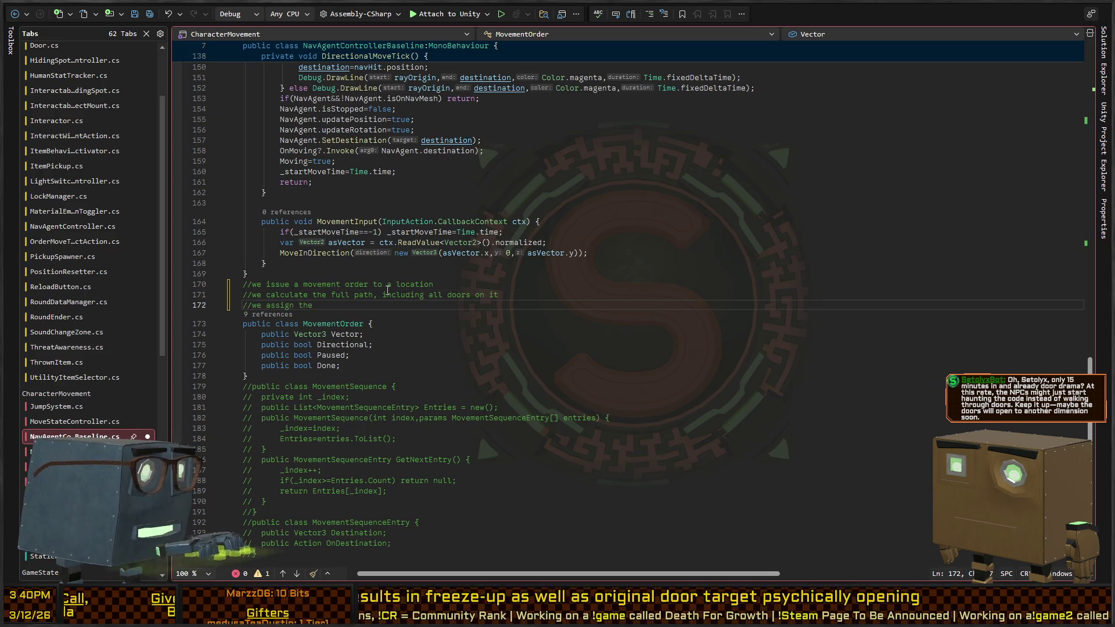
type("ment order a 0 index, a")
type("total c")
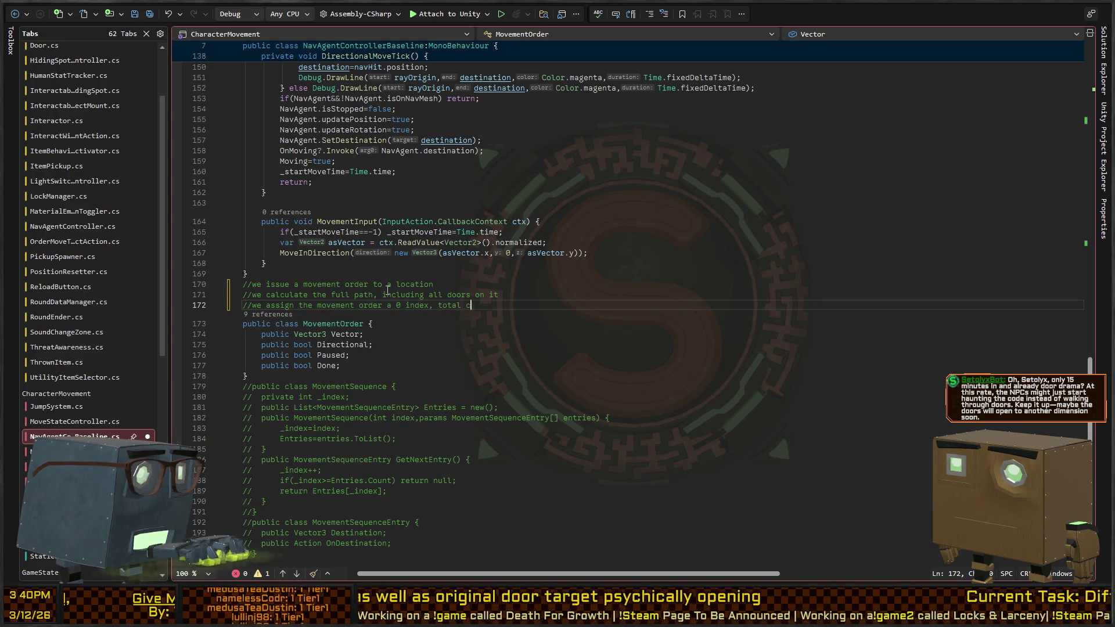
type("of positions, etc.")
- Add comments saying each stop validates the path and rebuilds the order if it is invalid
key("Return")
type("/")
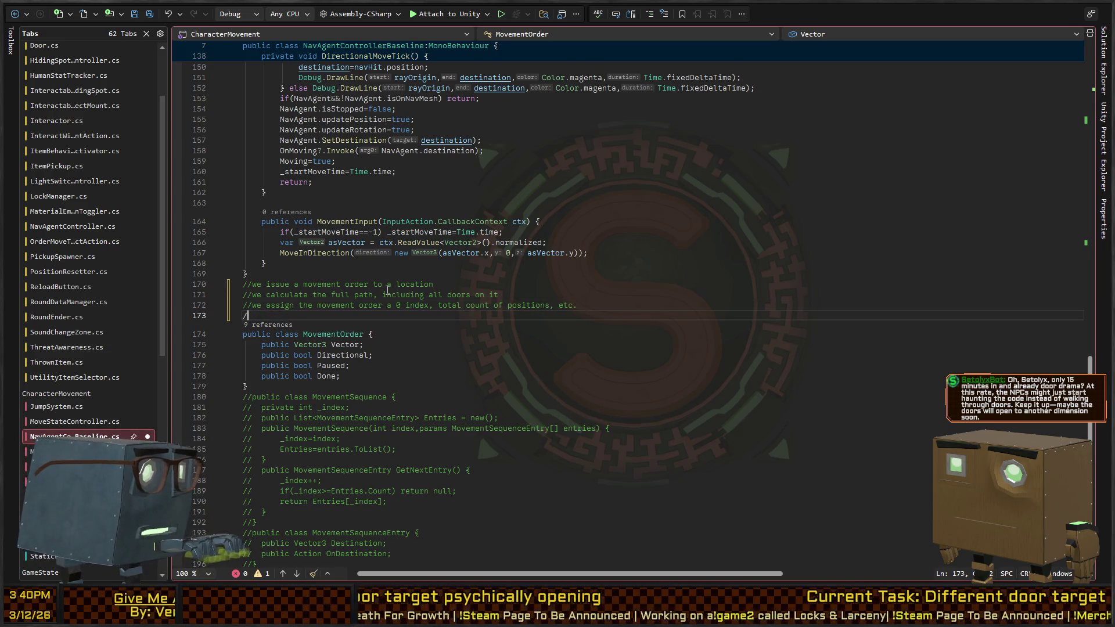
type("as the ")
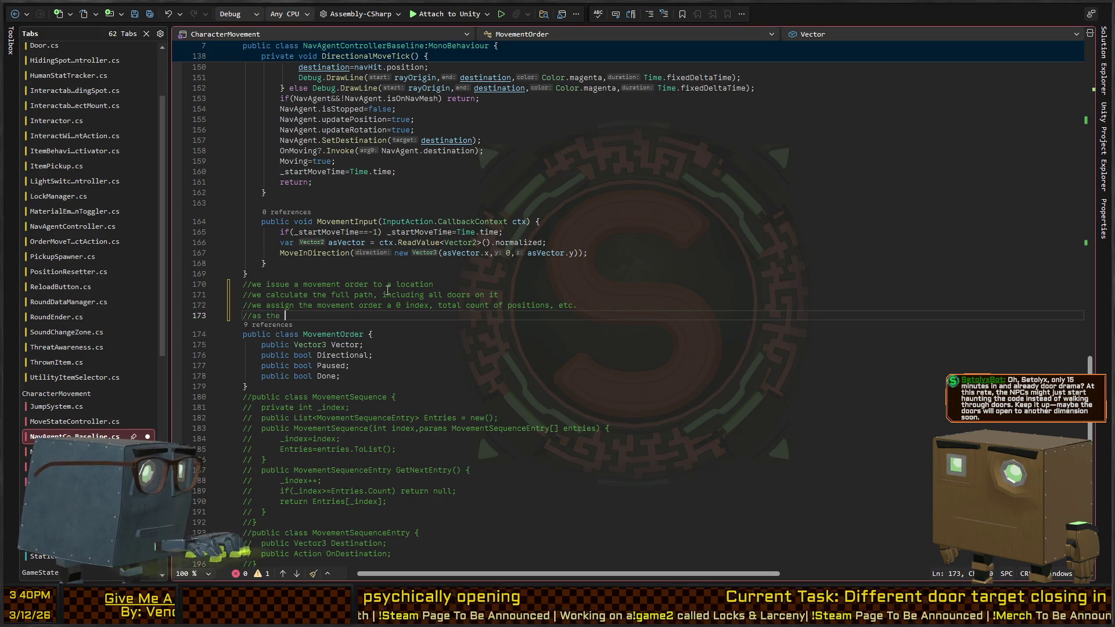
type("order is being processed, e")
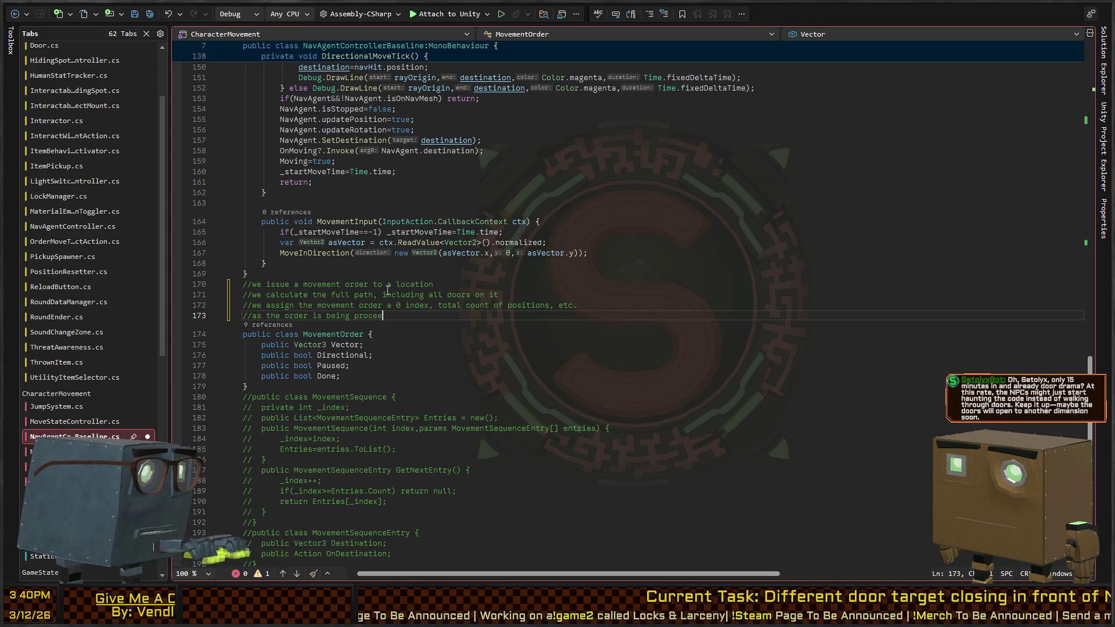
type("ach time w")
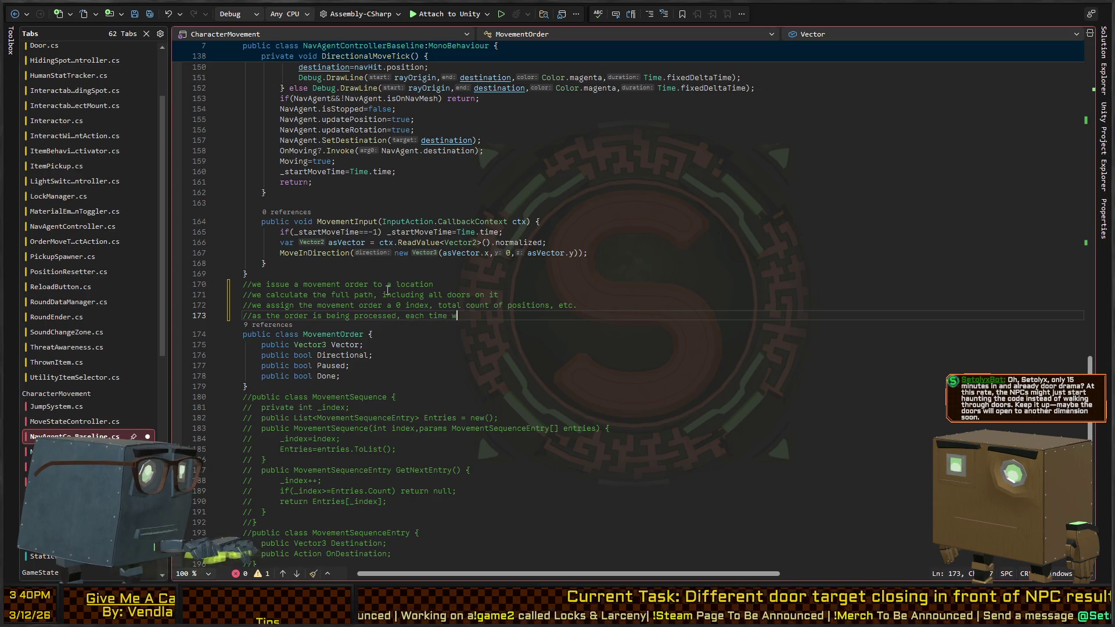
type("e stop, we increa")
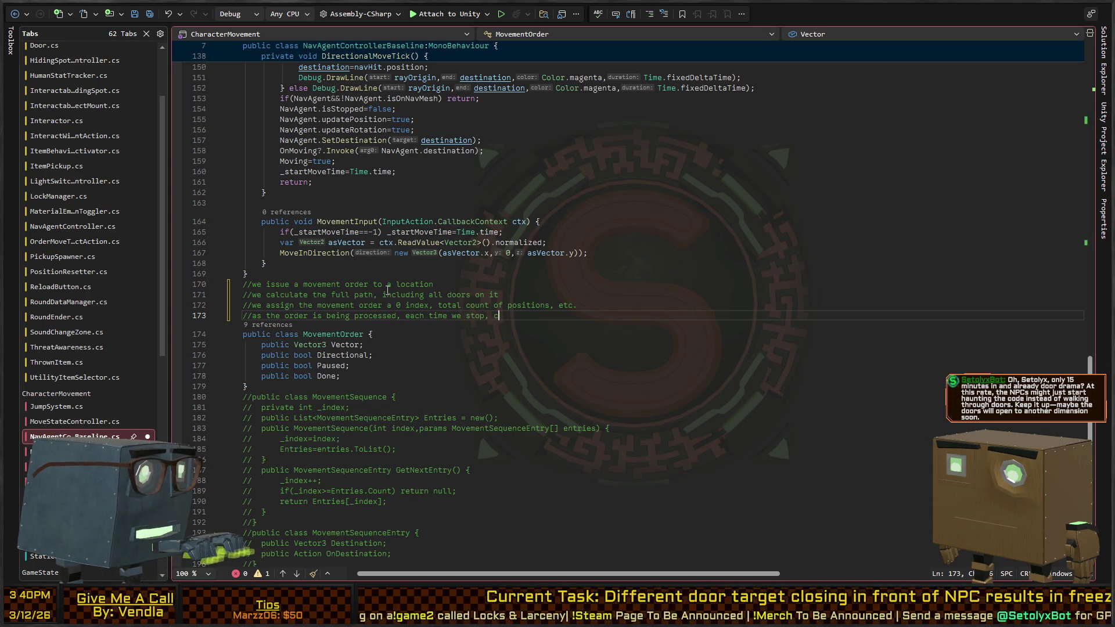
type("se the index, AFTER A PTHA")
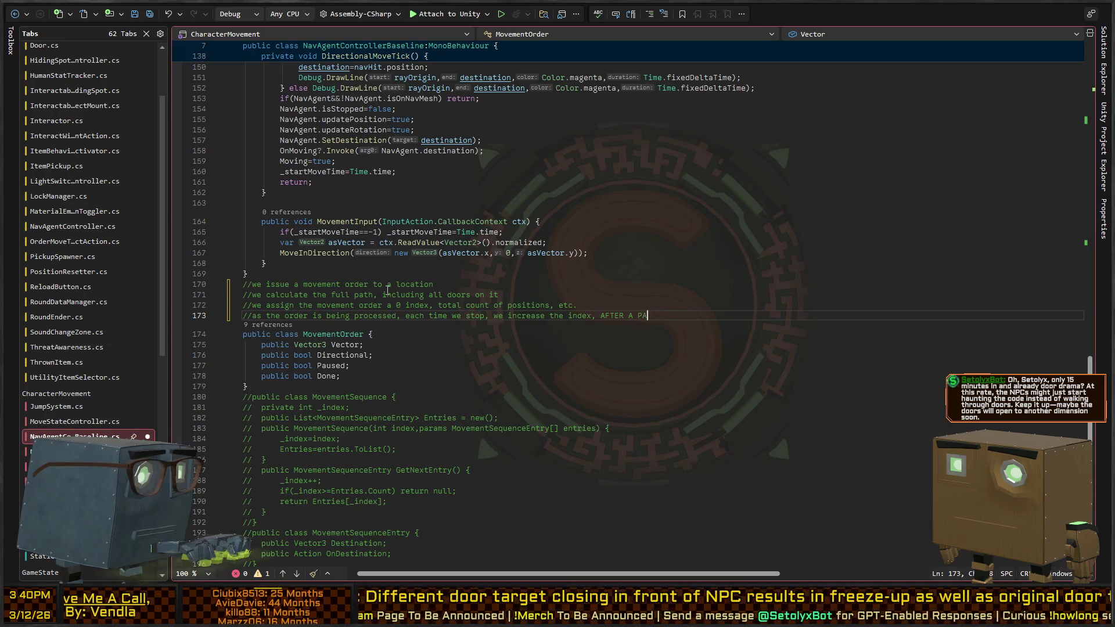
key("ctrl+BackSpace")
key("ctrl+BackSpace")
key("ctrl+BackSpace")
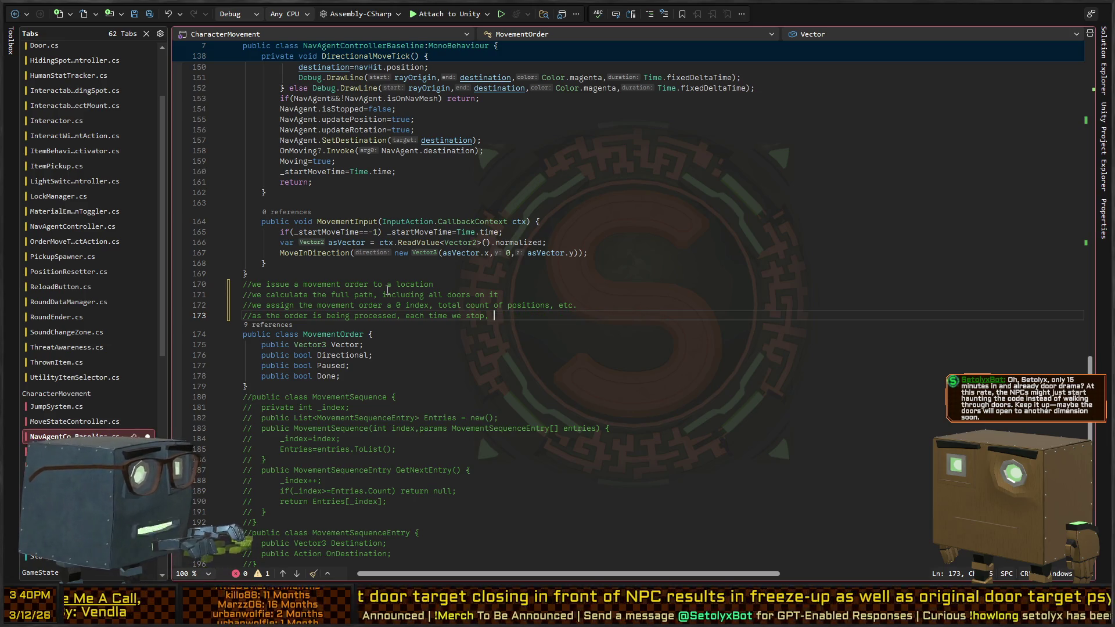
type("w")
type("e")
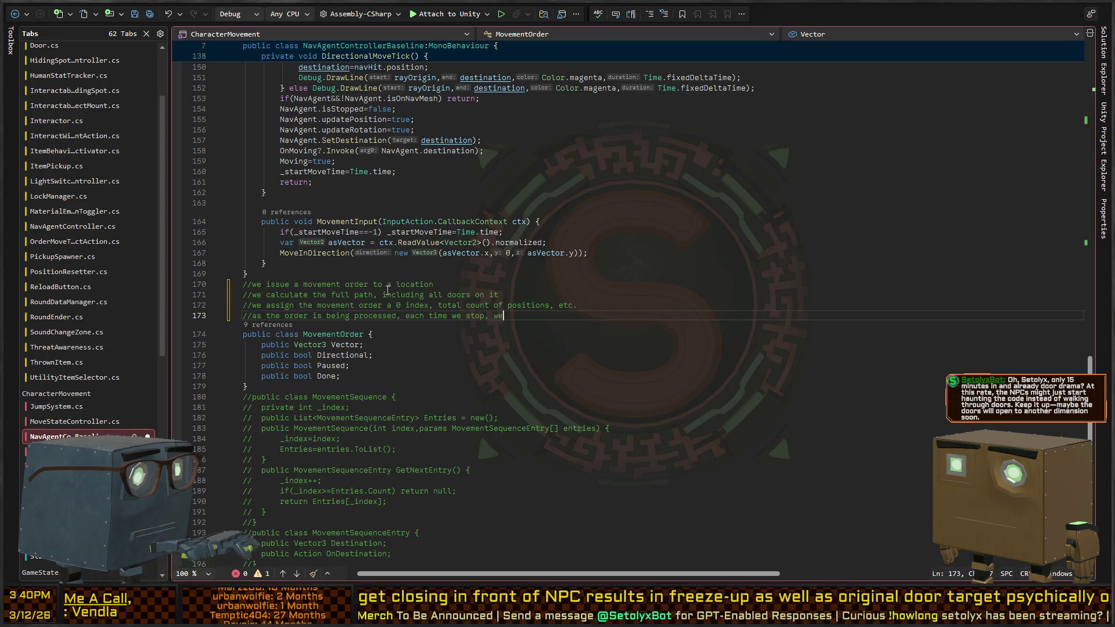
type(" validate the path")
key("Return")
key("Tab")
type("//if t")
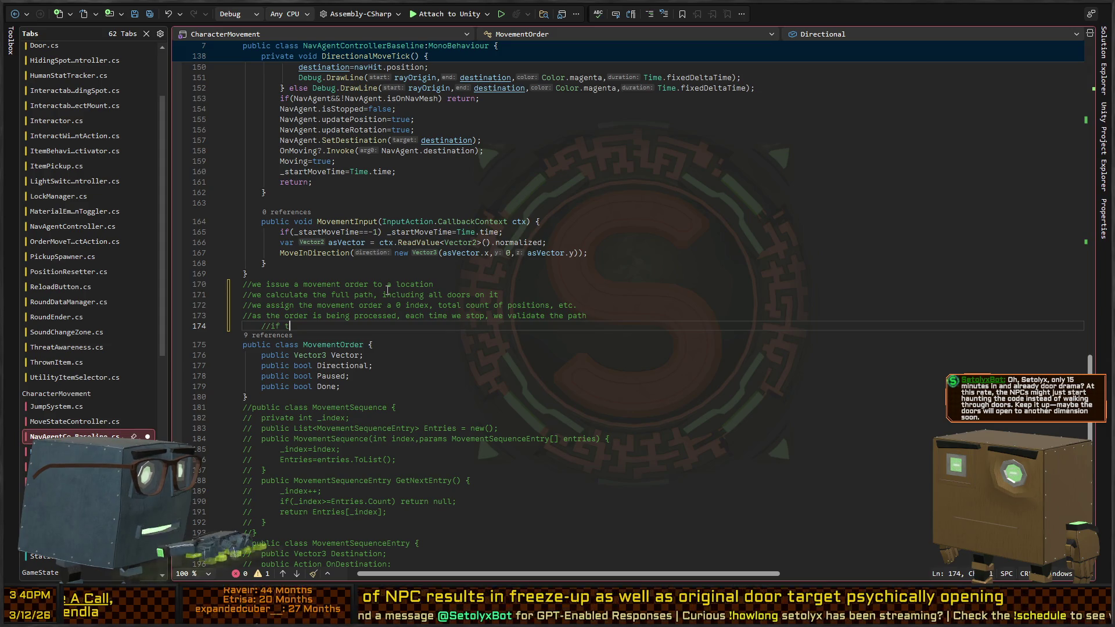
type("he path if")
type("s invali")
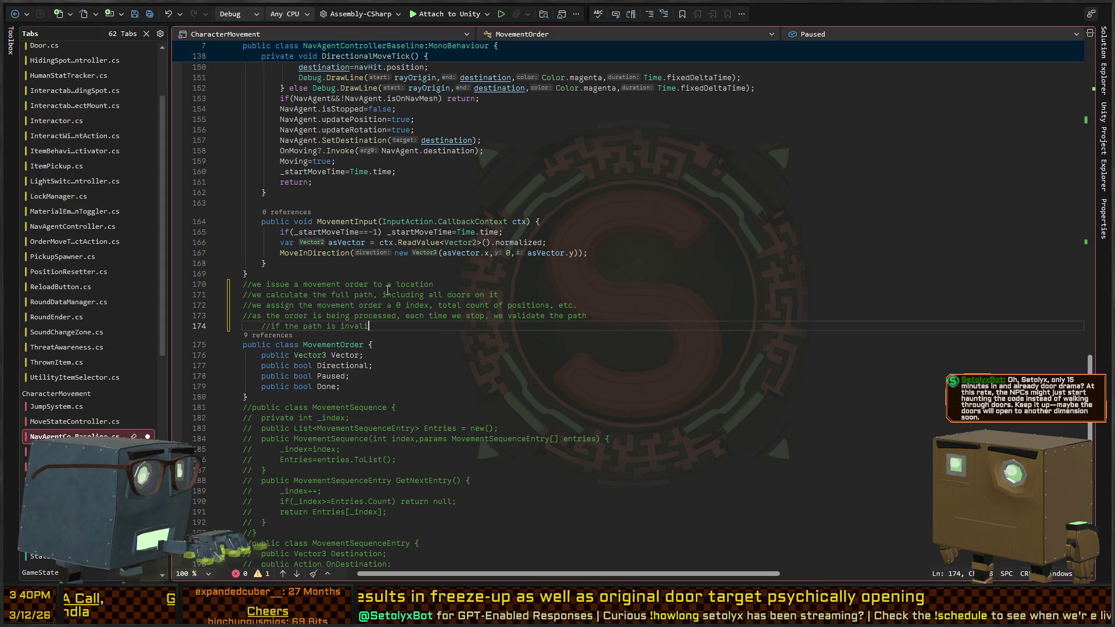
type("d (new door, etc.")
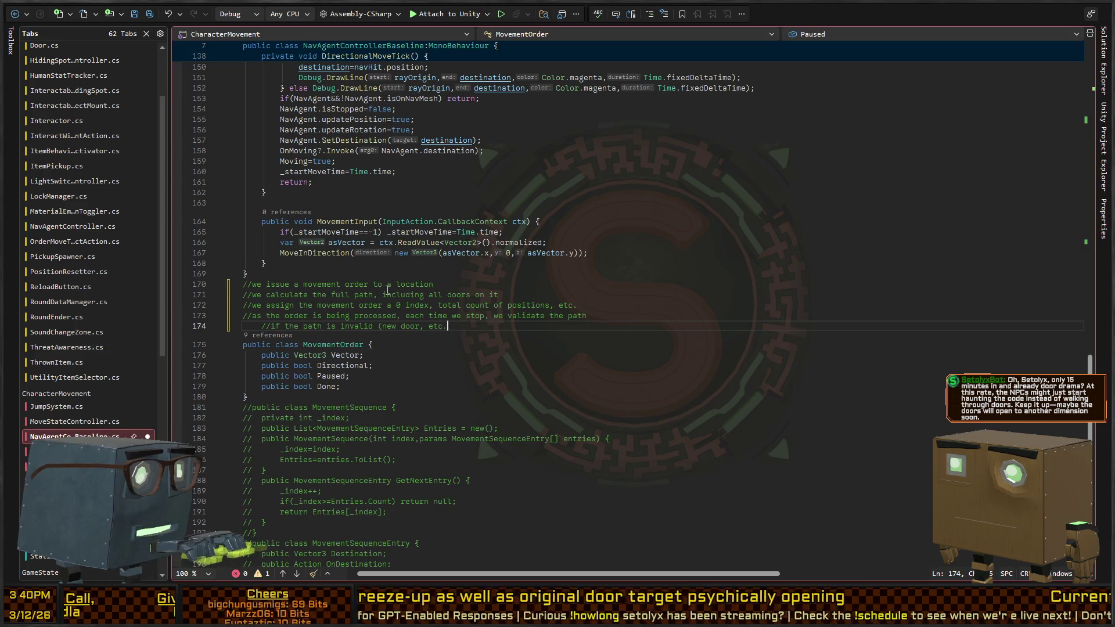
type(") rebuild the or")
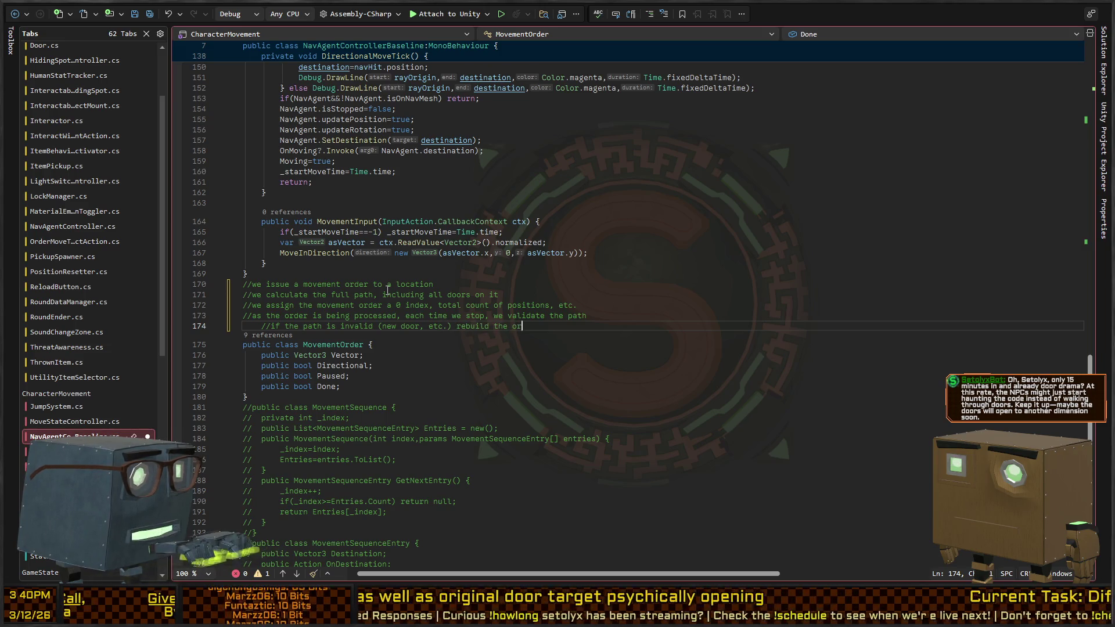
type("der from t")
type("he current position a")
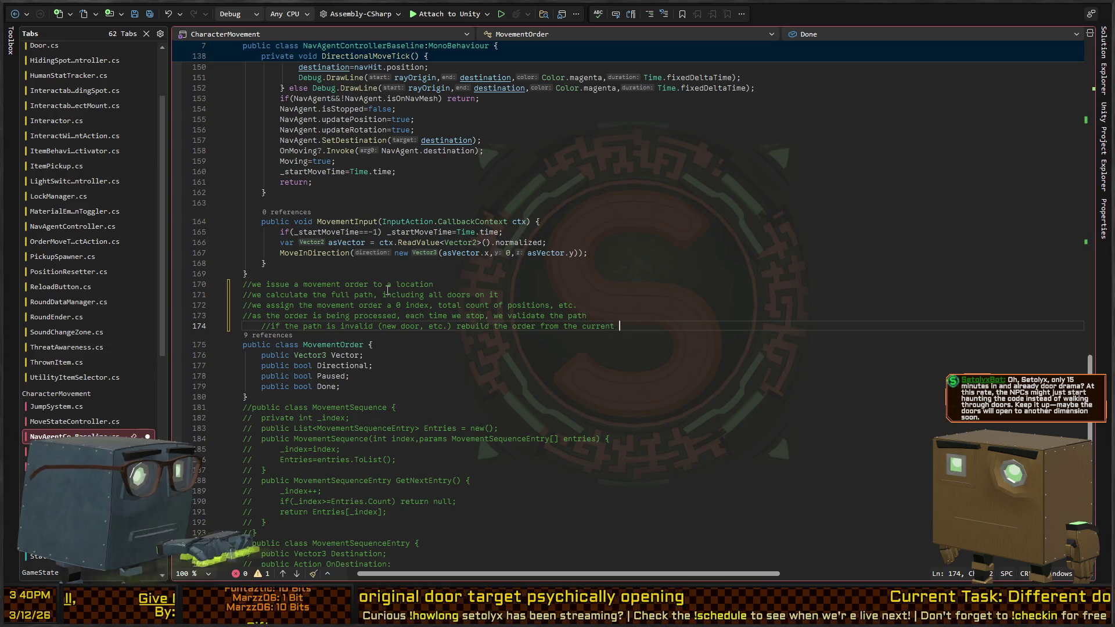
key("BackSpace")
key("BackSpace")
key("BackSpace")
type("n and go")
- Add the else comment: continue because the path is still valid and nothing has changed
key("Return")
type("else we continue because the path is")
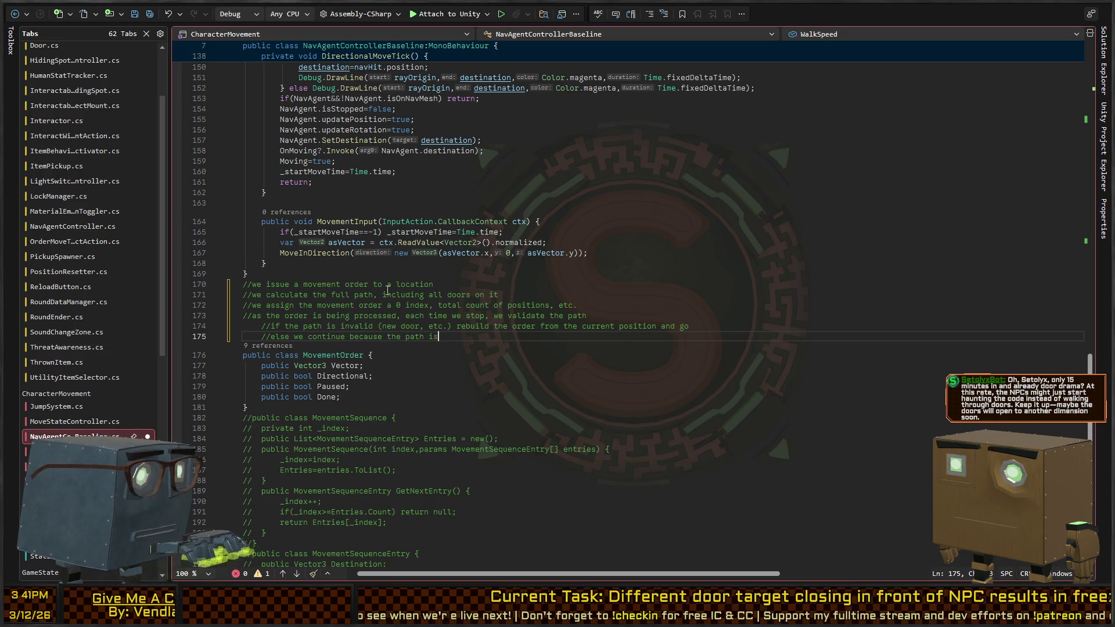
type(" still valid and nothing has changed.")
key("Return")
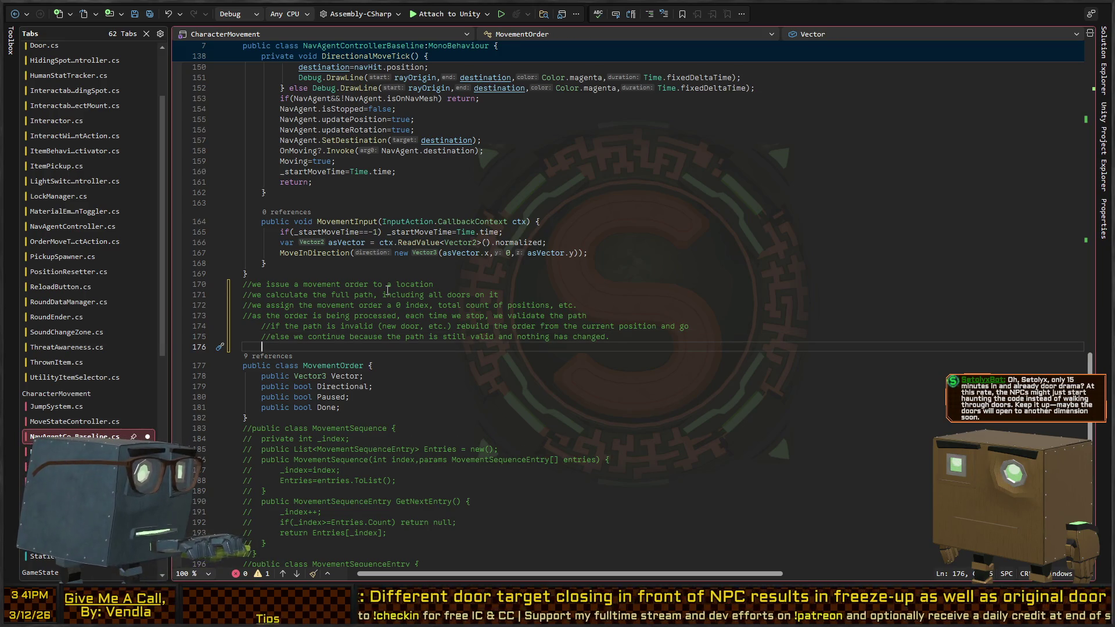
key("Up")
key("Up")
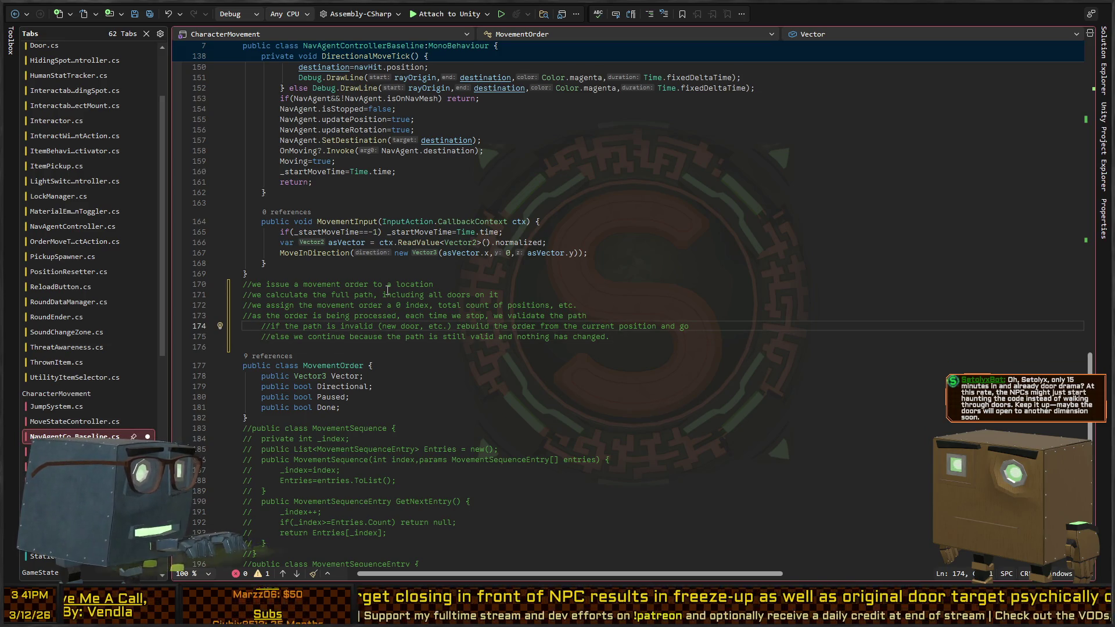
key("Up")
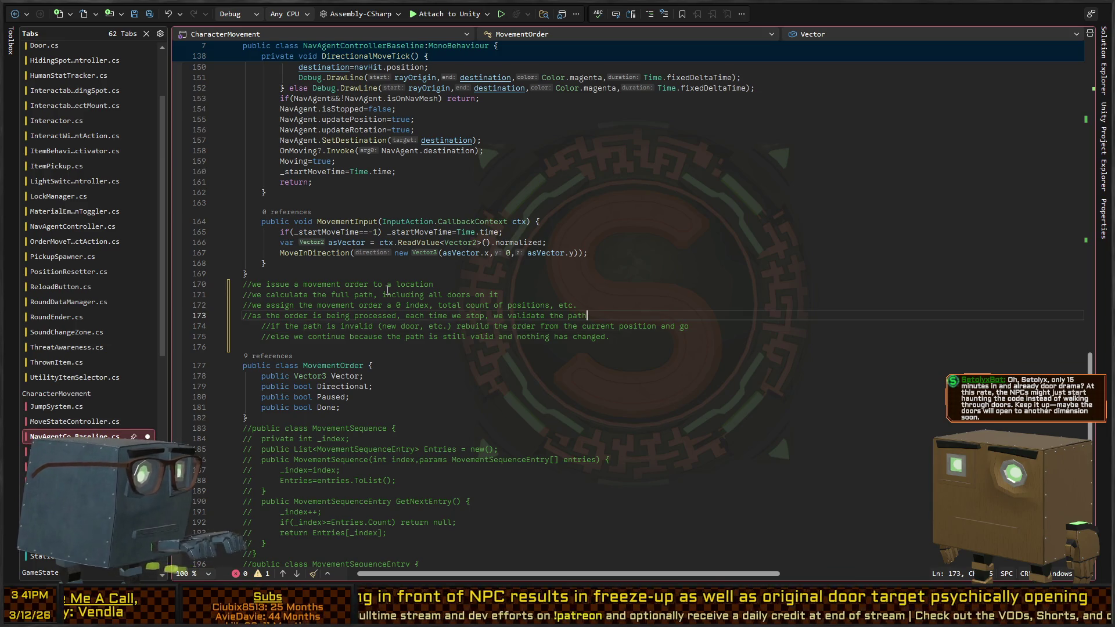
key("Down")
key("Down")
key("Down")
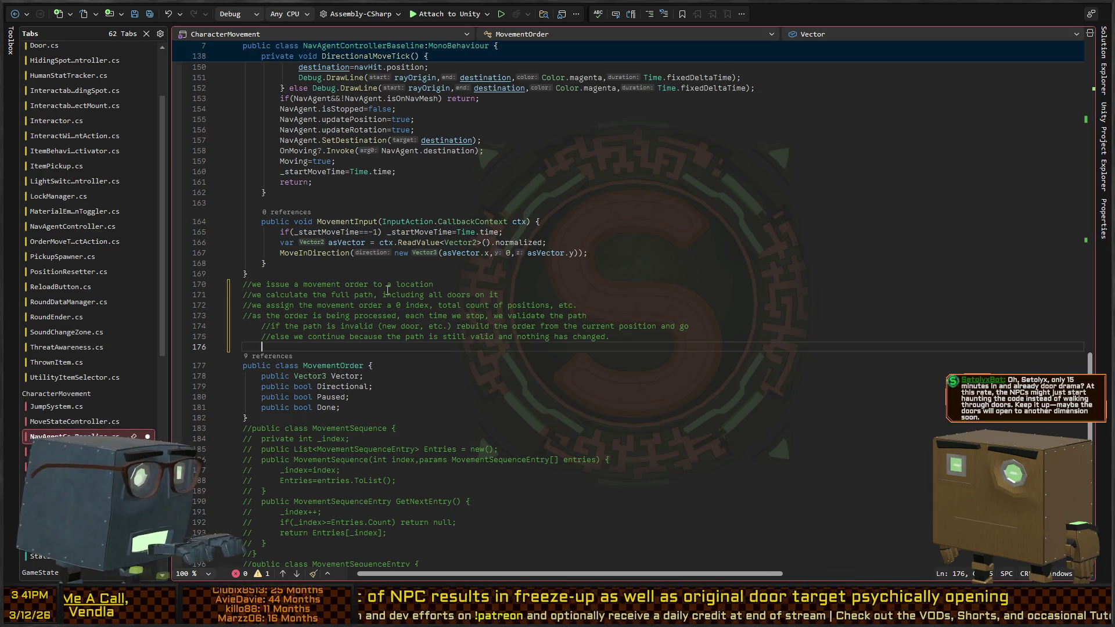
key("Home")
- Add a comment line about pausing to wait for another action, then begin an 'IE:' example about someone else interacting
type("i")
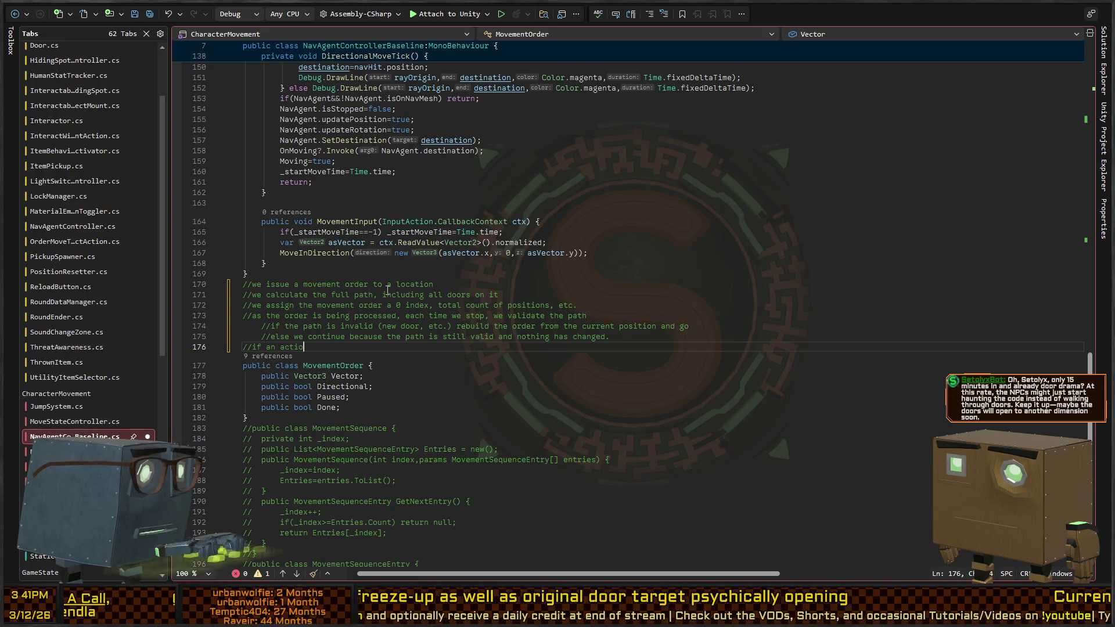
type("deper")
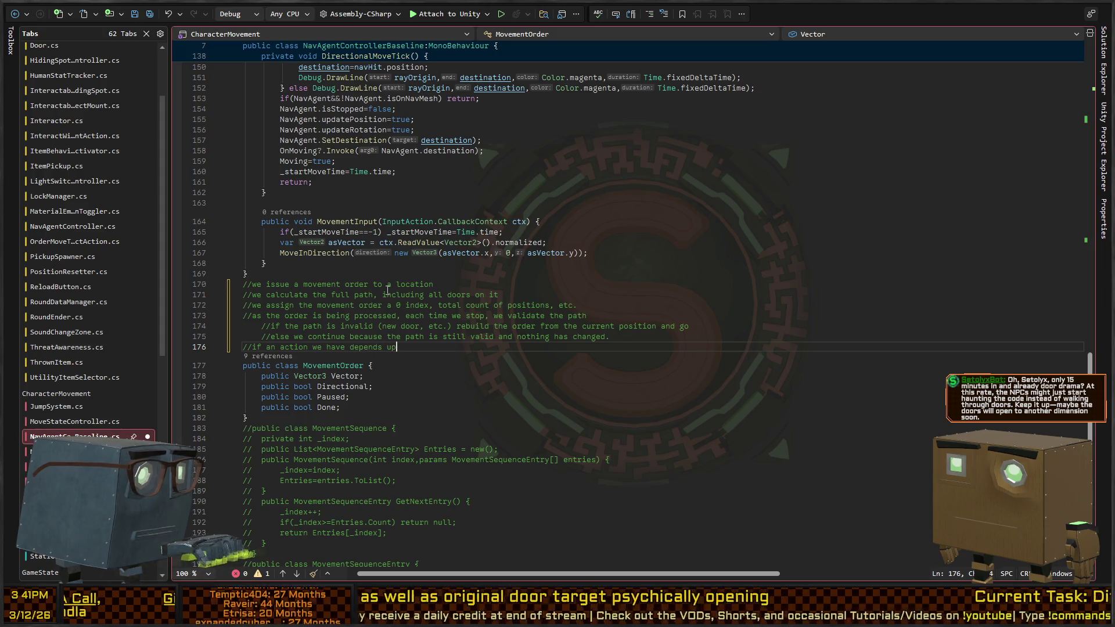
type("omething el")
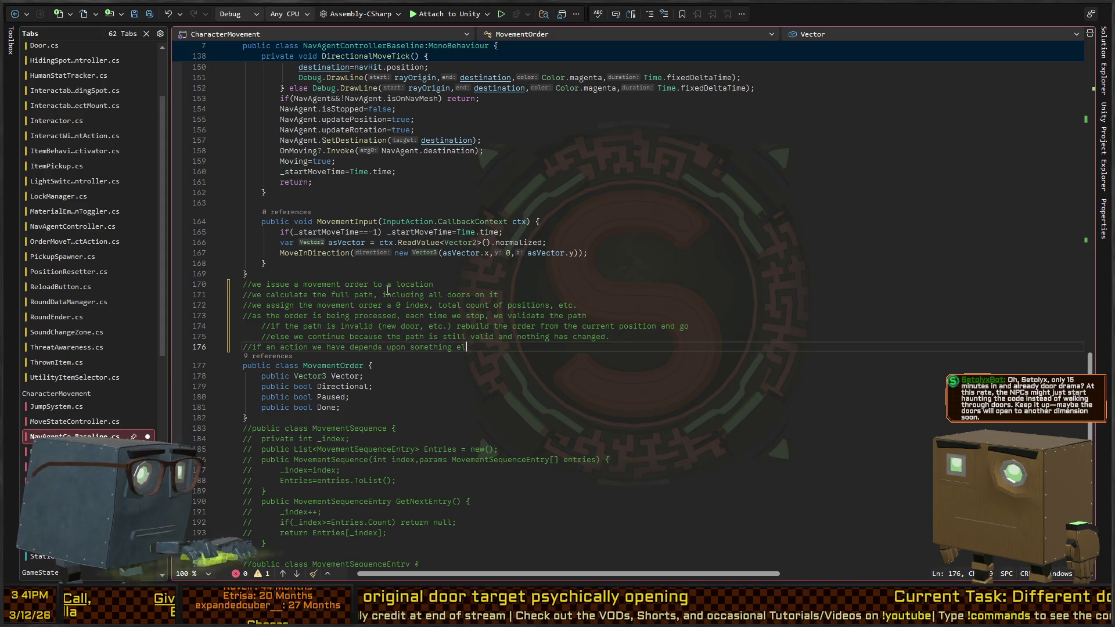
type("se, we can pause it an")
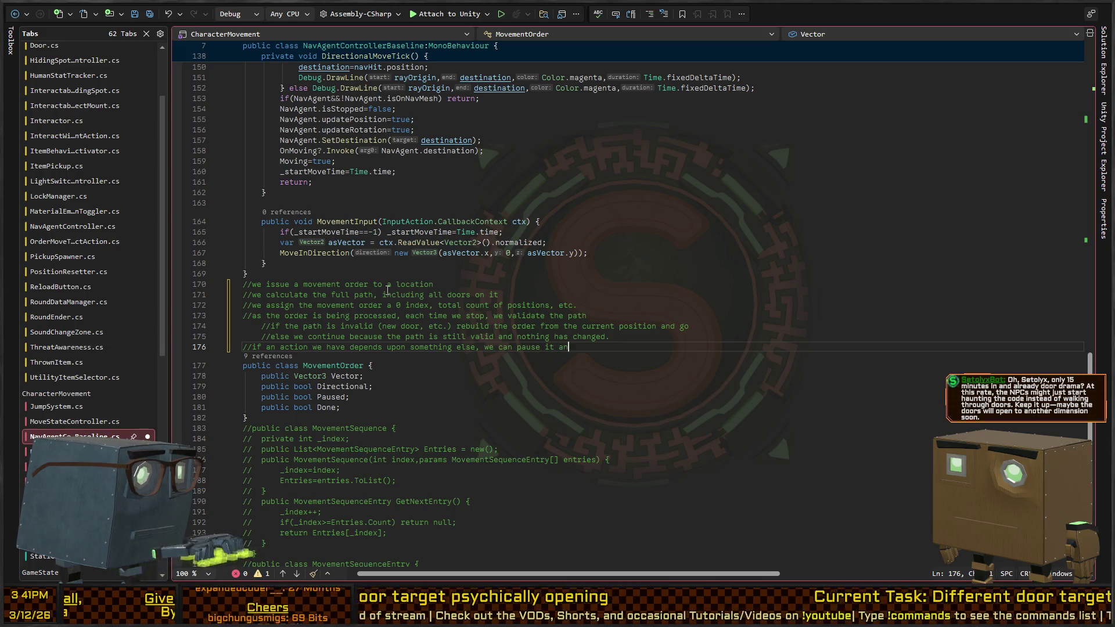
type(" wait for that other action tofinish.")
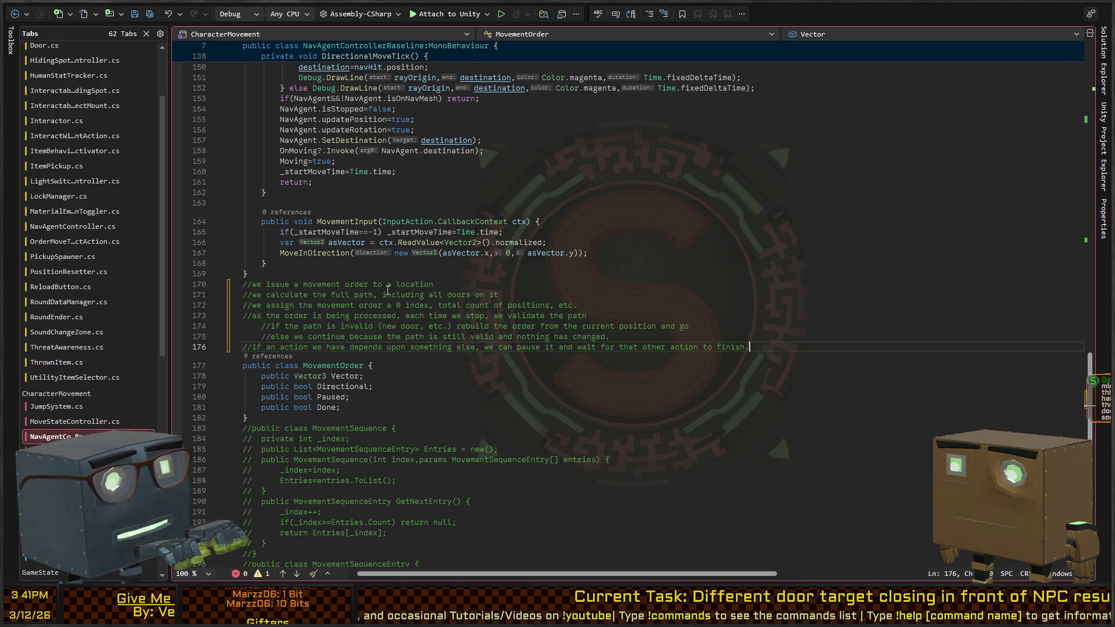
key("Return")
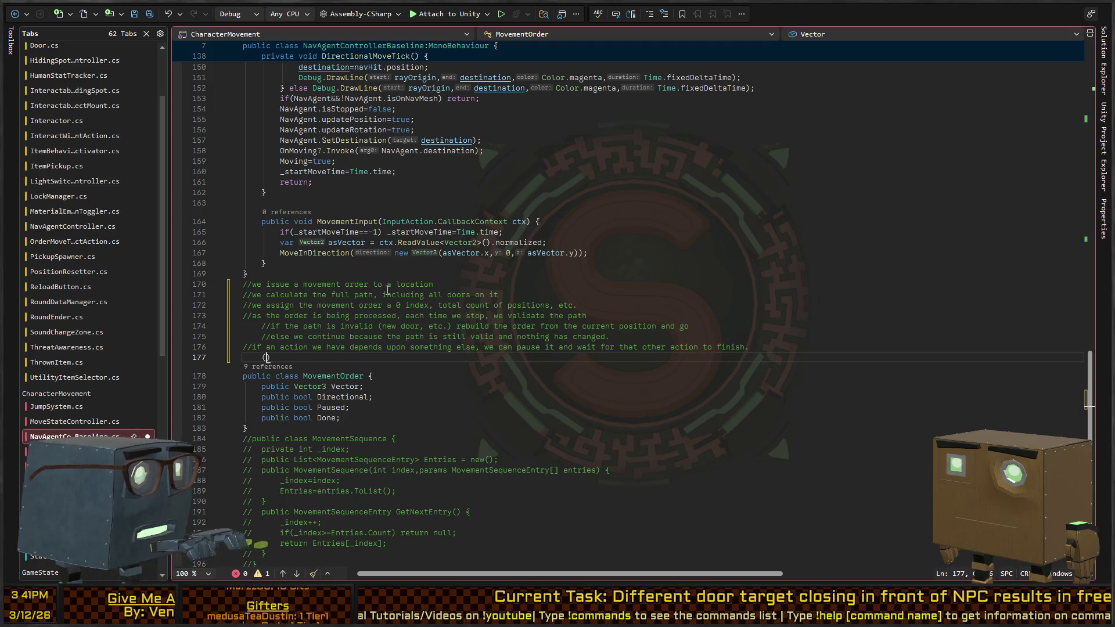
type("//IE: ")
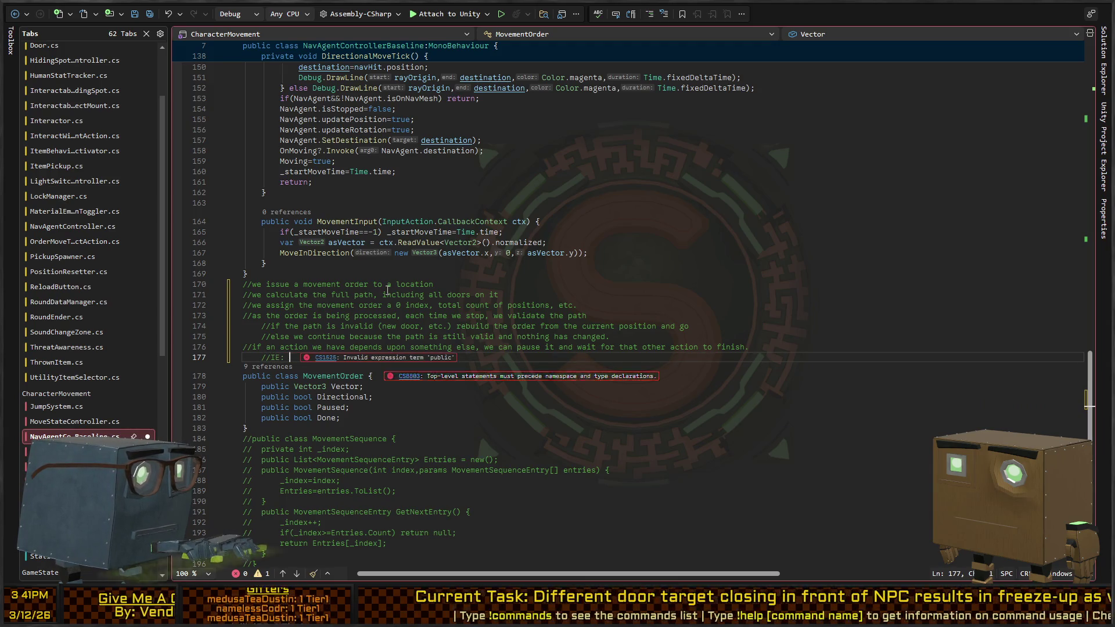
type("we have an interaction that we need to")
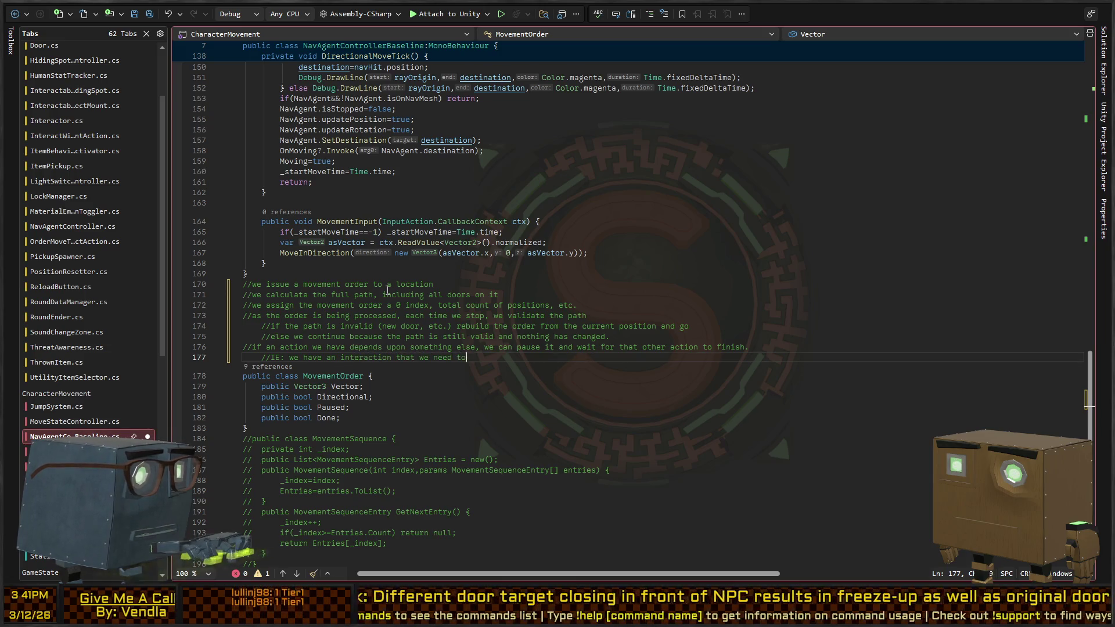
type(" do, but someone el")
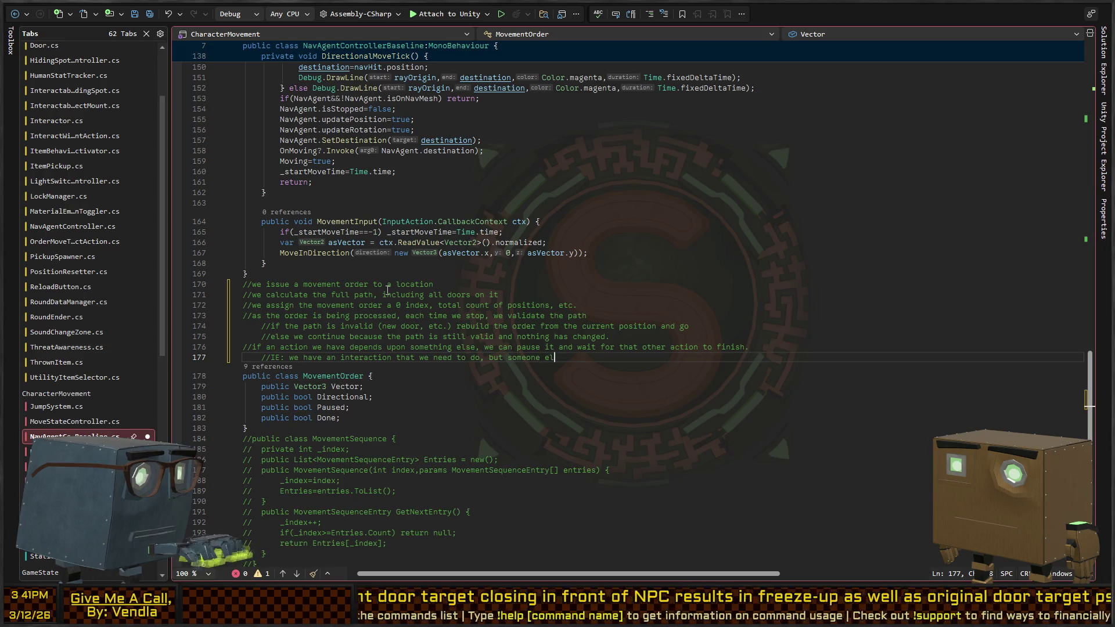
type("se is interacting with the door, ")
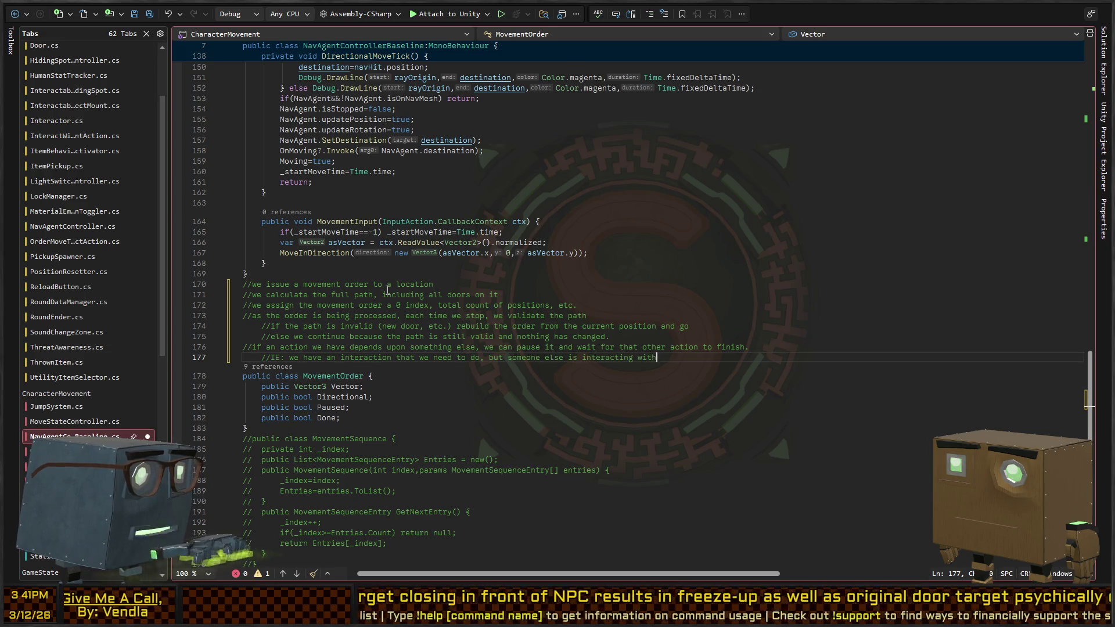
type("we could s")
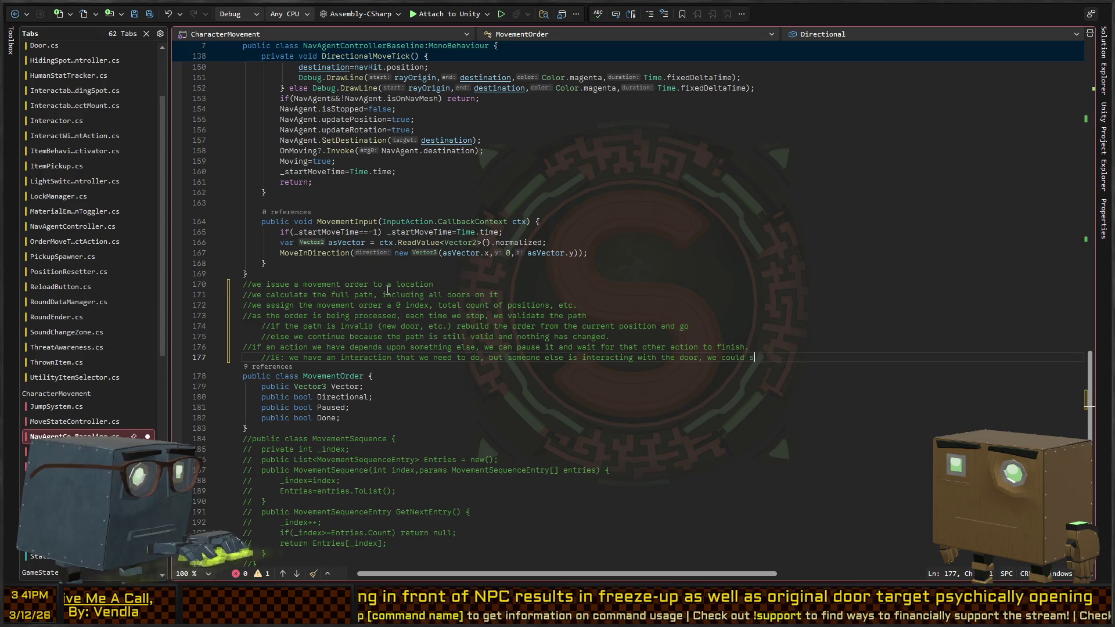
type("imply move to the position, and wait for the door")
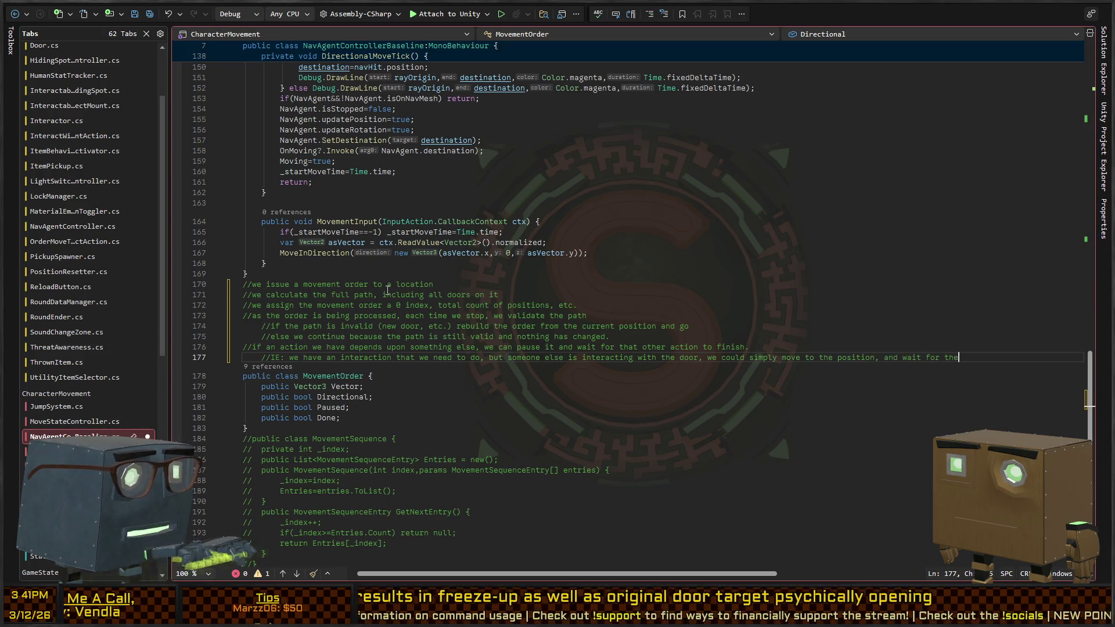
type(" to be done interacting")
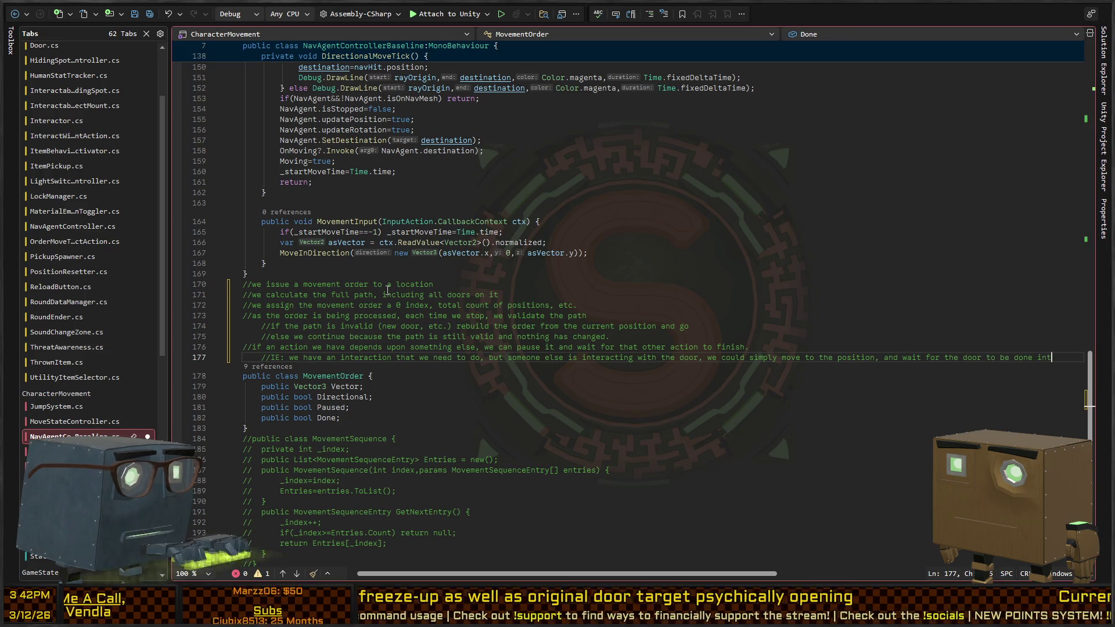